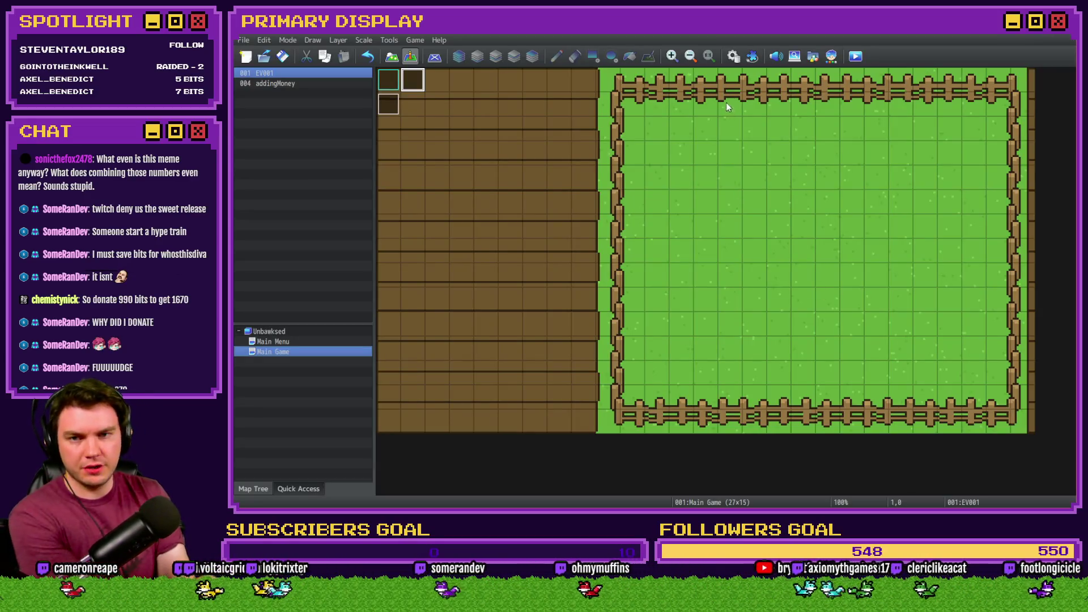
# Open the 0008 unlockNewBoxes/Upgrade common event in the Database's Common Events list.
pyautogui.click(733, 57)
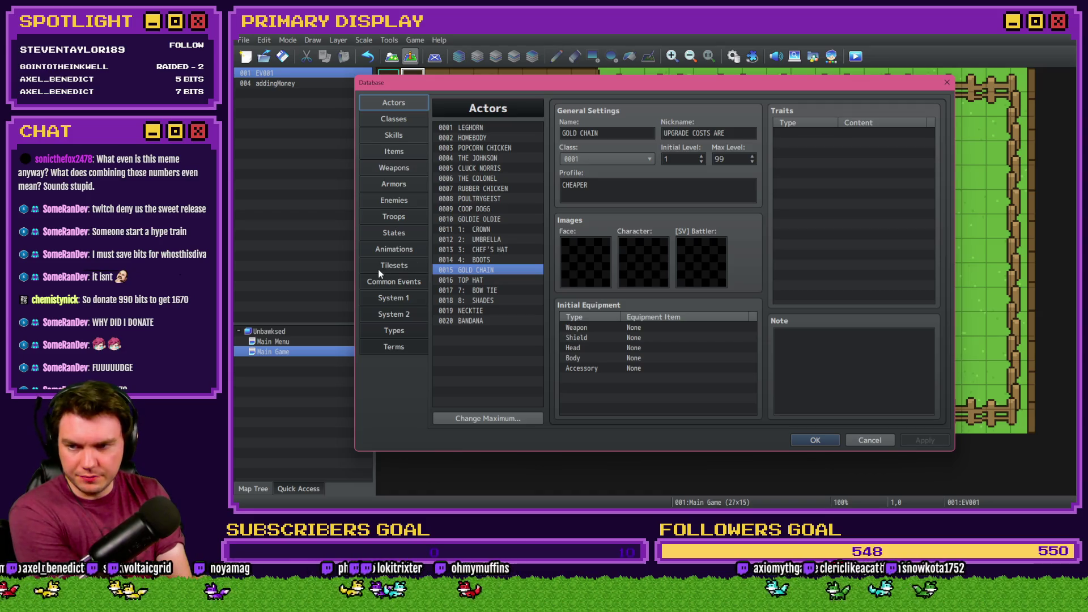
pyautogui.click(391, 284)
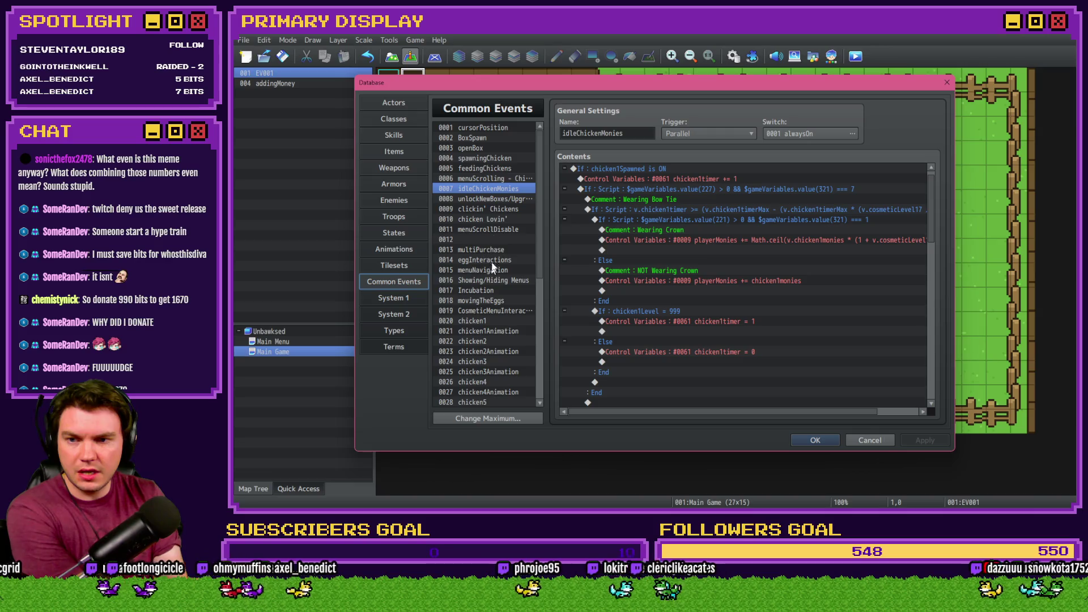
pyautogui.click(501, 200)
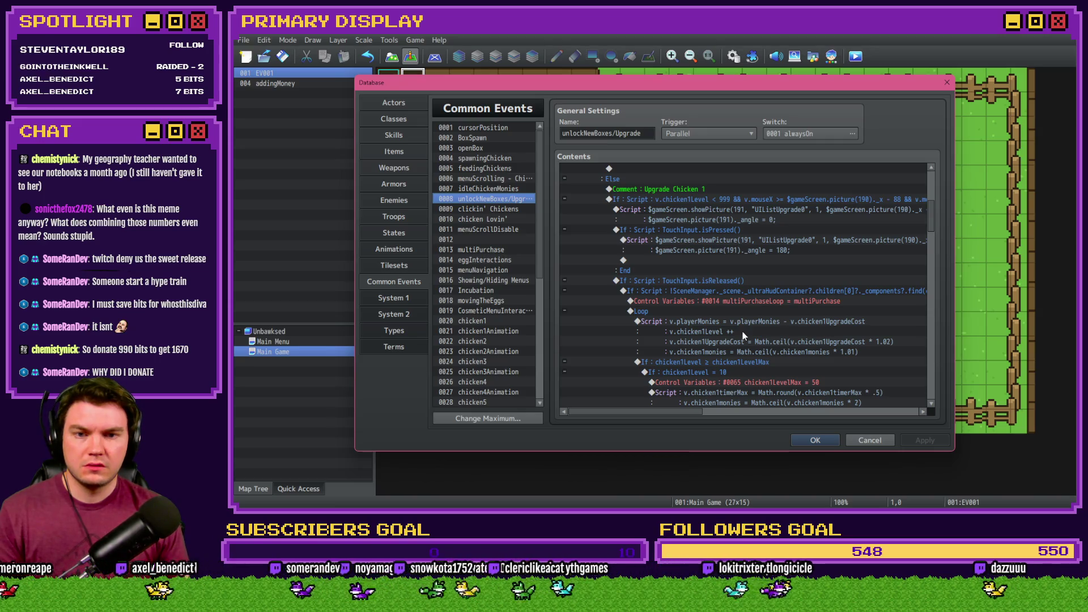
# Add the Math.ceil Gold Chain discount to the value(321) === 5 return in the cost text's input code.
pyautogui.moveTo(687, 411)
pyautogui.mouseDown()
pyautogui.moveTo(726, 412)
pyautogui.moveTo(676, 407)
pyautogui.mouseUp()
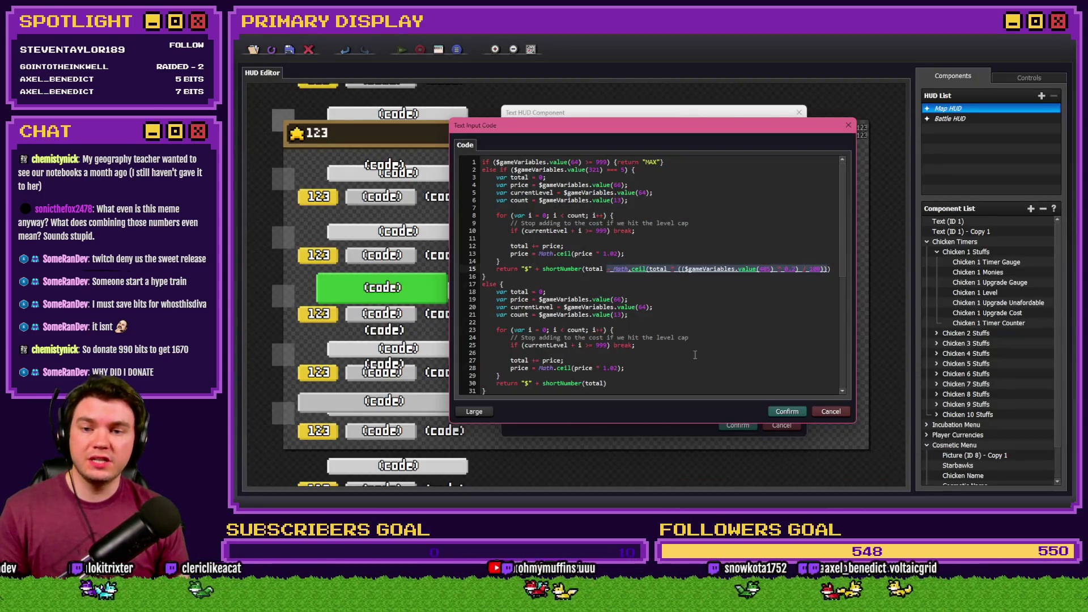
# Confirm the edited code and save the Chicken 1 Upgrade Cost text component.
pyautogui.click(787, 411)
pyautogui.click(722, 326)
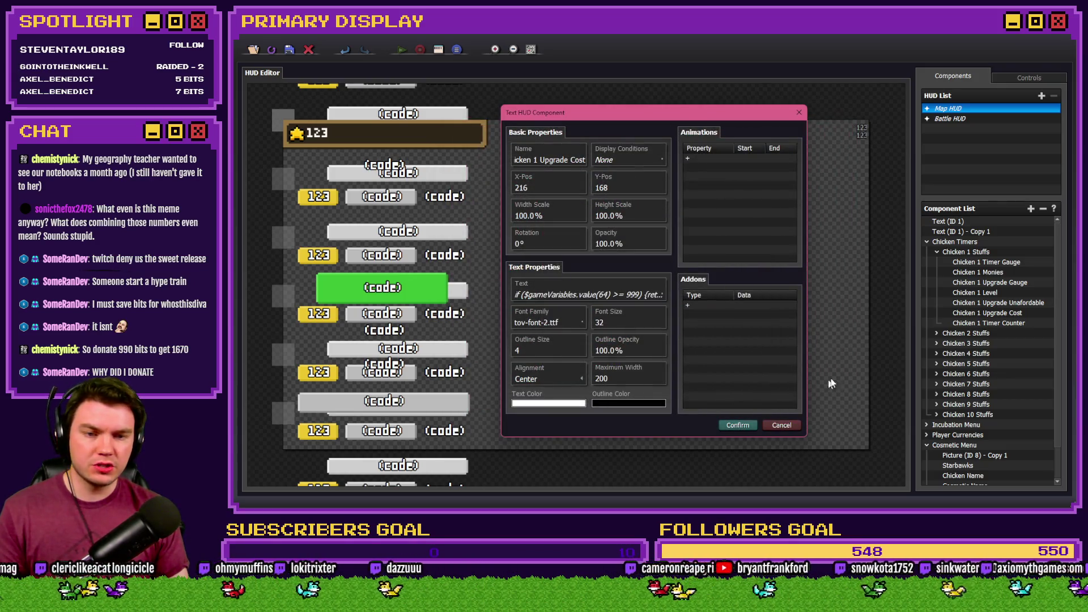
pyautogui.click(738, 425)
# Bring up the Chicken 1 Upgrade Unafordable picture's display condition list.
pyautogui.doubleClick(996, 304)
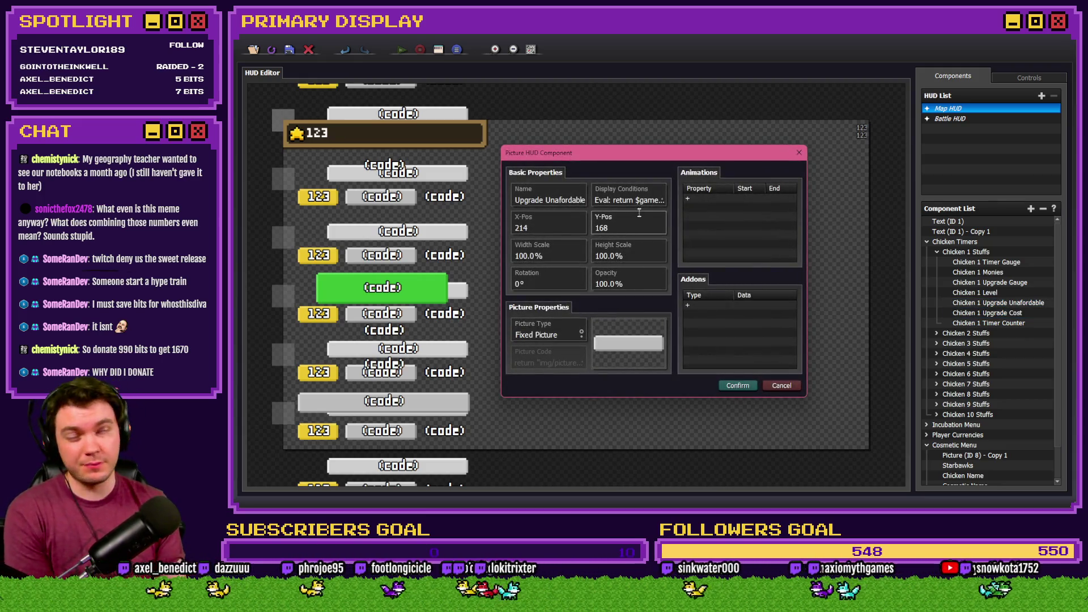
pyautogui.click(642, 201)
pyautogui.click(647, 217)
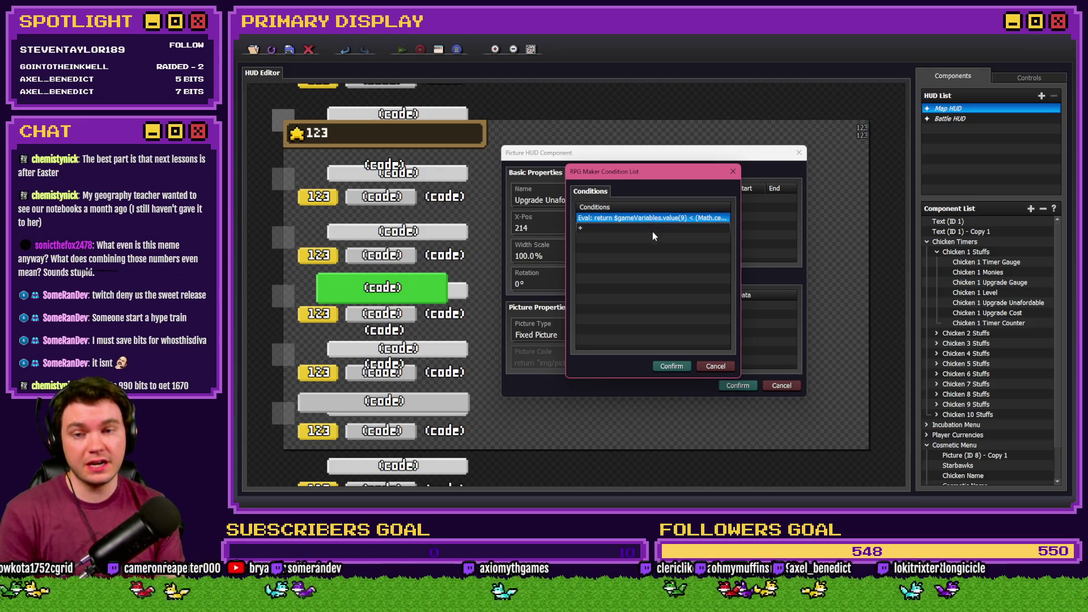
# Delete lines 2–11 of the Eval condition code, keeping only the variable 9 return line.
pyautogui.doubleClick(641, 219)
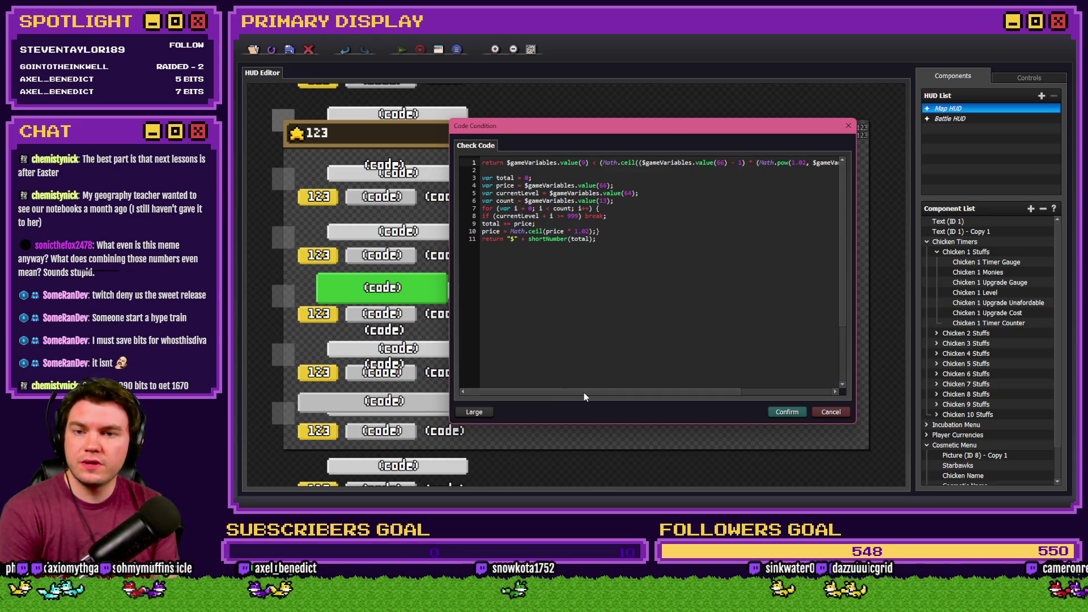
pyautogui.moveTo(583, 393); pyautogui.dragTo(692, 394)
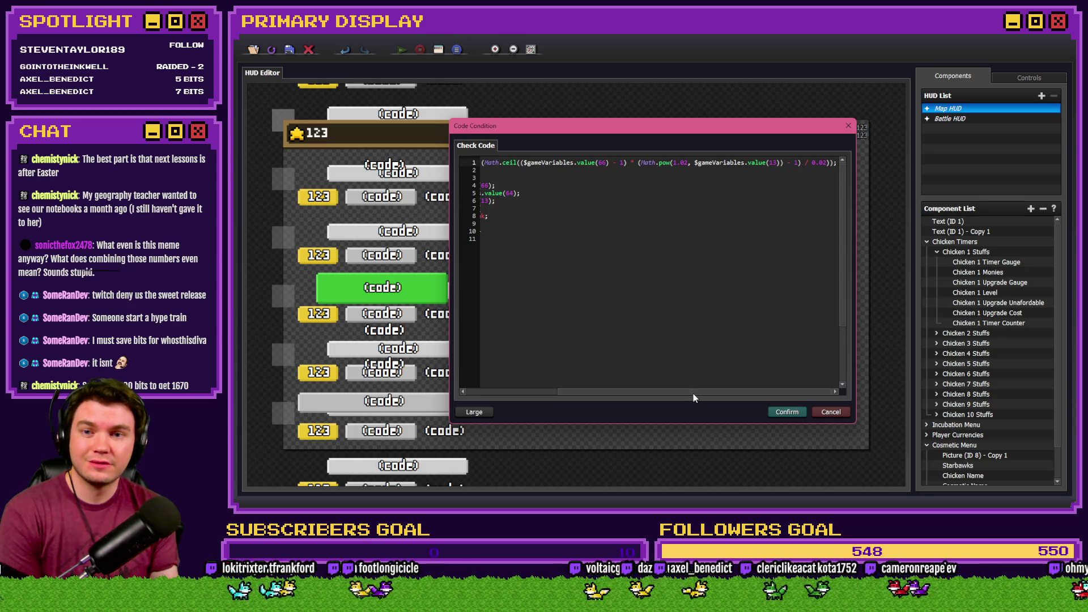
pyautogui.moveTo(692, 399)
pyautogui.mouseDown()
pyautogui.moveTo(605, 396)
pyautogui.moveTo(616, 392)
pyautogui.mouseUp()
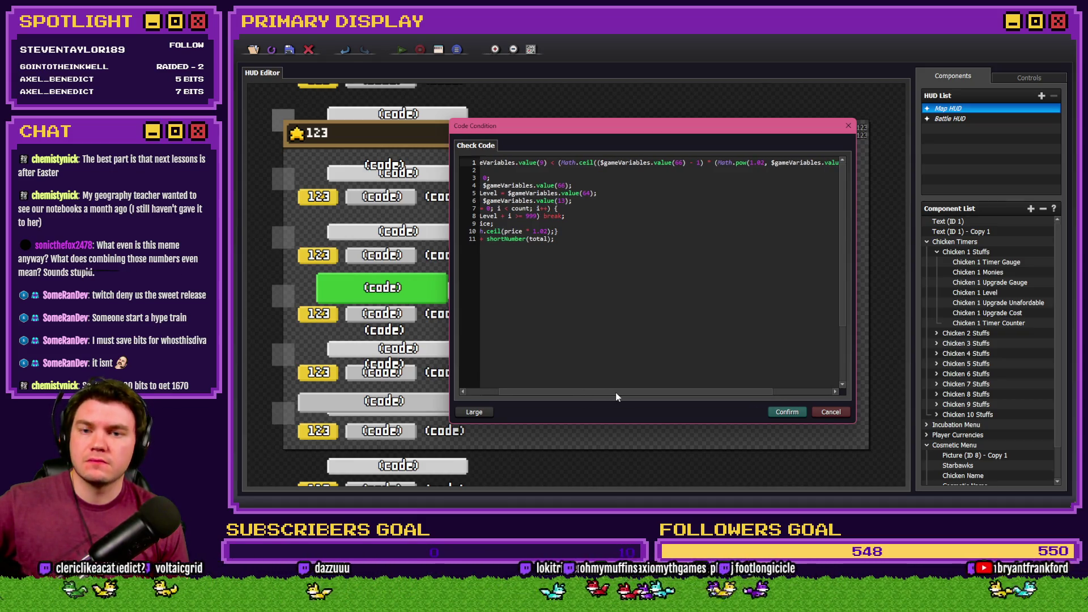
pyautogui.moveTo(616, 392); pyautogui.dragTo(534, 390)
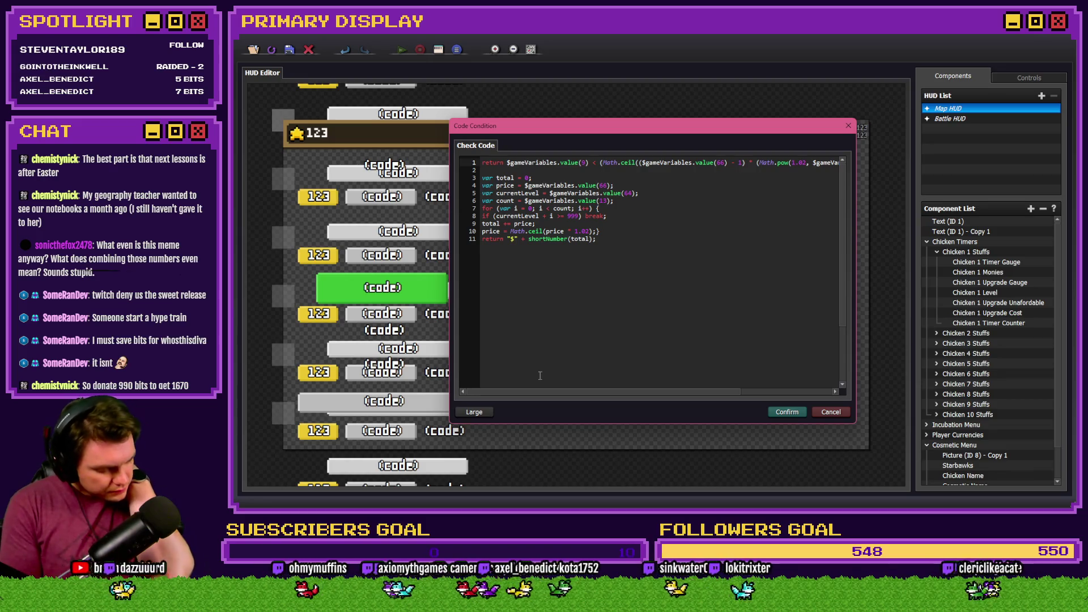
pyautogui.hotkey('ctrl', 'z')
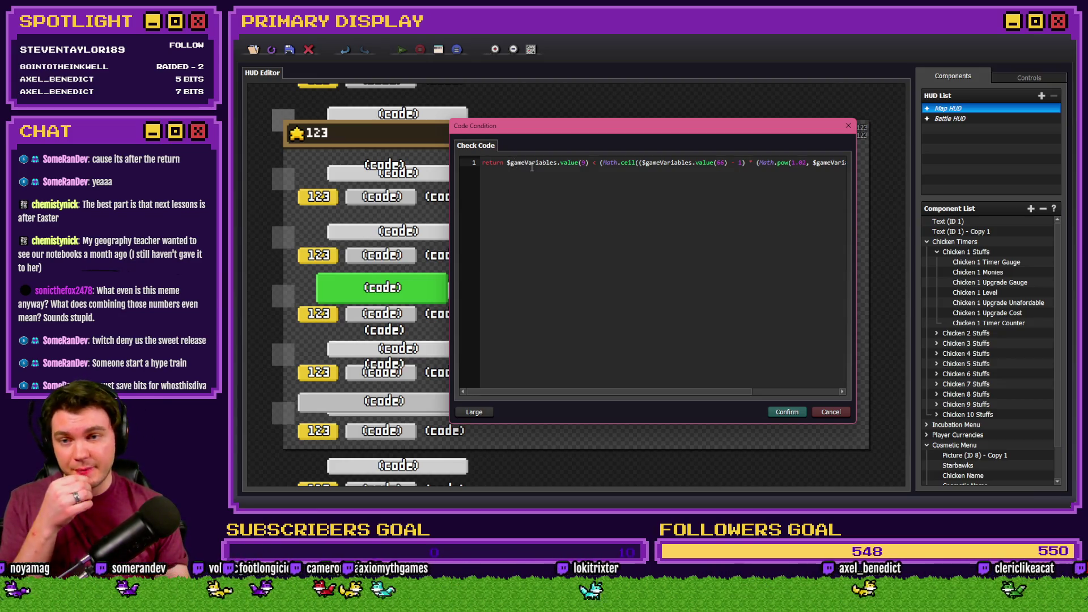
pyautogui.click(674, 163)
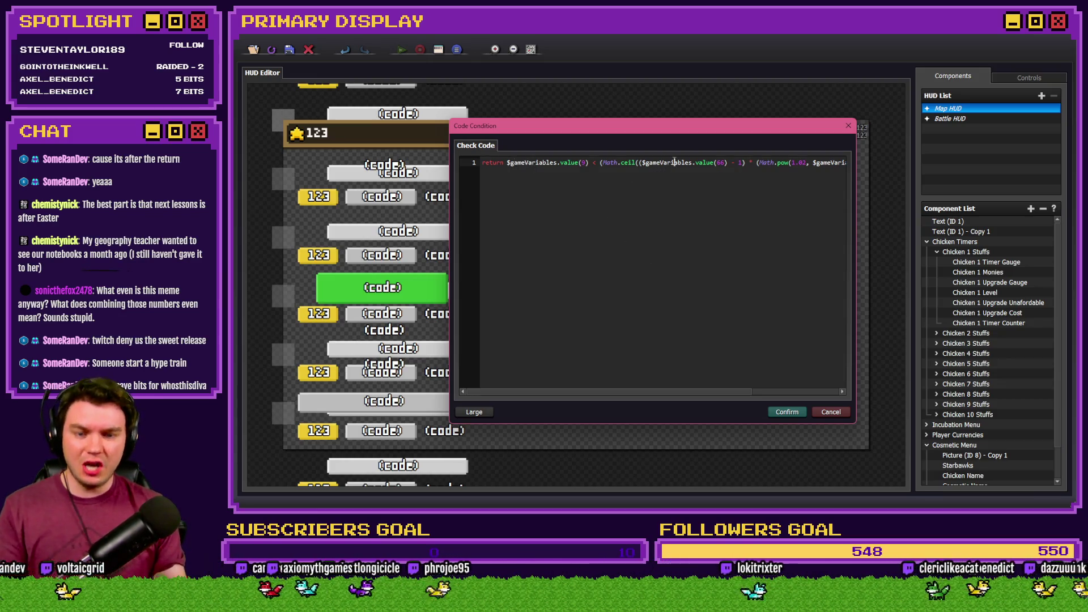
# Paste the variable 405 Math.ceil discount line beneath the condition's return line.
pyautogui.hotkey('ctrl', 'a')
pyautogui.hotkey('ctrl', 'v')
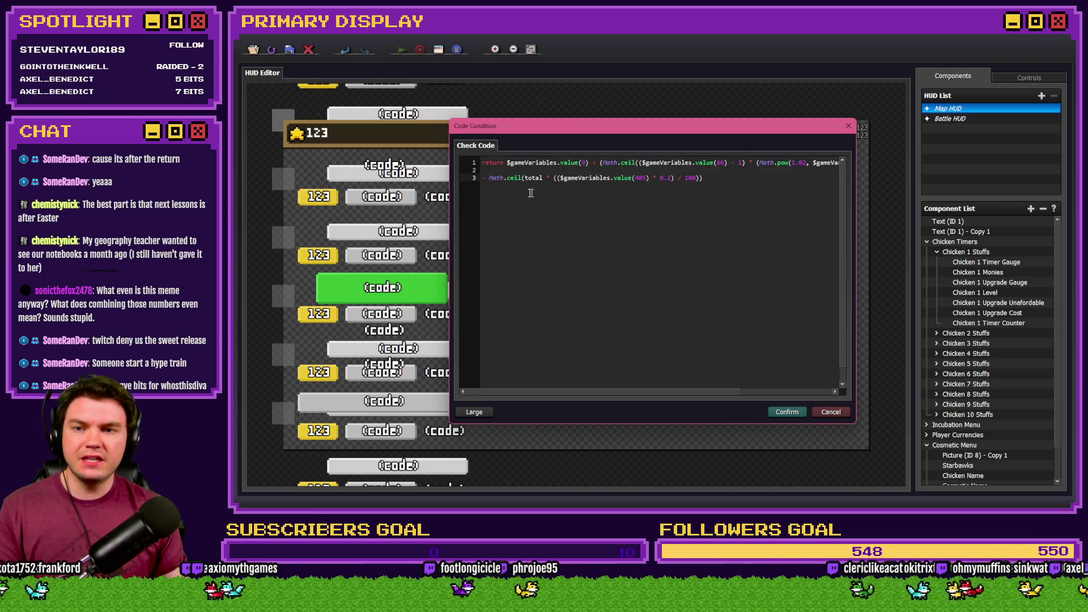
pyautogui.moveTo(486, 182); pyautogui.dragTo(704, 179)
pyautogui.click(483, 163)
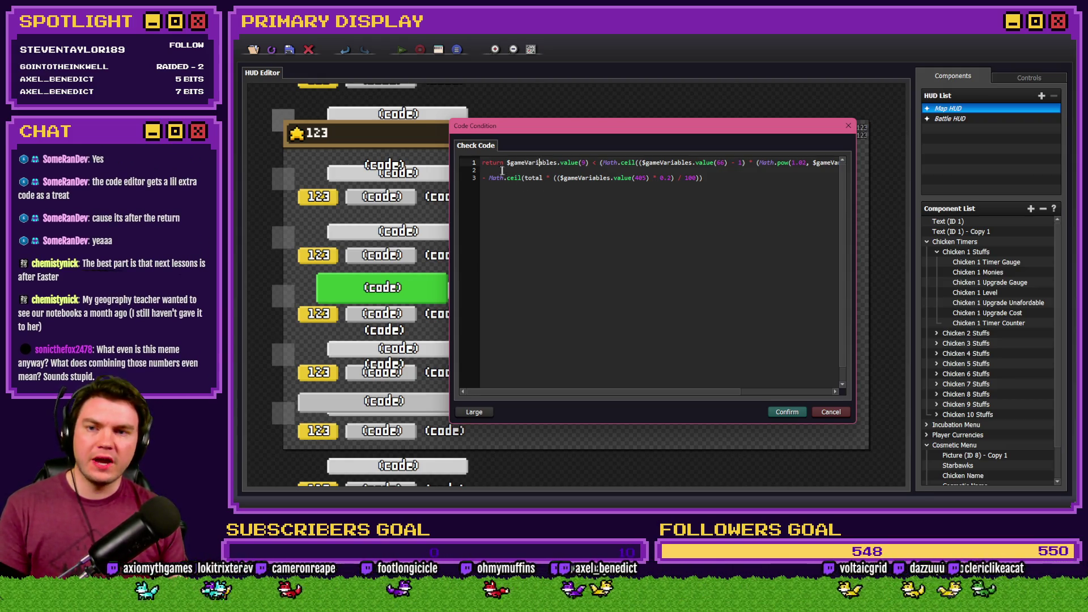
pyautogui.press('Return')
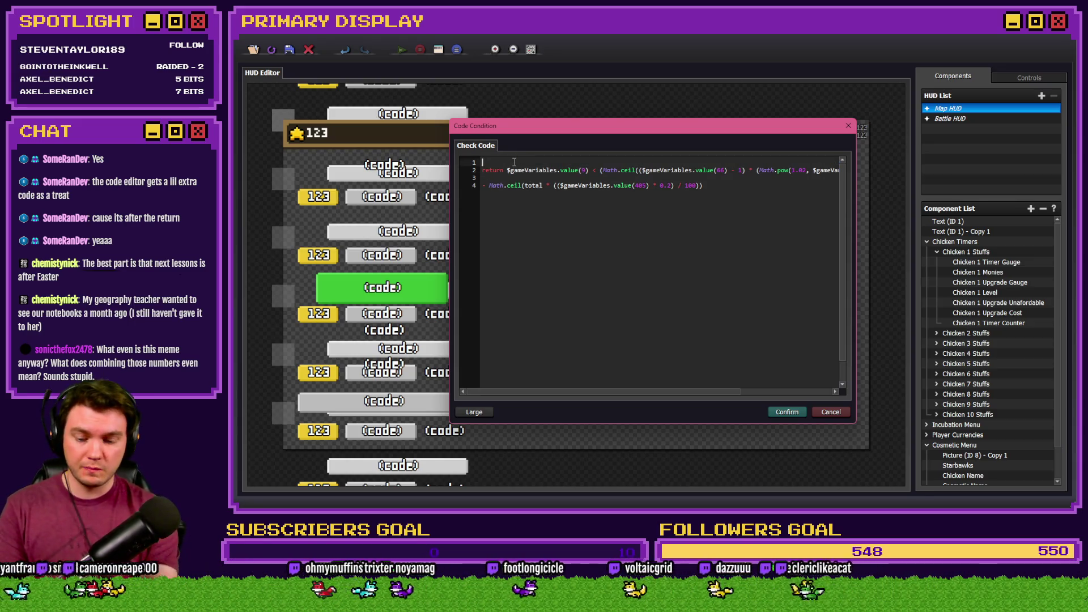
# Add an empty if () {} block above the return and move the return into an else { branch.
pyautogui.write('if()')
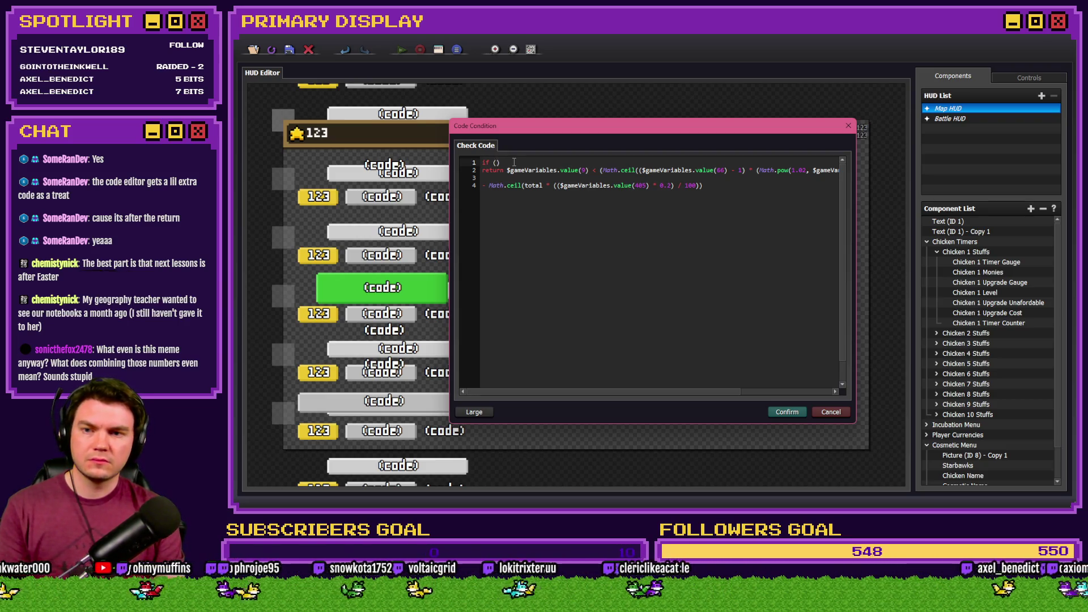
pyautogui.write(' {')
pyautogui.press('Return')
pyautogui.write('else ')
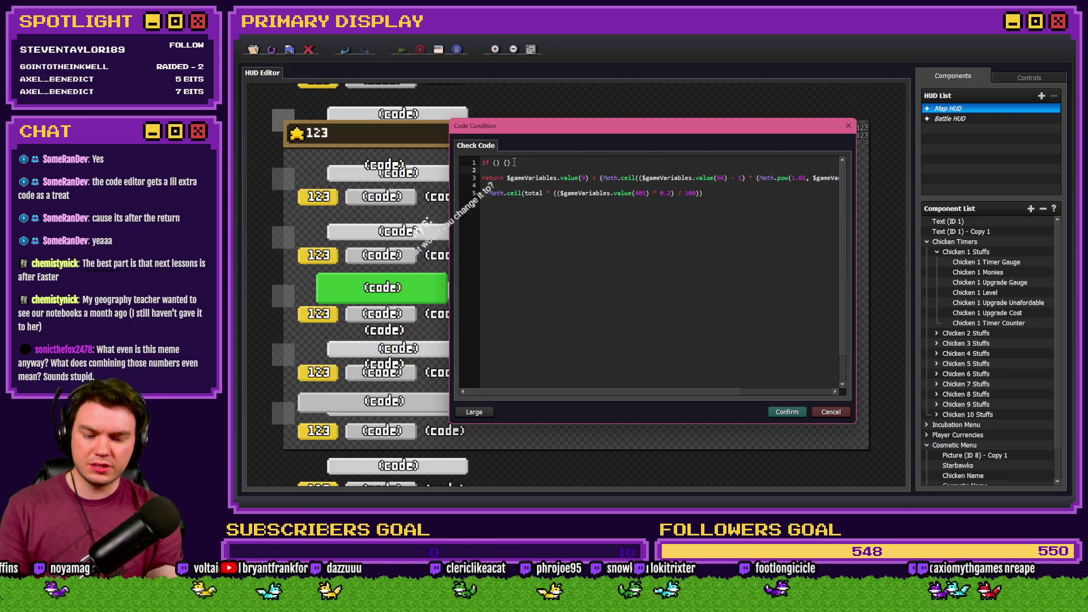
pyautogui.write('{')
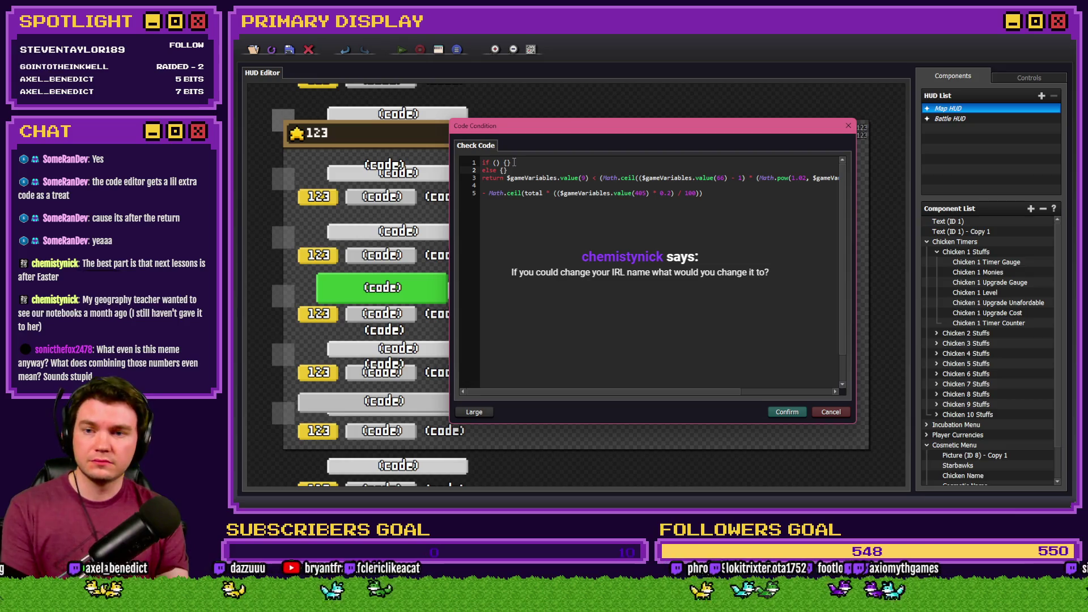
pyautogui.press('Down')
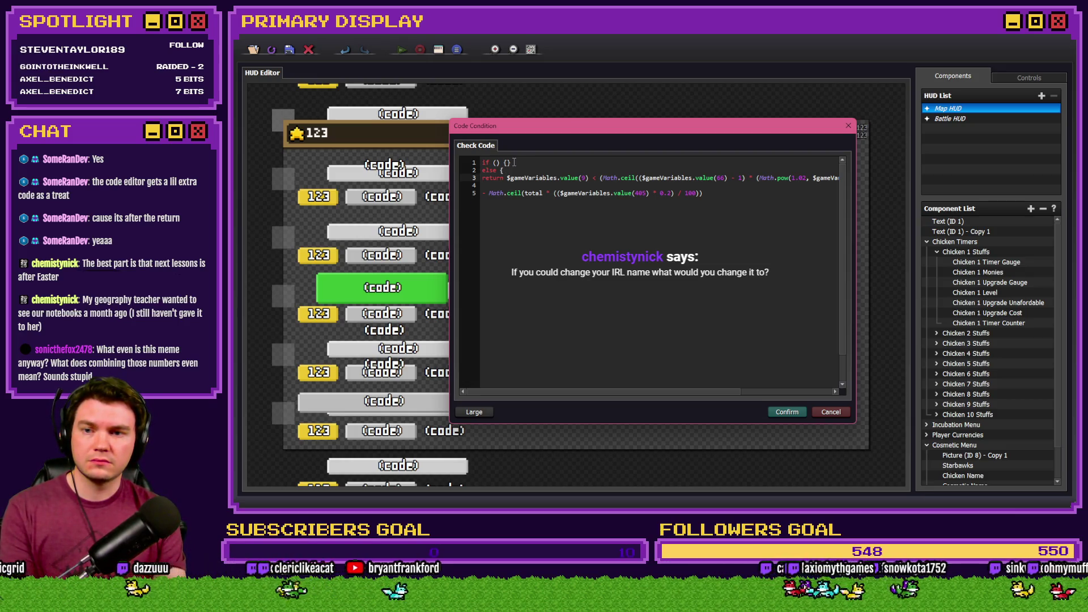
pyautogui.press('Home')
pyautogui.press('BackSpace')
pyautogui.press('End')
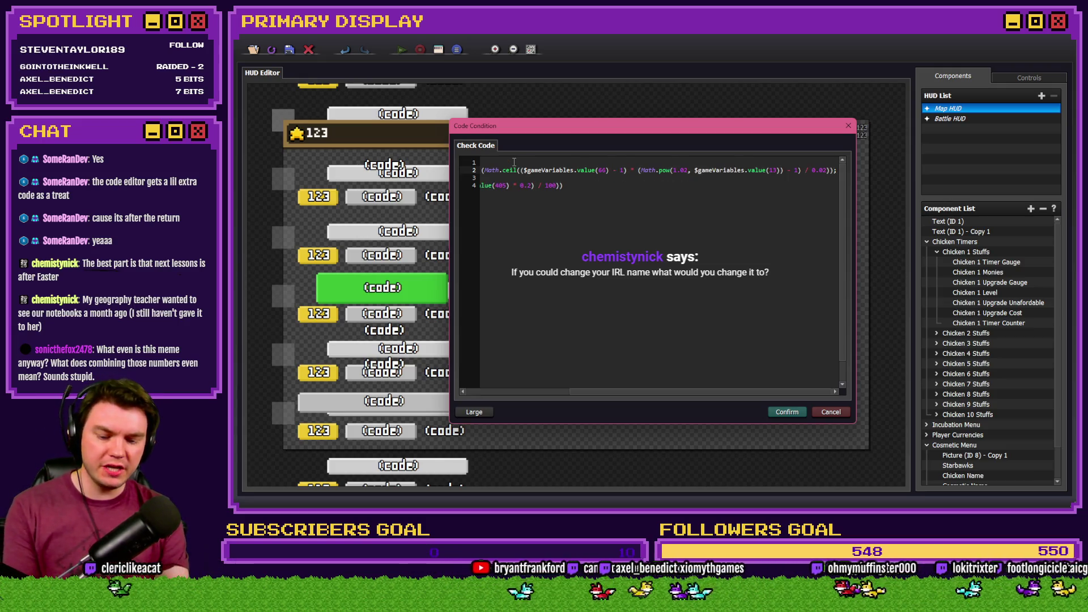
pyautogui.press('Home')
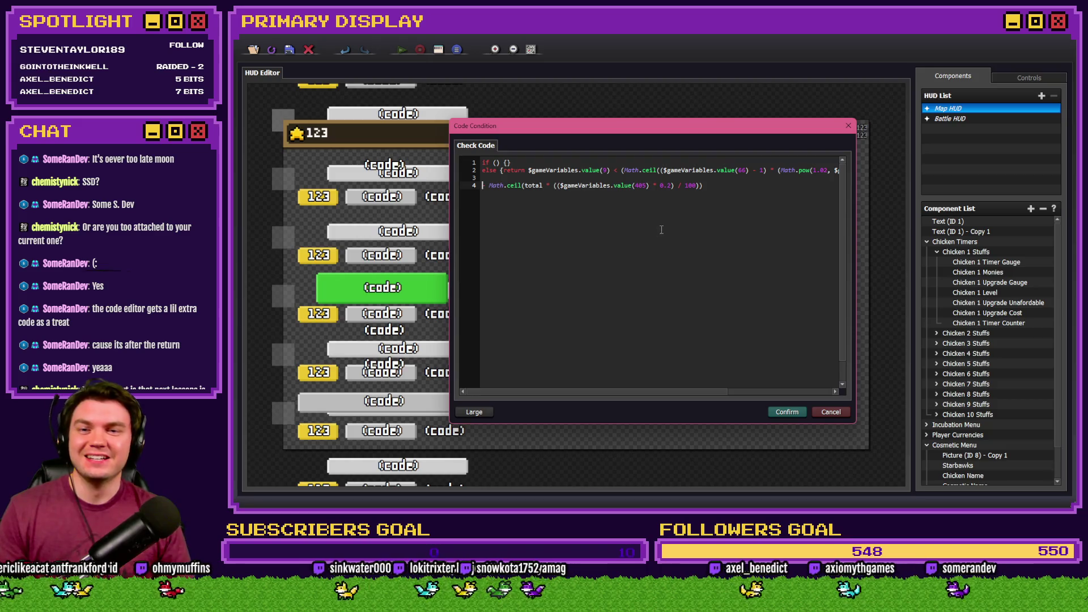
pyautogui.click(795, 414)
# Save the picture's if/else condition and copy the value(321) === 5 check from the Chicken 1 Upgrade Cost code.
pyautogui.click(686, 368)
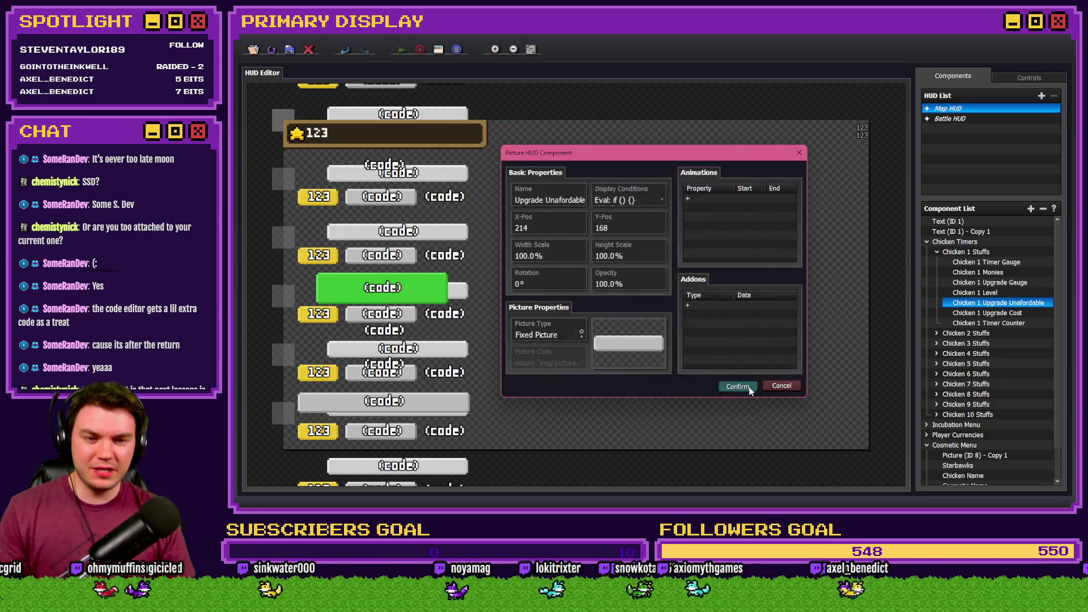
pyautogui.click(738, 385)
pyautogui.doubleClick(982, 313)
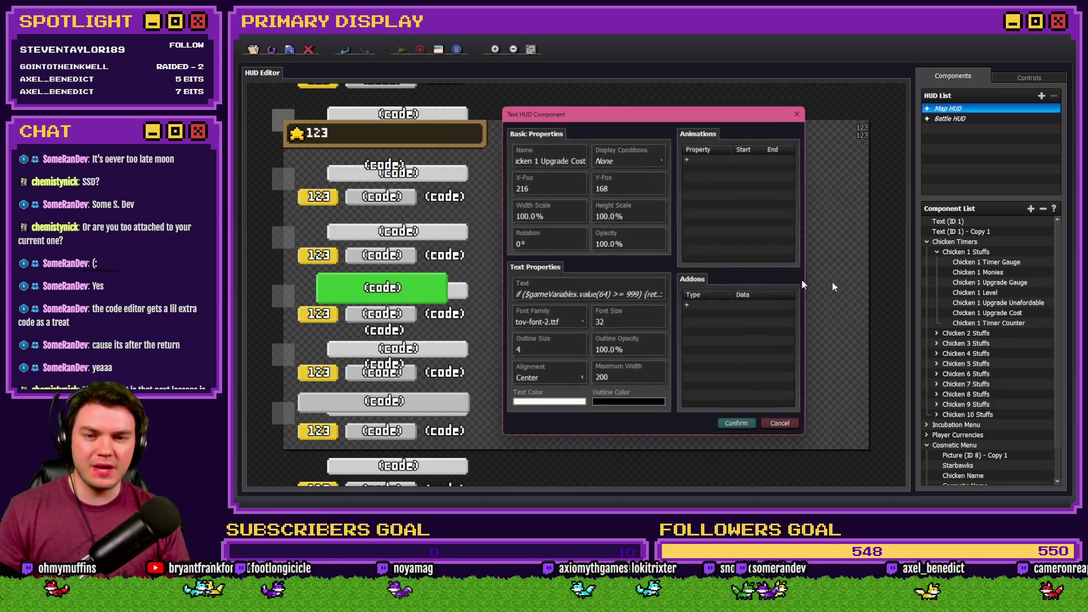
pyautogui.click(632, 295)
pyautogui.press('Escape')
pyautogui.click(622, 301)
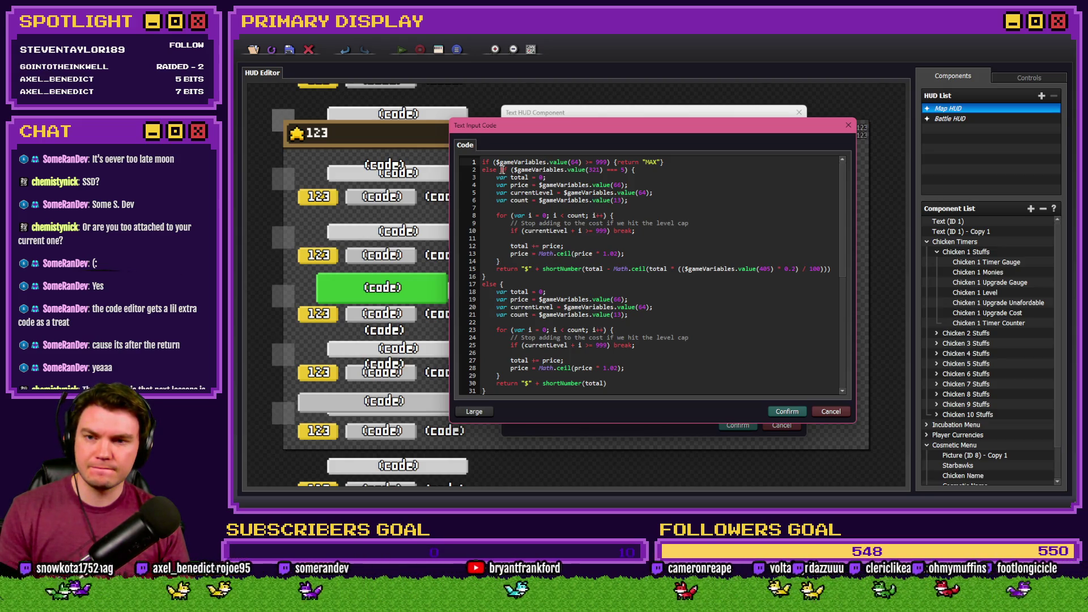
pyautogui.moveTo(514, 170); pyautogui.dragTo(626, 171)
pyautogui.hotkey('ctrl', 'c')
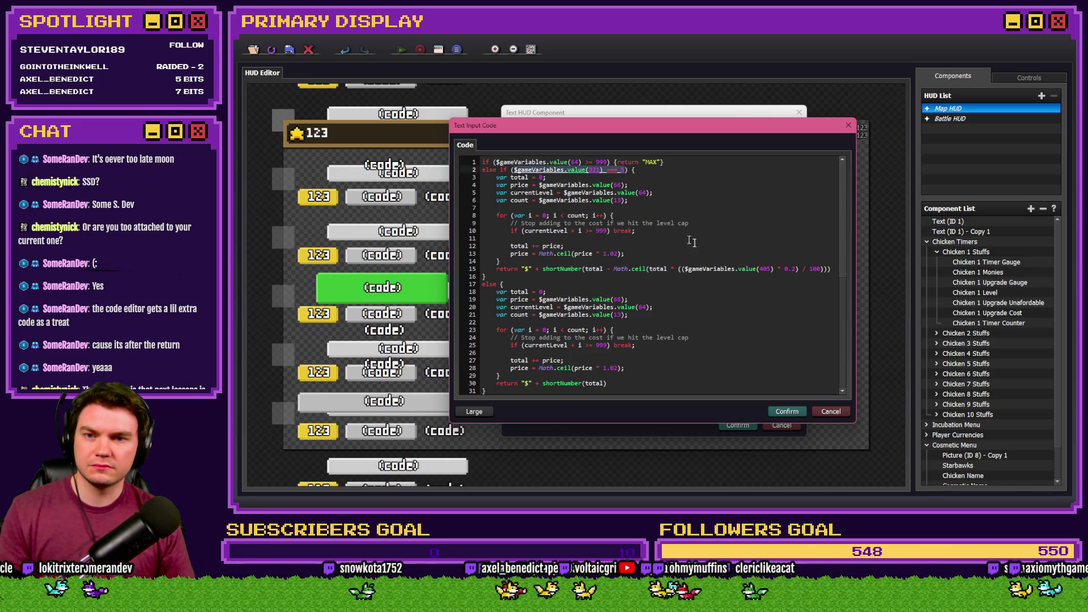
pyautogui.click(776, 410)
pyautogui.click(703, 317)
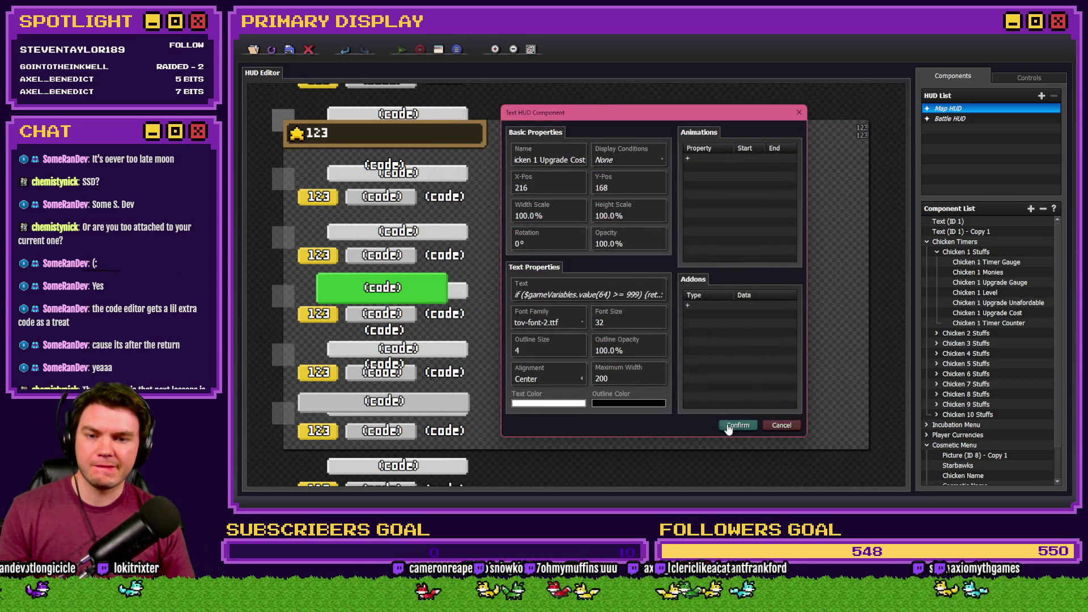
pyautogui.click(737, 425)
# Reopen the Upgrade Unafordable picture's if/else condition code for editing.
pyautogui.doubleClick(1012, 305)
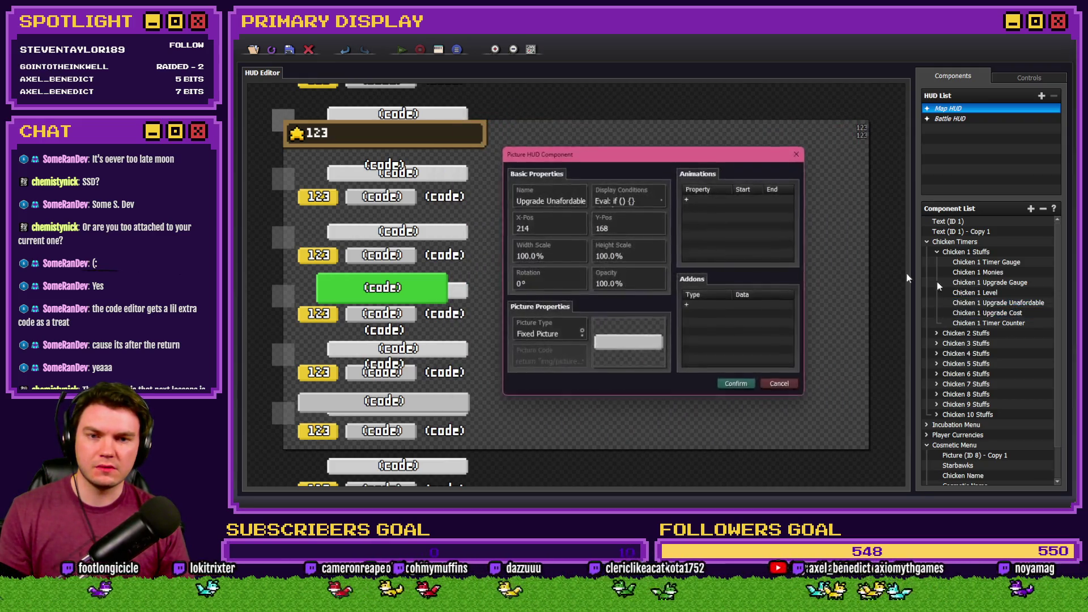
pyautogui.click(606, 210)
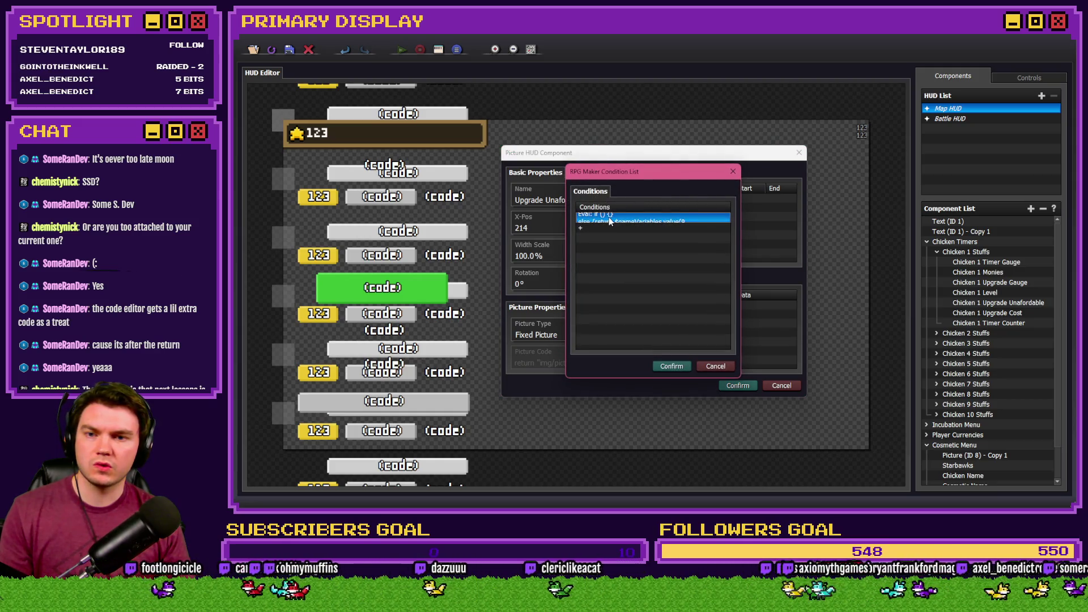
pyautogui.doubleClick(610, 217)
# Put the value(321) === 5 check in the if and paste the variable 9 cost return into its braces.
pyautogui.hotkey('ctrl', 'v')
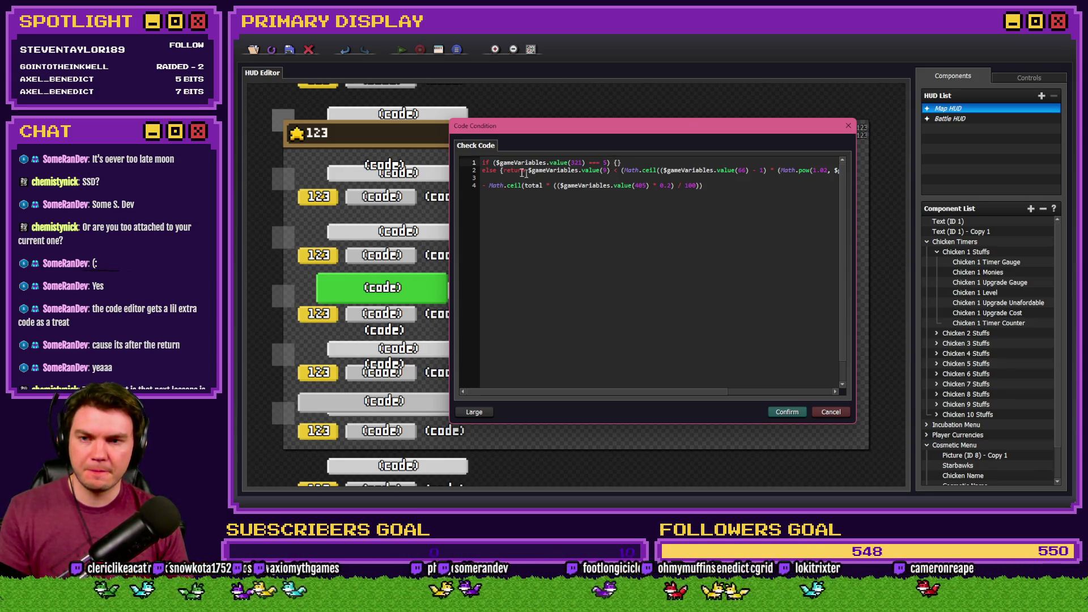
pyautogui.moveTo(503, 171); pyautogui.dragTo(836, 171)
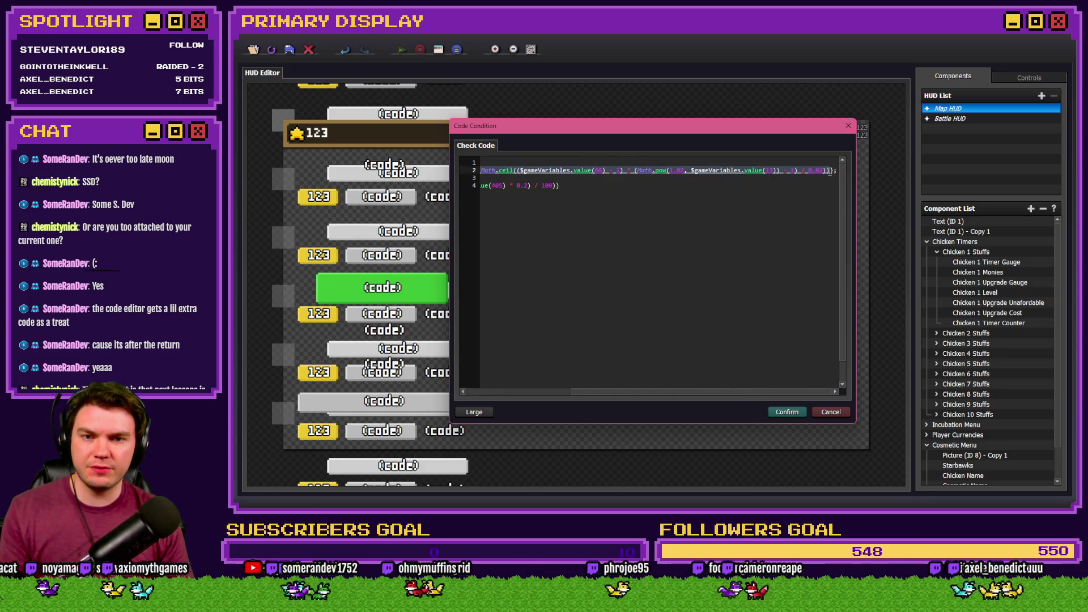
pyautogui.click(616, 163)
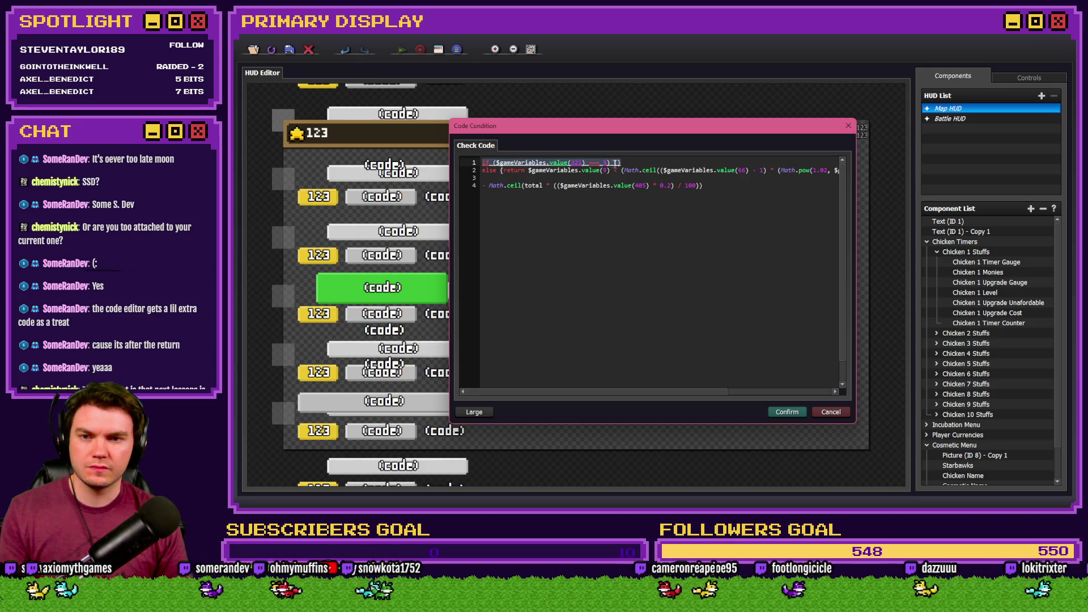
pyautogui.hotkey('ctrl', 'v')
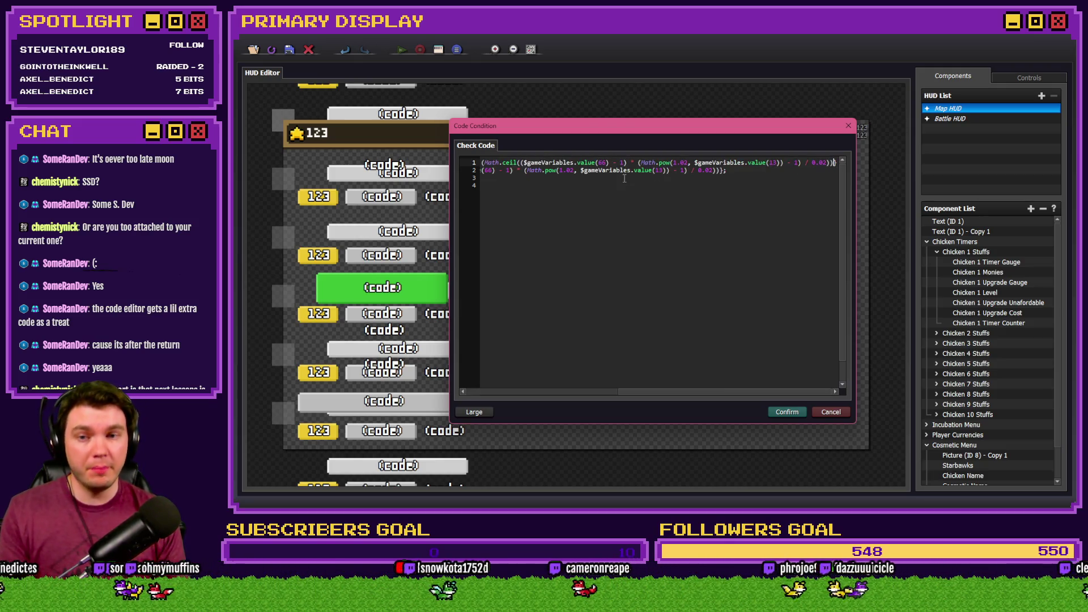
pyautogui.moveTo(547, 185); pyautogui.dragTo(487, 185)
pyautogui.click(488, 185)
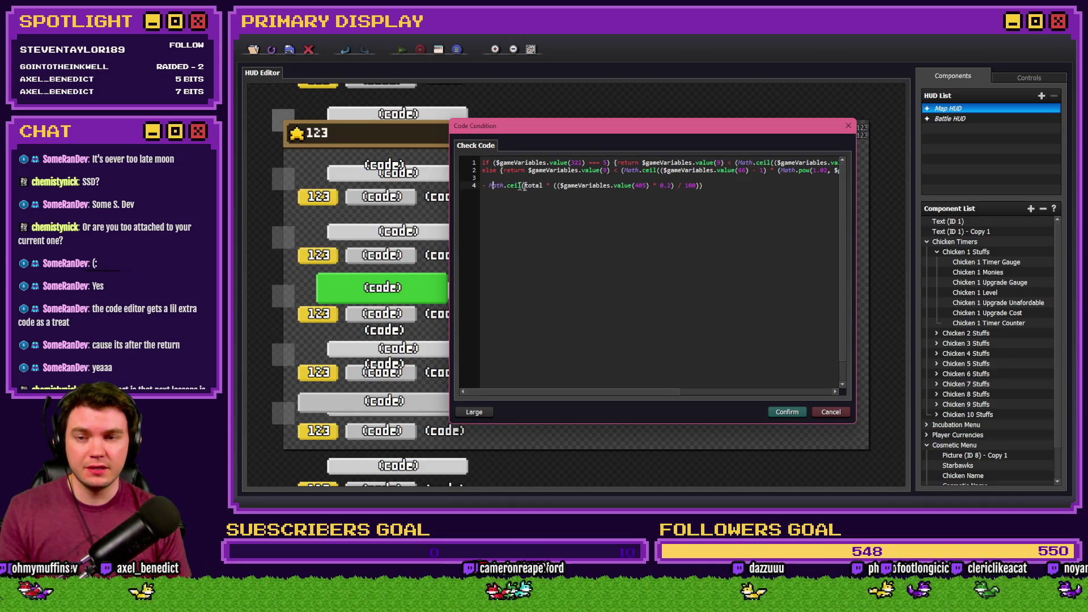
pyautogui.moveTo(702, 186); pyautogui.dragTo(475, 187)
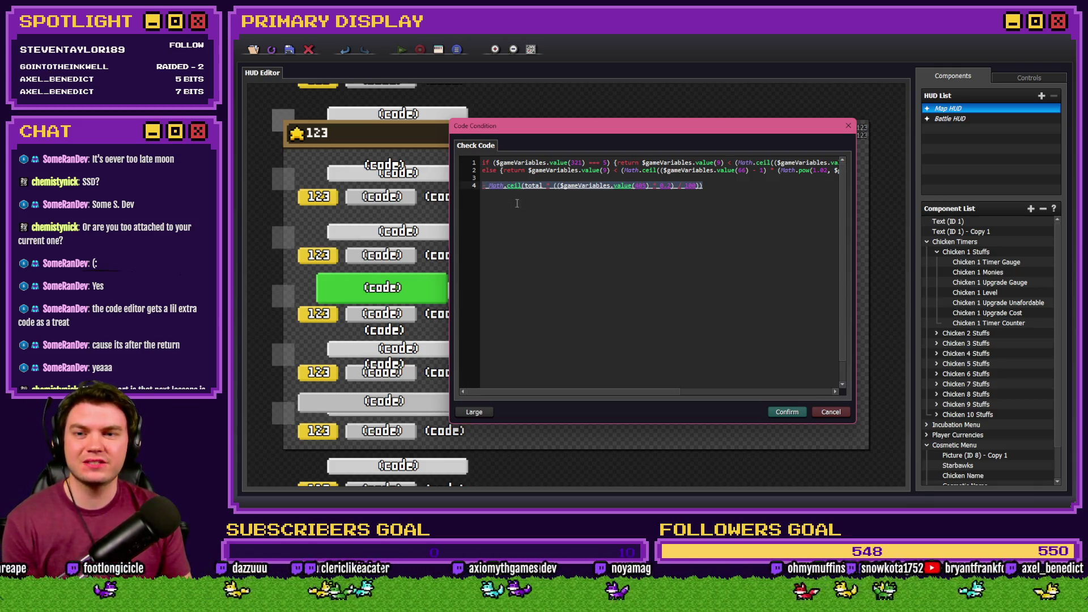
pyautogui.click(535, 186)
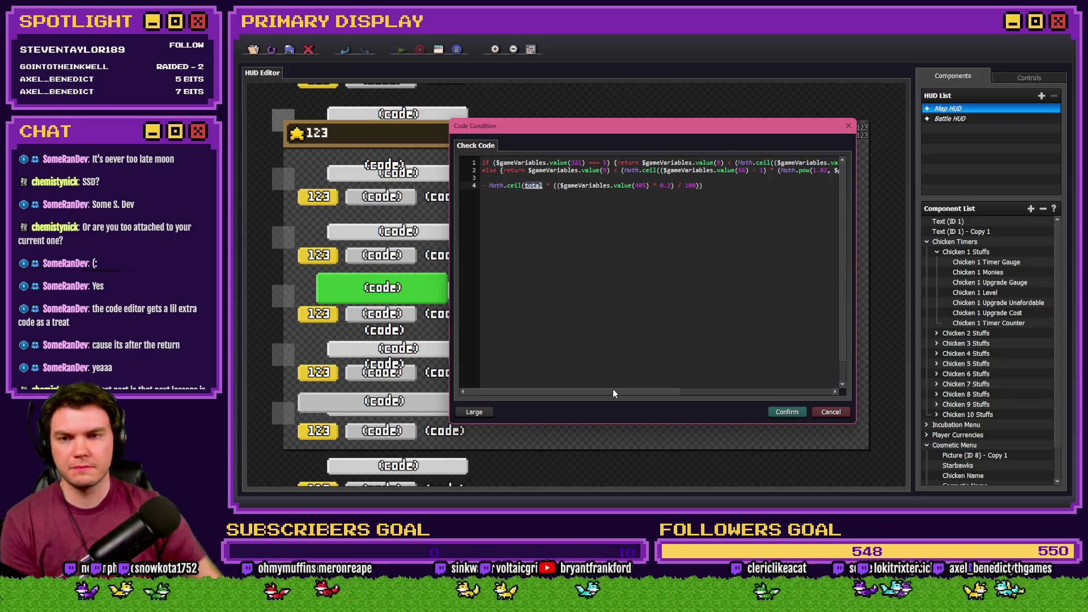
pyautogui.moveTo(613, 390); pyautogui.dragTo(661, 394)
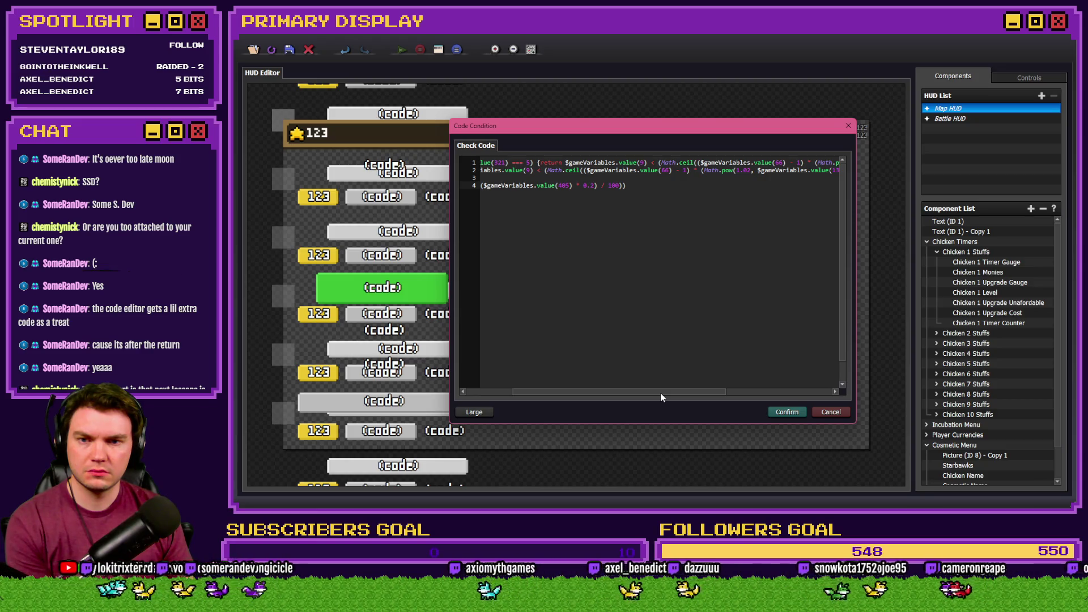
pyautogui.moveTo(660, 393); pyautogui.dragTo(593, 395)
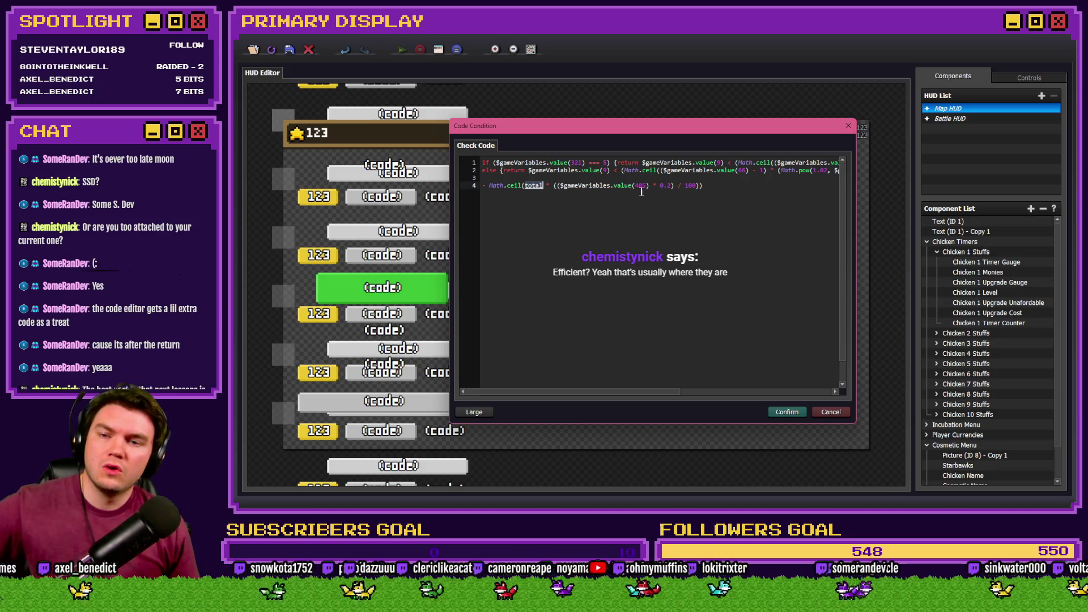
pyautogui.press('End')
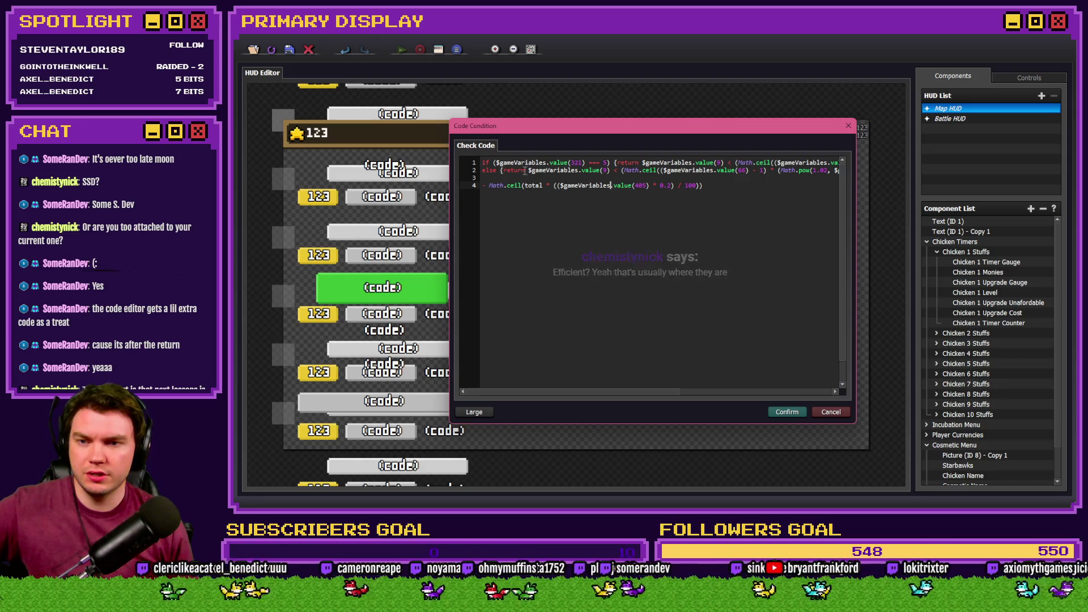
pyautogui.click(581, 171)
pyautogui.hotkey('shift', 'Right')
pyautogui.hotkey('shift', 'Right')
pyautogui.hotkey('shift', 'Right')
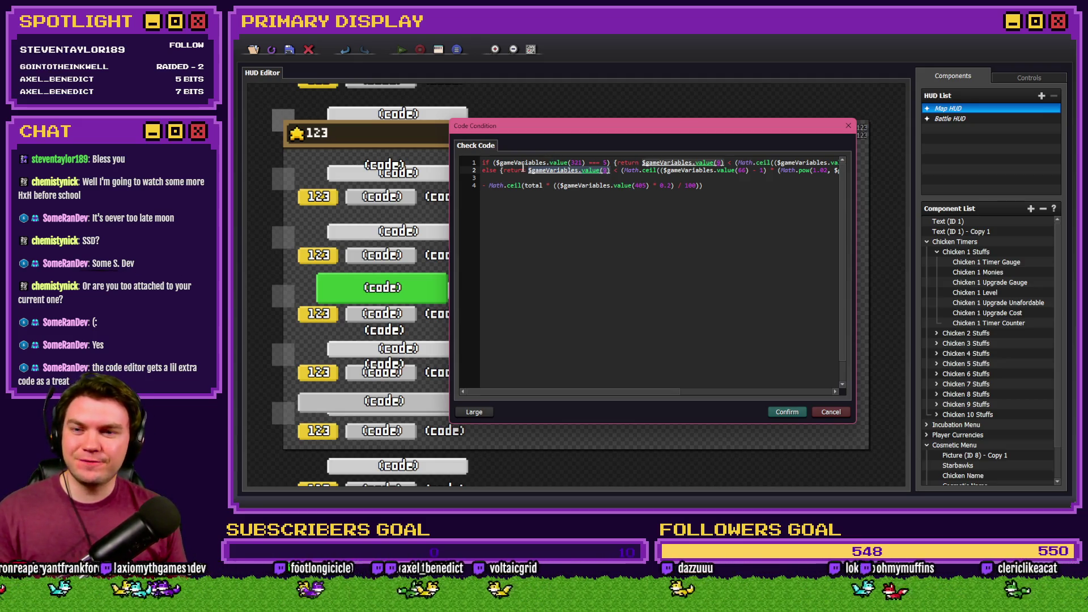
pyautogui.moveTo(495, 164); pyautogui.dragTo(848, 163)
pyautogui.click(816, 162)
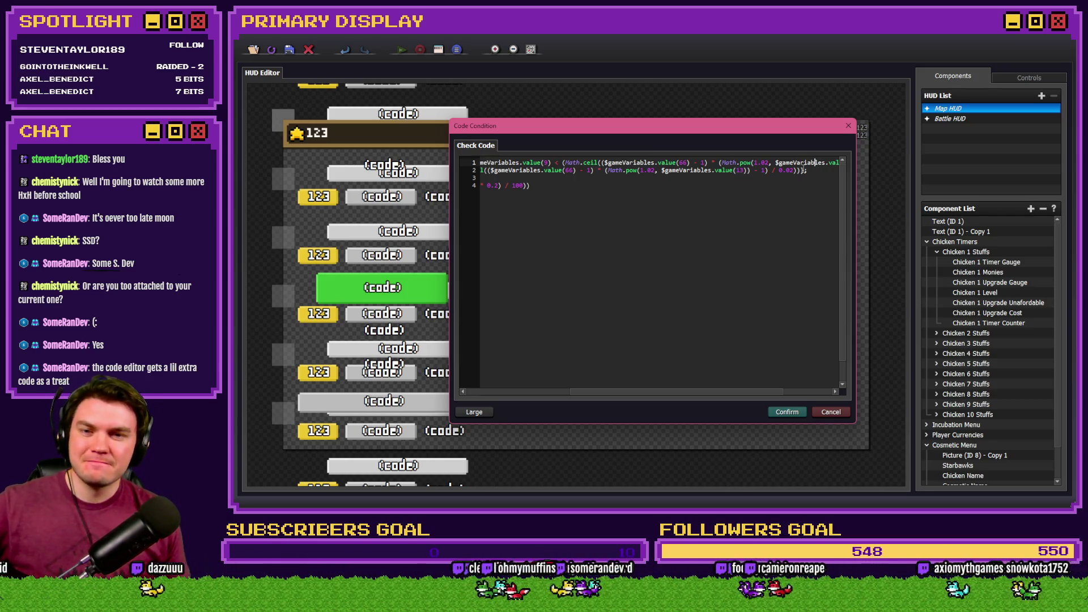
pyautogui.click(467, 172)
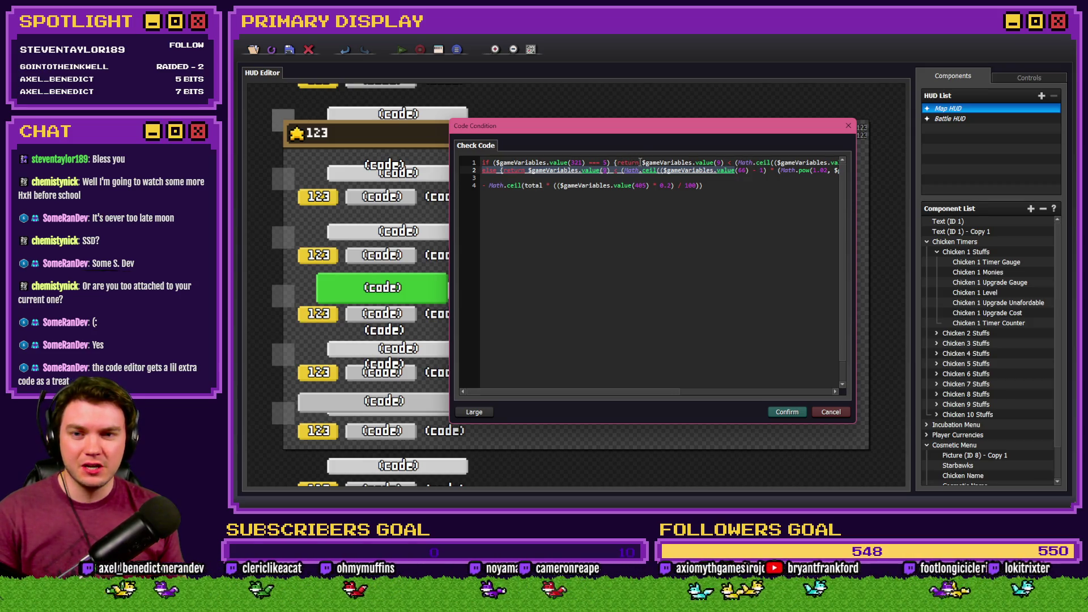
pyautogui.moveTo(642, 162); pyautogui.dragTo(723, 163)
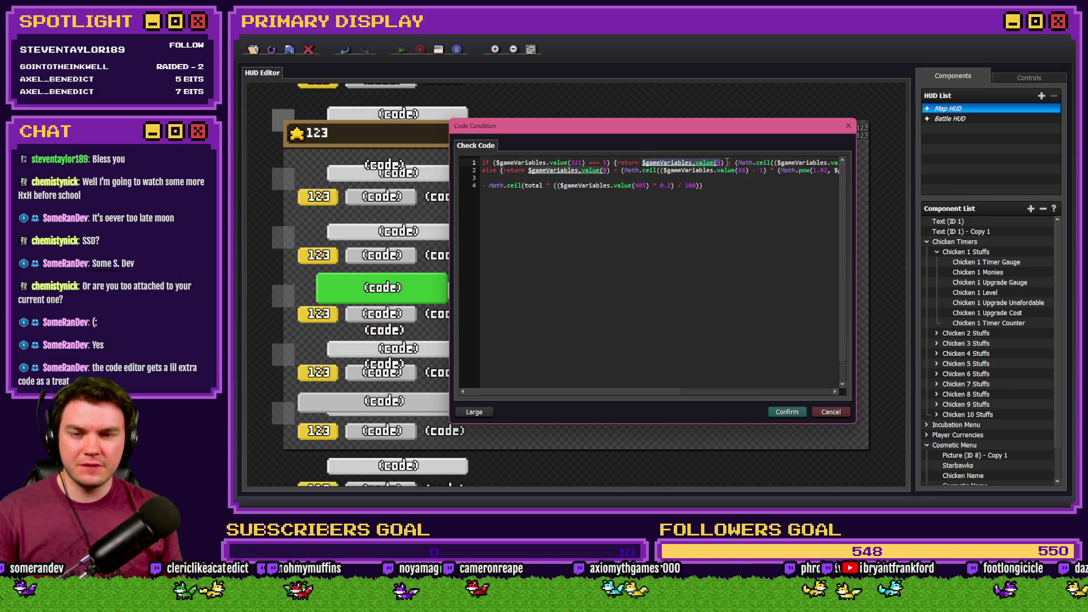
pyautogui.click(734, 163)
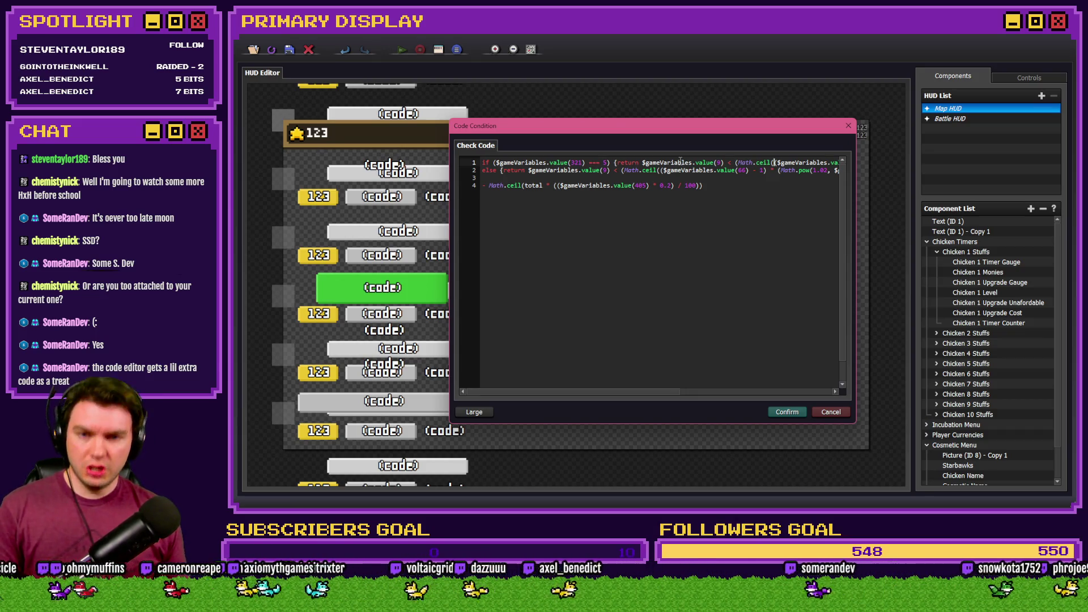
pyautogui.moveTo(703, 186); pyautogui.dragTo(480, 188)
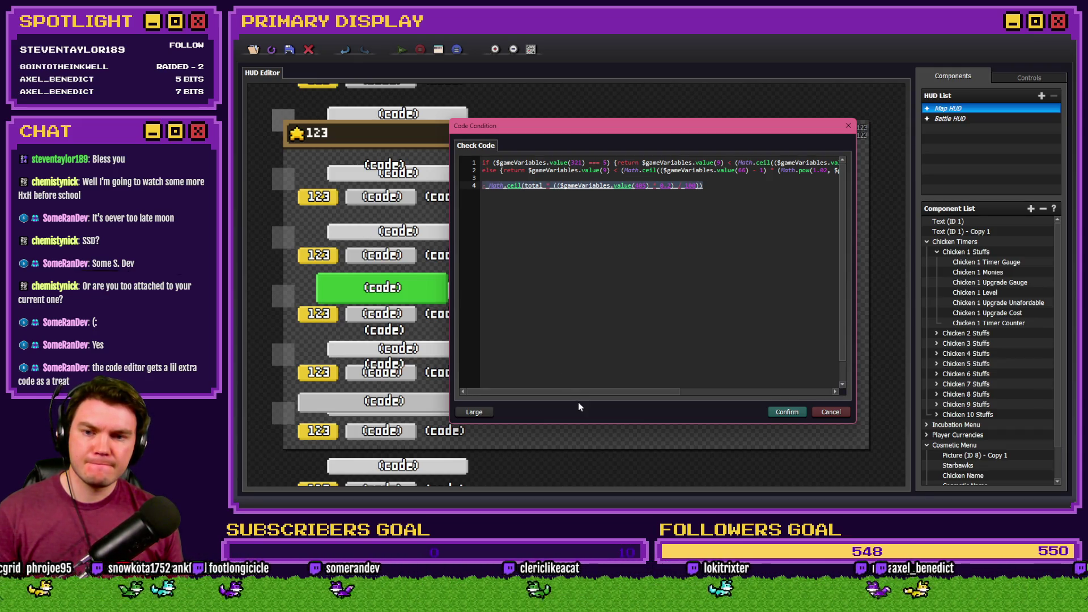
pyautogui.moveTo(588, 396); pyautogui.dragTo(748, 395)
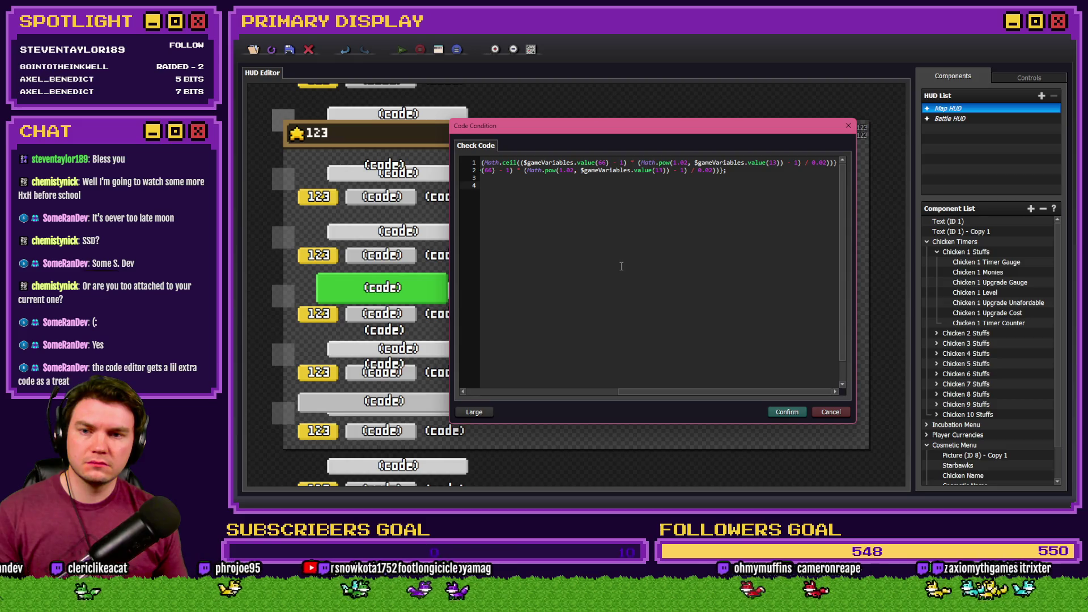
pyautogui.moveTo(632, 394); pyautogui.dragTo(541, 393)
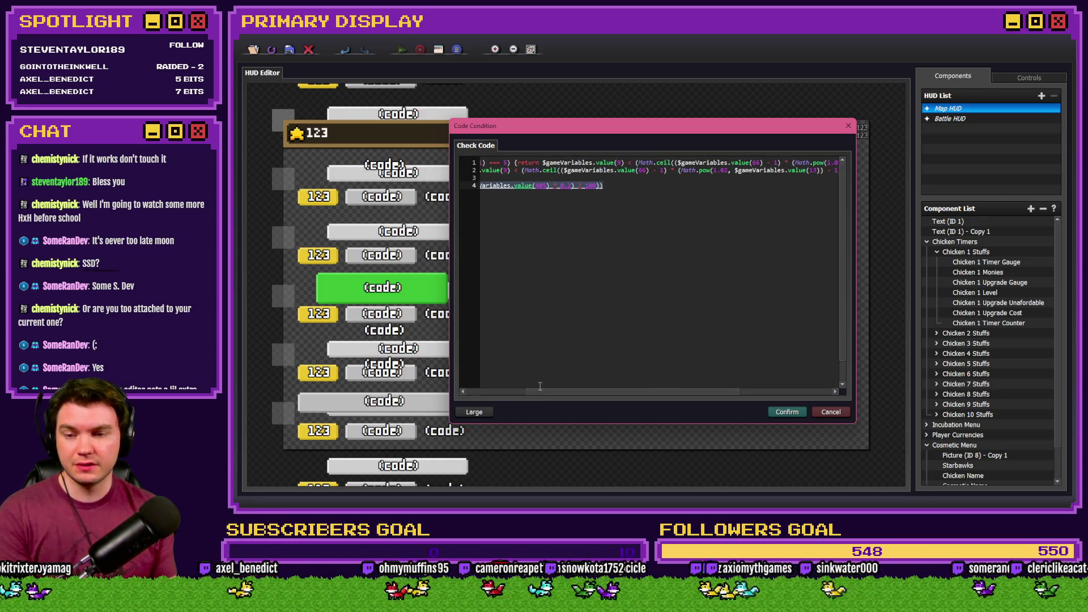
pyautogui.click(502, 391)
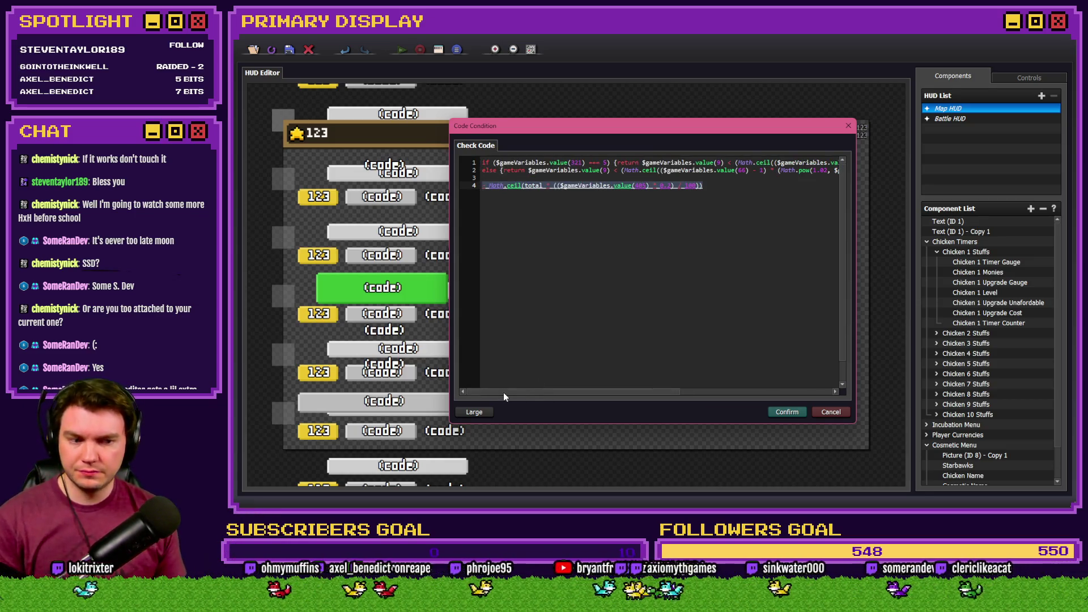
pyautogui.moveTo(508, 391); pyautogui.dragTo(600, 391)
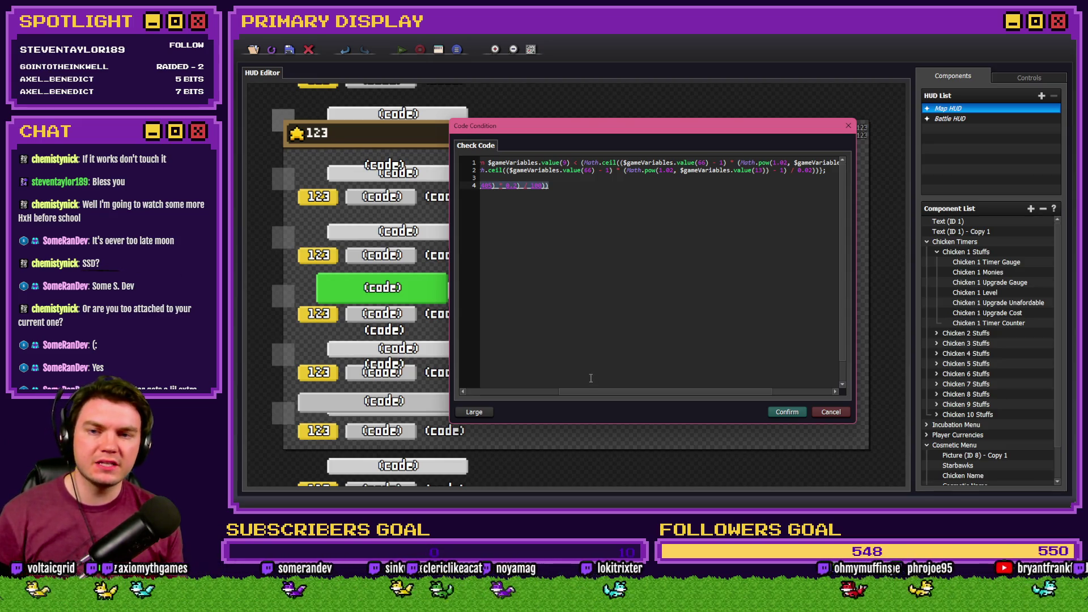
pyautogui.moveTo(580, 162); pyautogui.dragTo(738, 162)
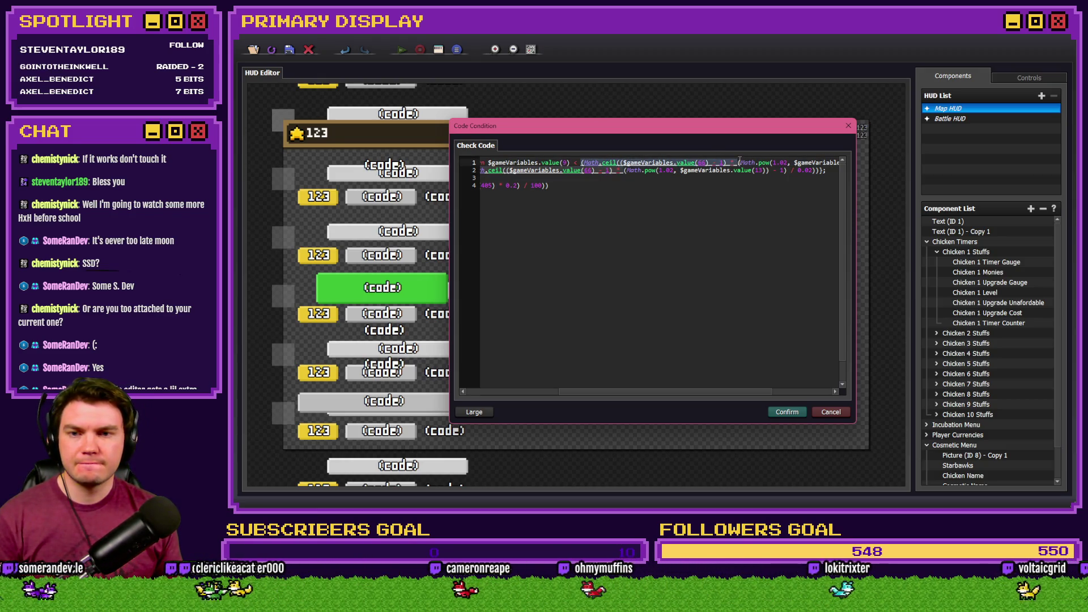
pyautogui.click(712, 163)
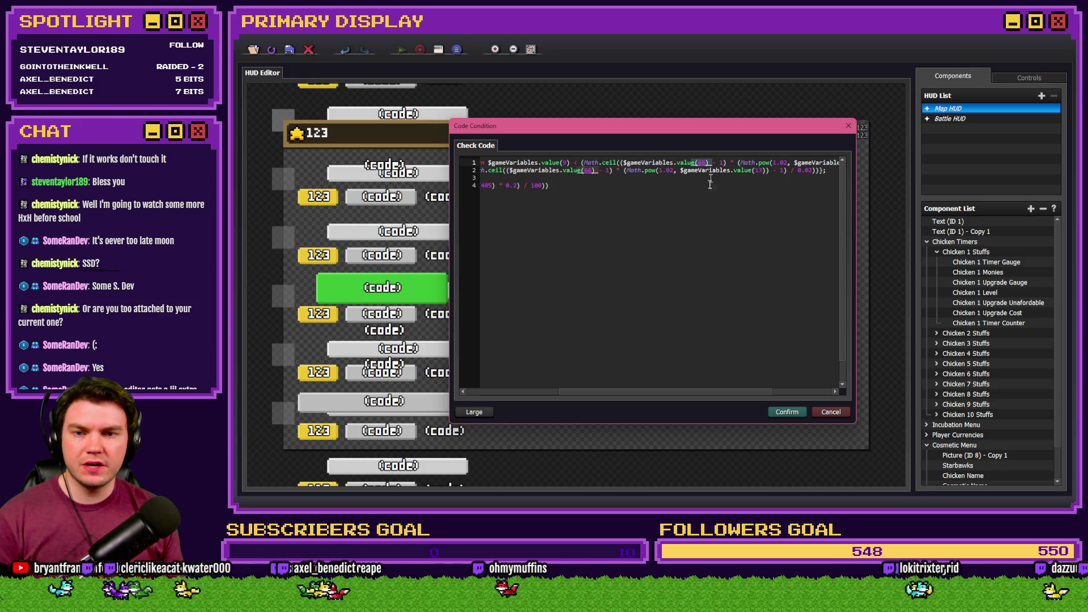
pyautogui.moveTo(670, 393); pyautogui.dragTo(749, 395)
pyautogui.click(680, 162)
pyautogui.moveTo(694, 163); pyautogui.dragTo(756, 162)
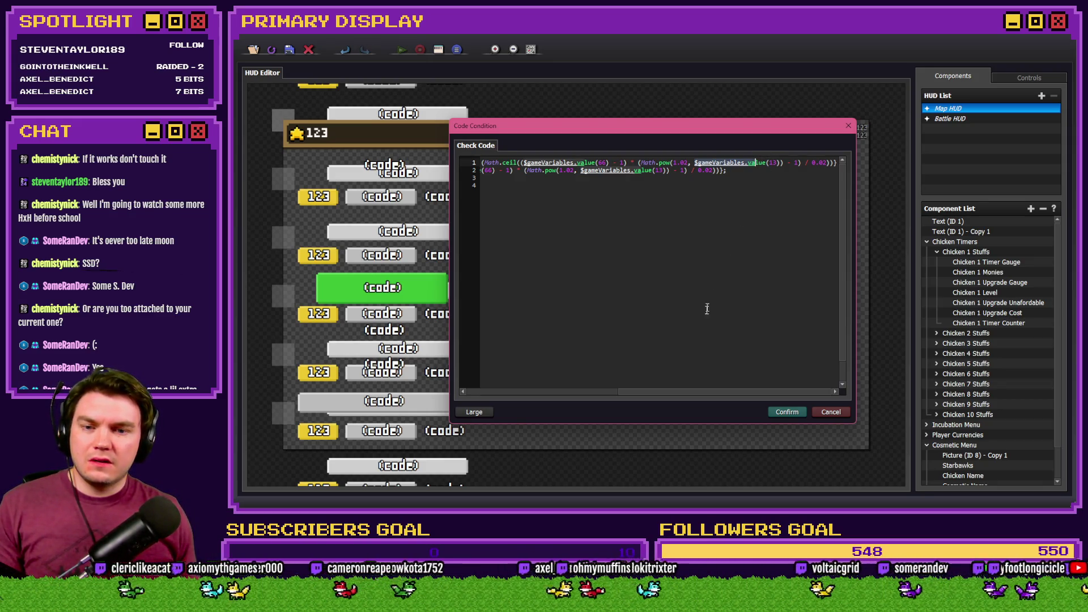
pyautogui.moveTo(646, 394)
pyautogui.mouseDown()
pyautogui.moveTo(631, 394)
pyautogui.moveTo(688, 396)
pyautogui.mouseUp()
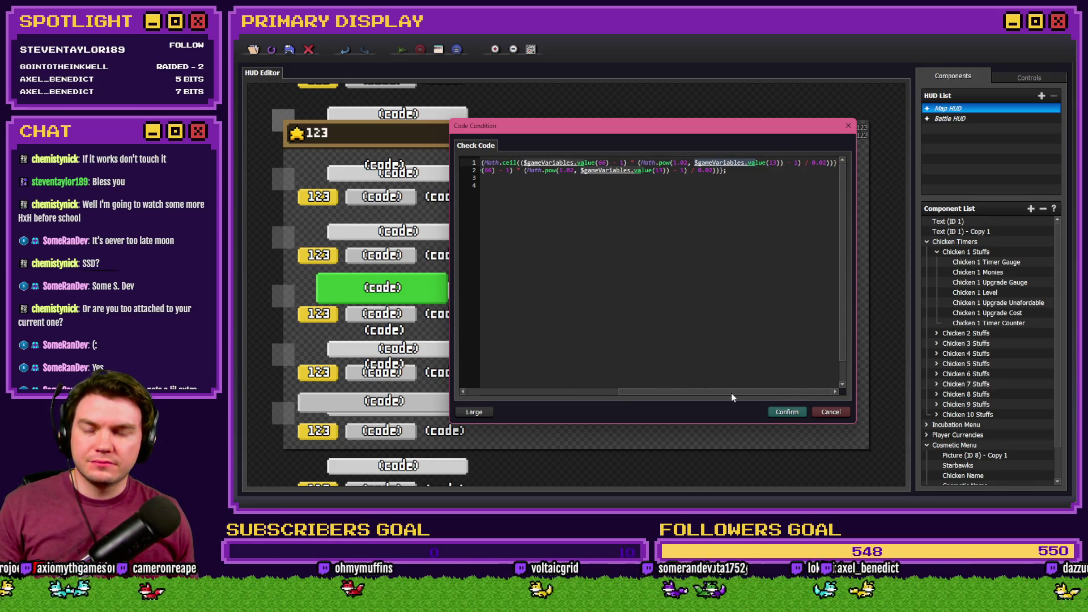
pyautogui.moveTo(668, 397); pyautogui.dragTo(488, 379)
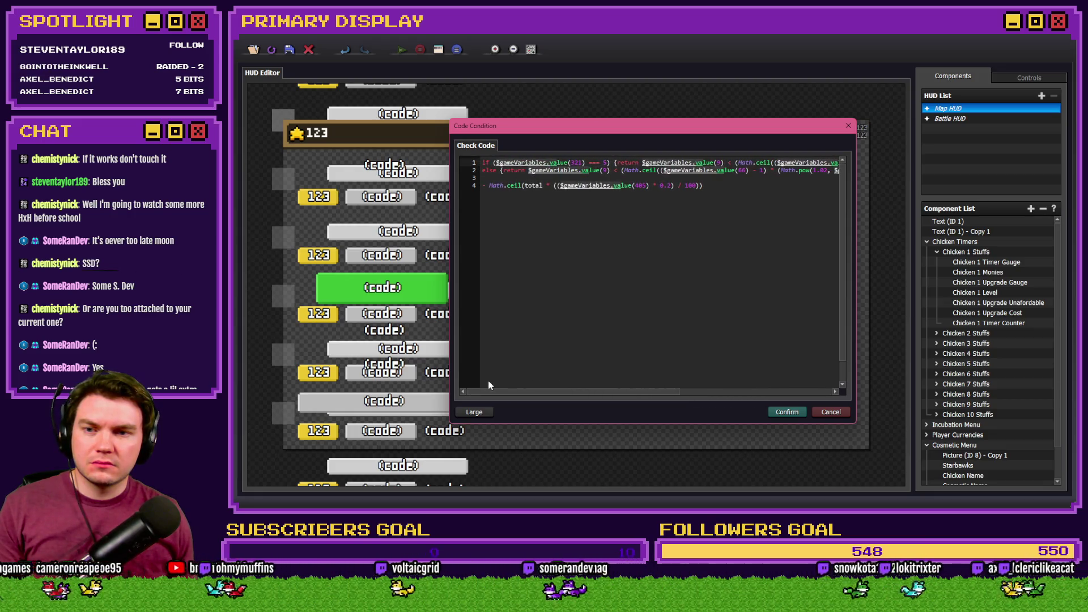
# Replace 'total' in line 4's variable 405 discount with the line 1 Math.ceil upgrade-cost expression.
pyautogui.doubleClick(531, 186)
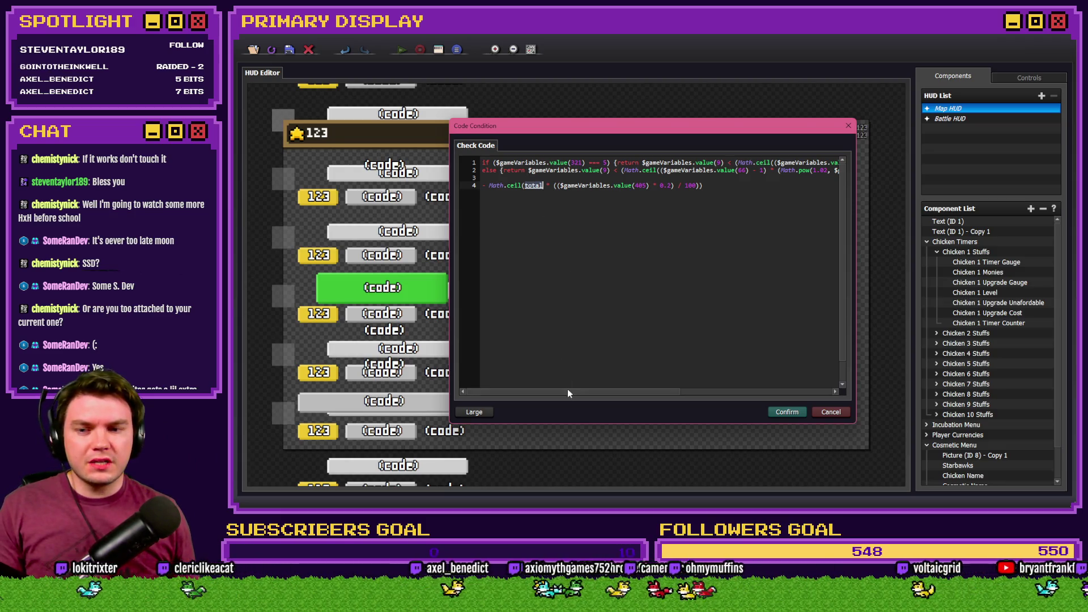
pyautogui.moveTo(566, 391); pyautogui.dragTo(664, 392)
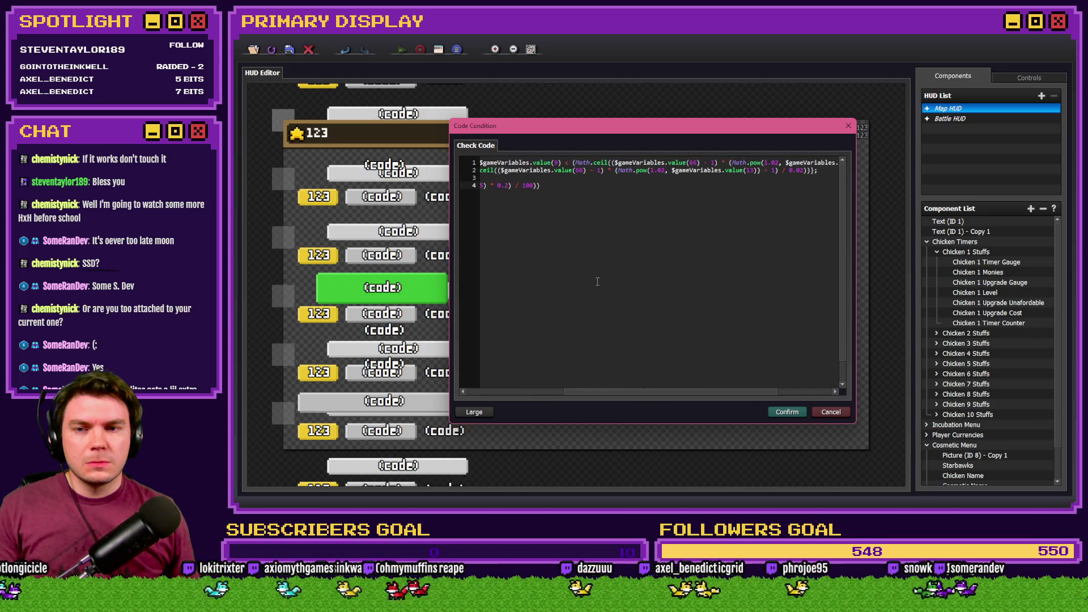
pyautogui.moveTo(572, 162)
pyautogui.mouseDown()
pyautogui.moveTo(844, 163)
pyautogui.moveTo(821, 161)
pyautogui.moveTo(830, 163)
pyautogui.mouseUp()
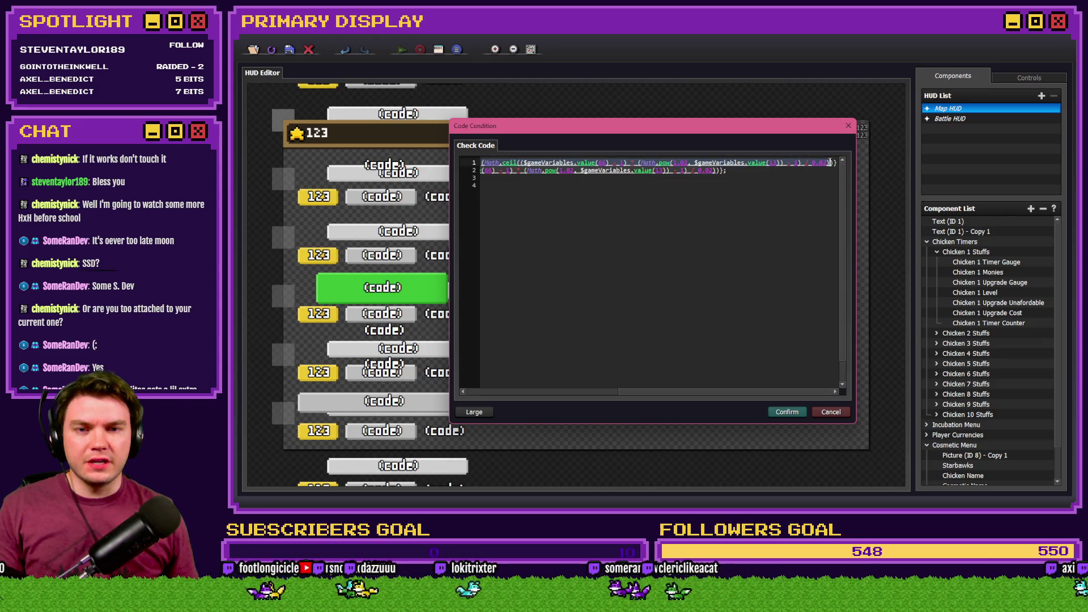
pyautogui.moveTo(724, 396)
pyautogui.mouseDown()
pyautogui.moveTo(616, 395)
pyautogui.moveTo(777, 390)
pyautogui.mouseUp()
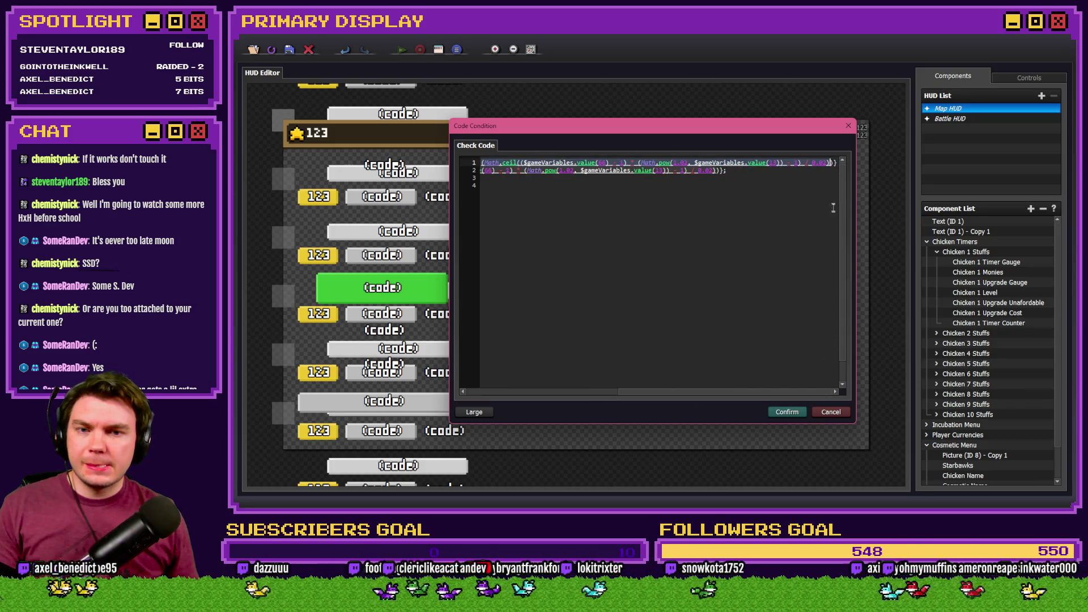
pyautogui.moveTo(830, 162)
pyautogui.mouseDown()
pyautogui.moveTo(480, 164)
pyautogui.moveTo(513, 163)
pyautogui.mouseUp()
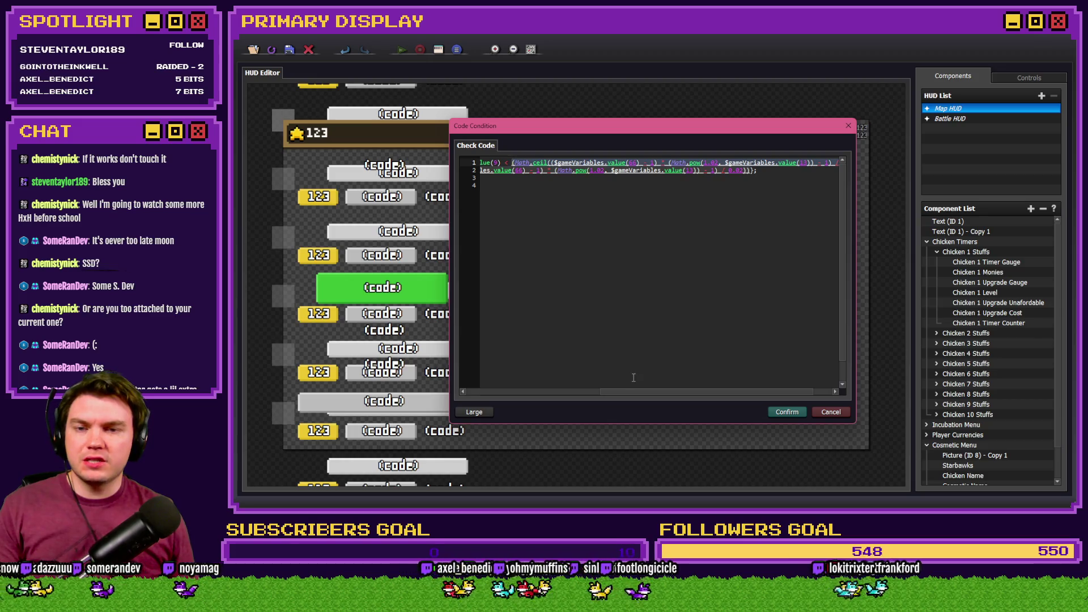
pyautogui.moveTo(638, 393); pyautogui.dragTo(654, 392)
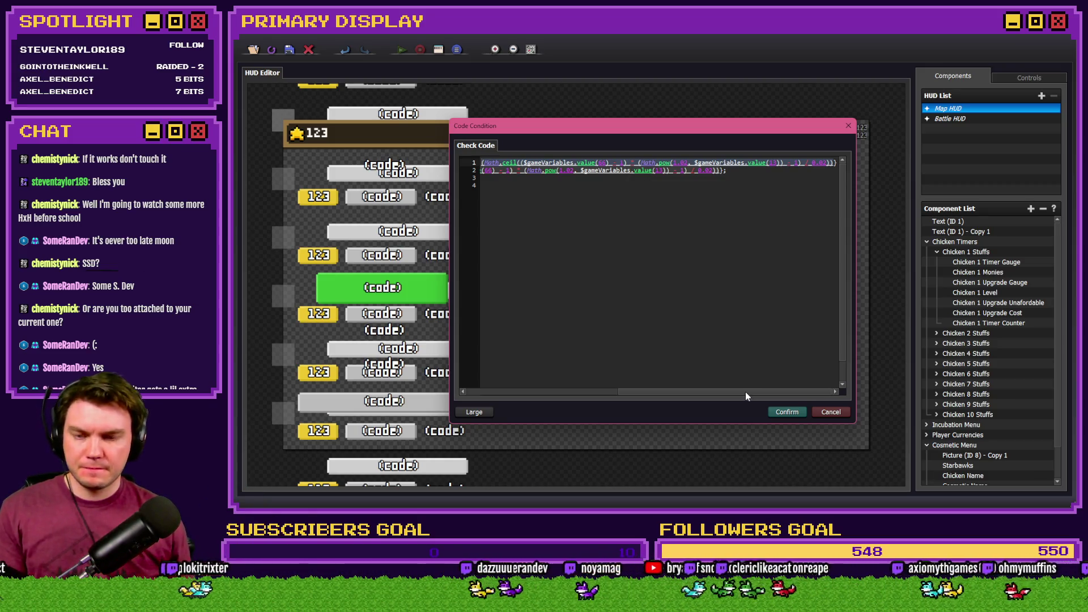
pyautogui.moveTo(746, 393); pyautogui.dragTo(589, 390)
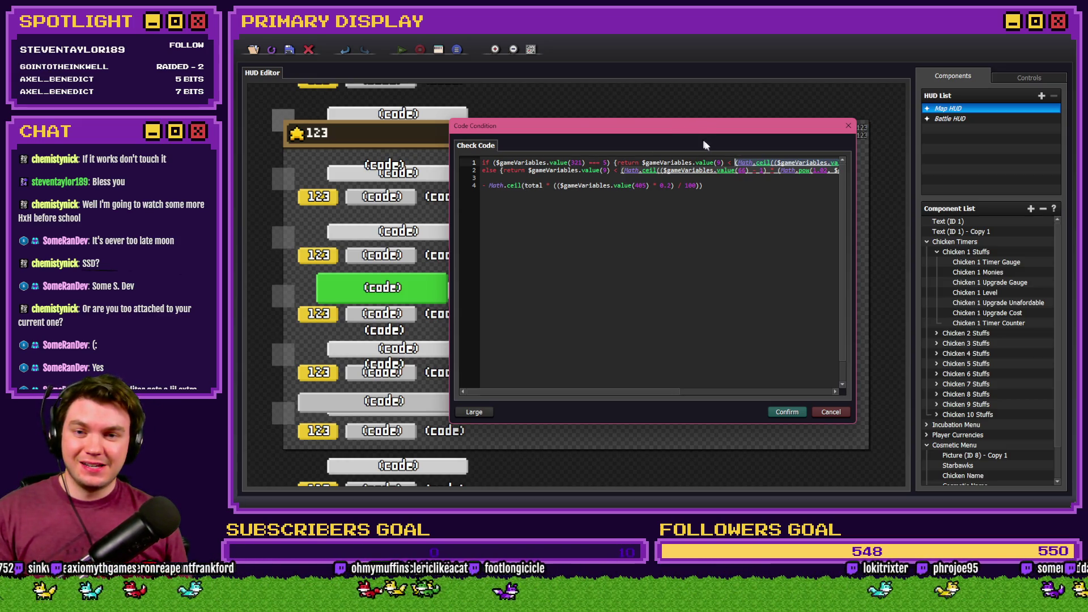
pyautogui.moveTo(652, 393); pyautogui.dragTo(778, 392)
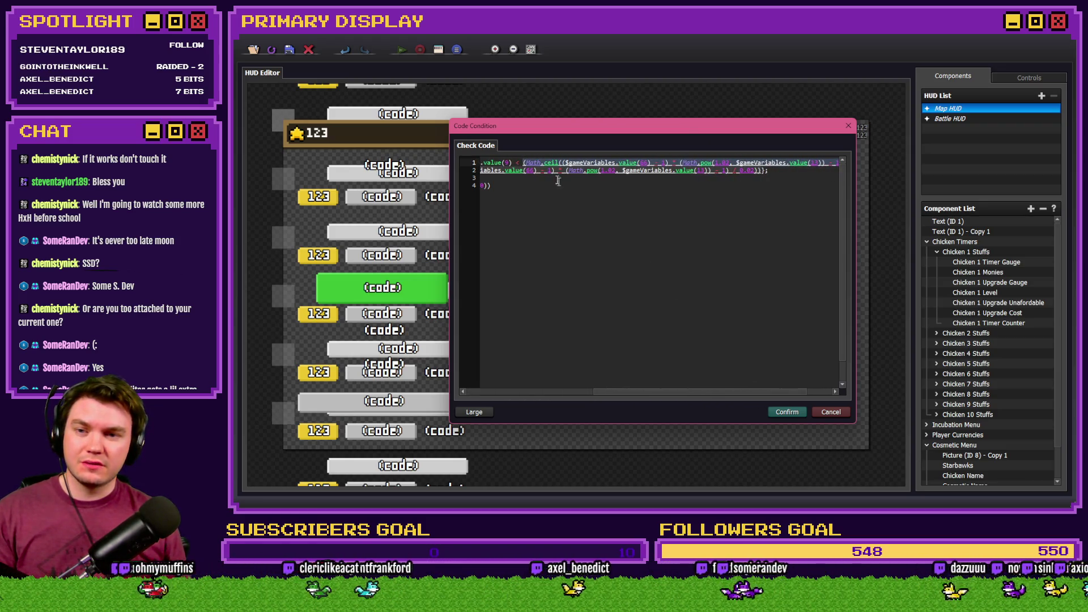
pyautogui.click(543, 163)
pyautogui.moveTo(524, 162); pyautogui.dragTo(835, 163)
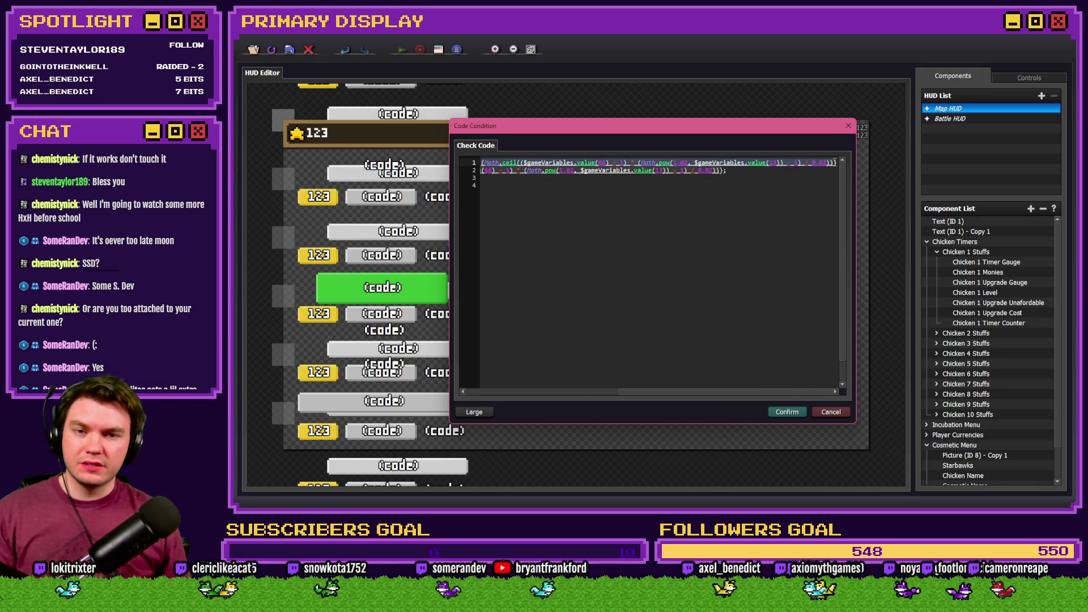
pyautogui.click(566, 393)
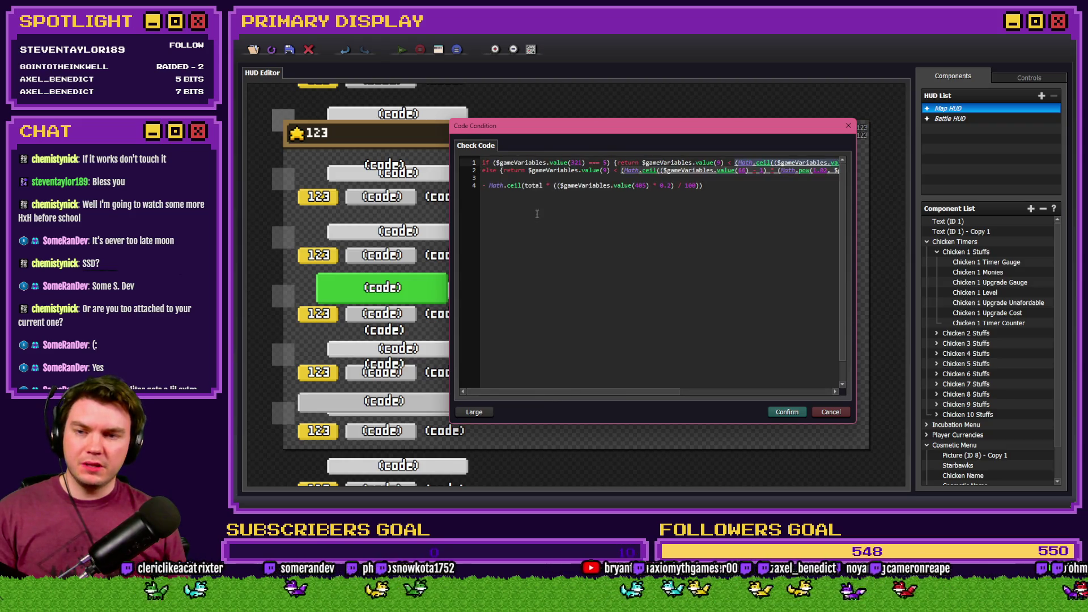
pyautogui.doubleClick(529, 185)
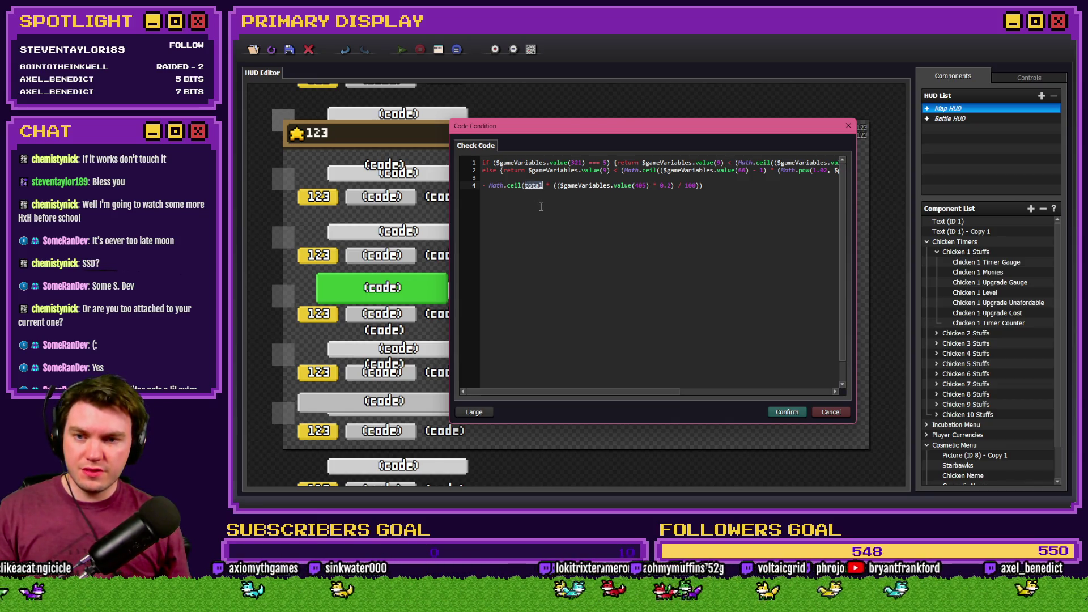
pyautogui.hotkey('ctrl', 'v')
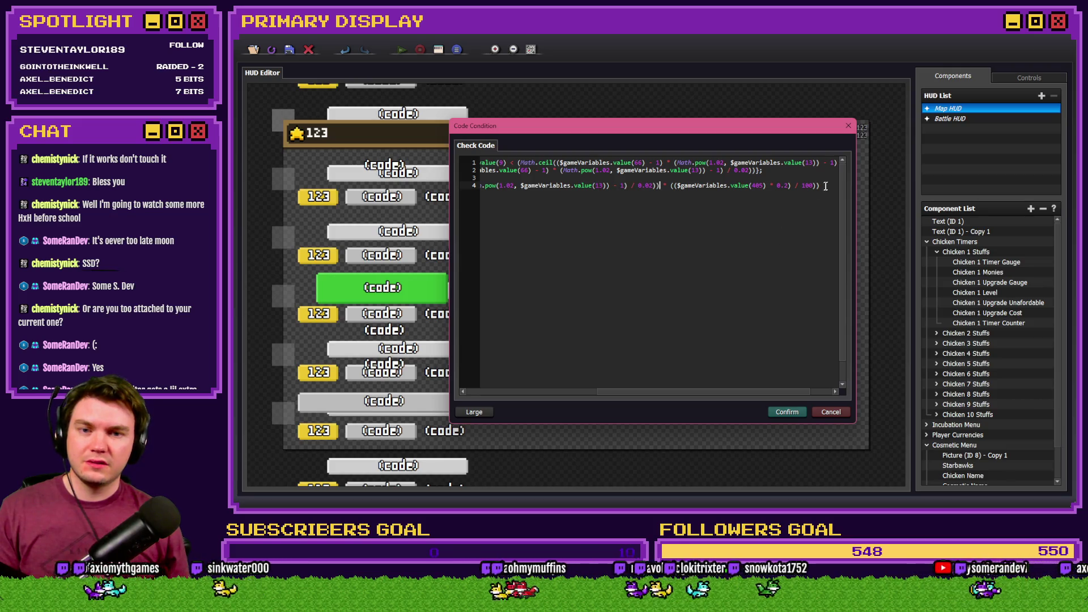
# Append the Gold Chain discount multiplier to the end of line 1's outfit branch return.
pyautogui.moveTo(475, 185); pyautogui.dragTo(443, 186)
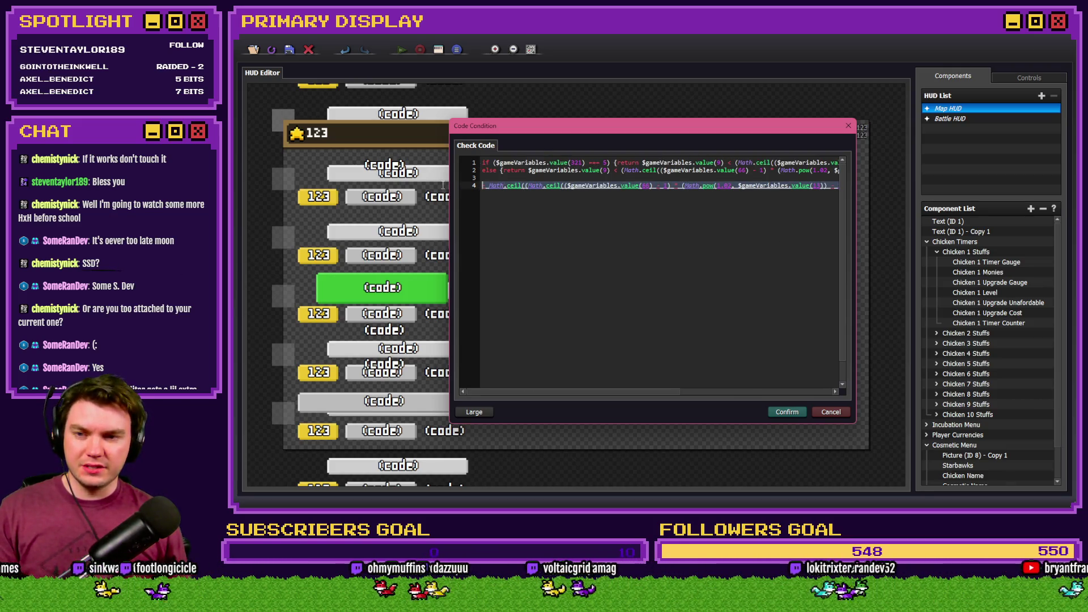
pyautogui.moveTo(650, 403)
pyautogui.mouseDown()
pyautogui.moveTo(673, 393)
pyautogui.moveTo(779, 397)
pyautogui.mouseUp()
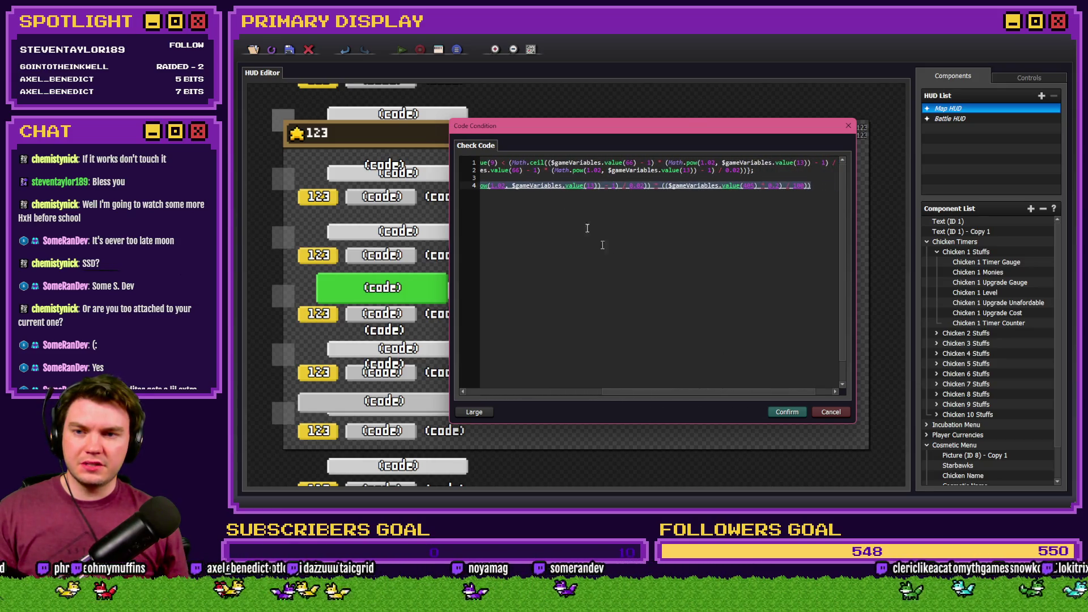
pyautogui.moveTo(509, 163); pyautogui.dragTo(688, 163)
pyautogui.moveTo(803, 164); pyautogui.dragTo(857, 165)
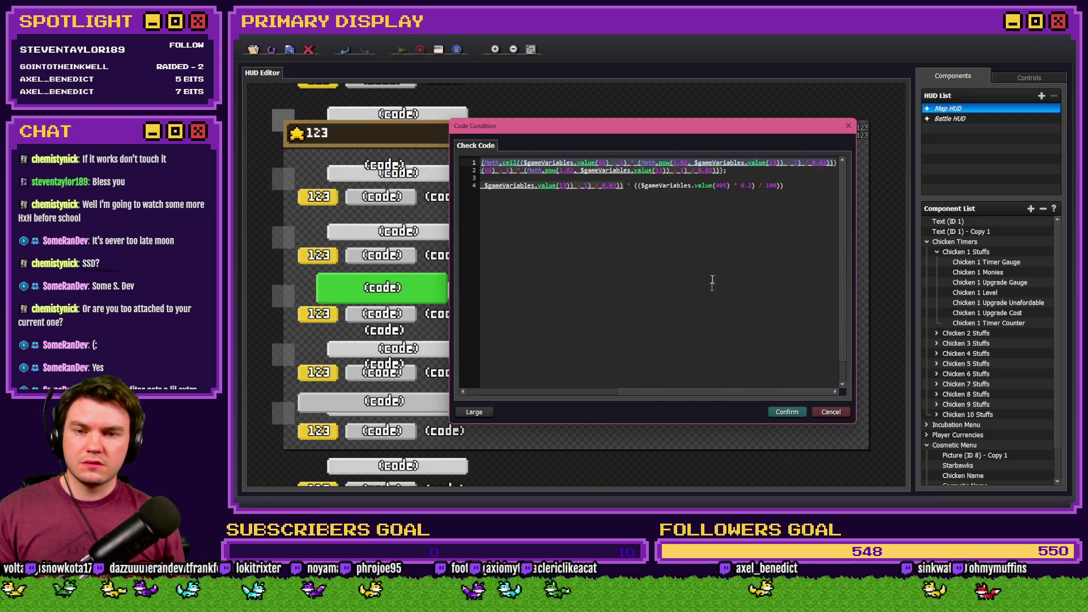
pyautogui.moveTo(621, 394); pyautogui.dragTo(559, 393)
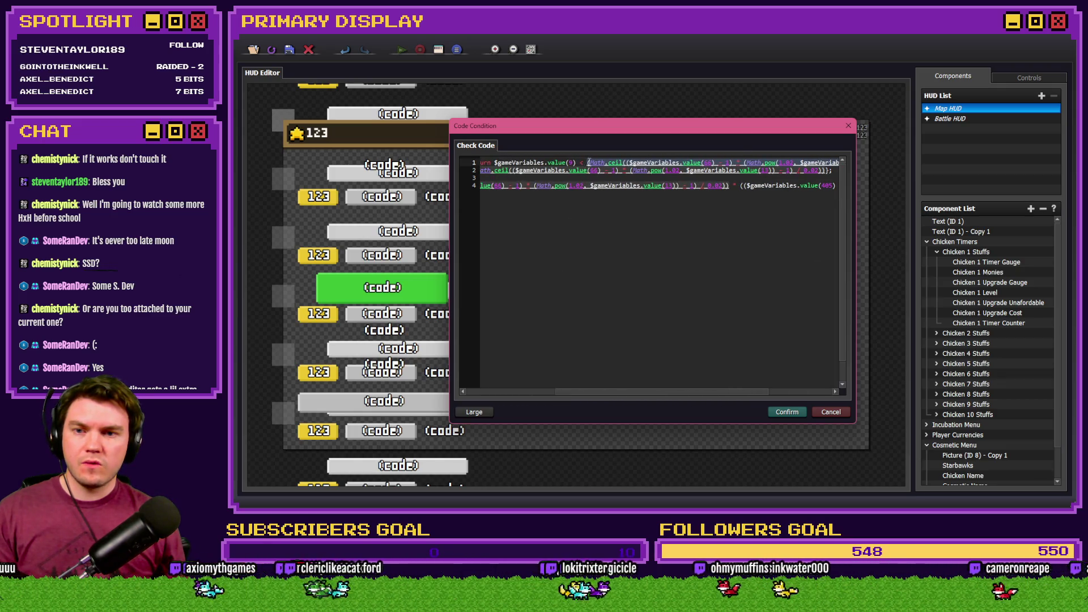
pyautogui.click(666, 178)
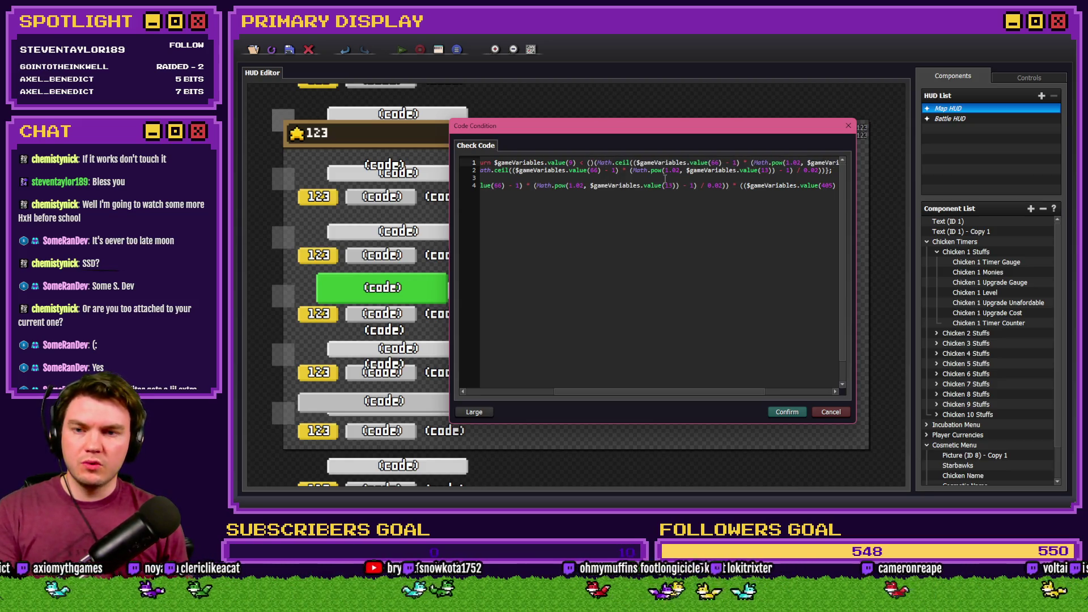
pyautogui.press('End')
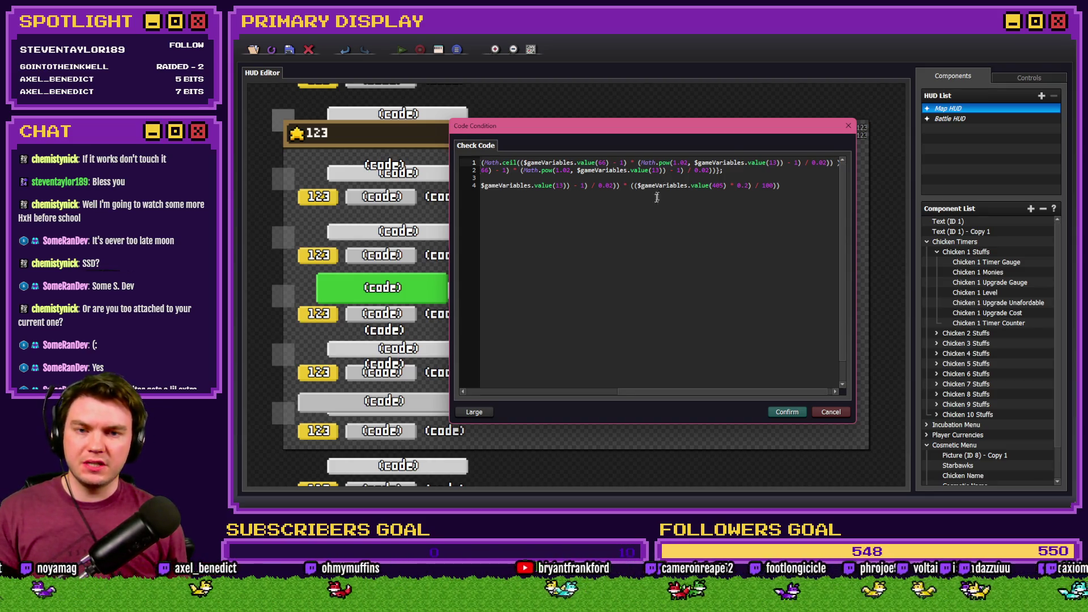
pyautogui.hotkey('ctrl', 'v')
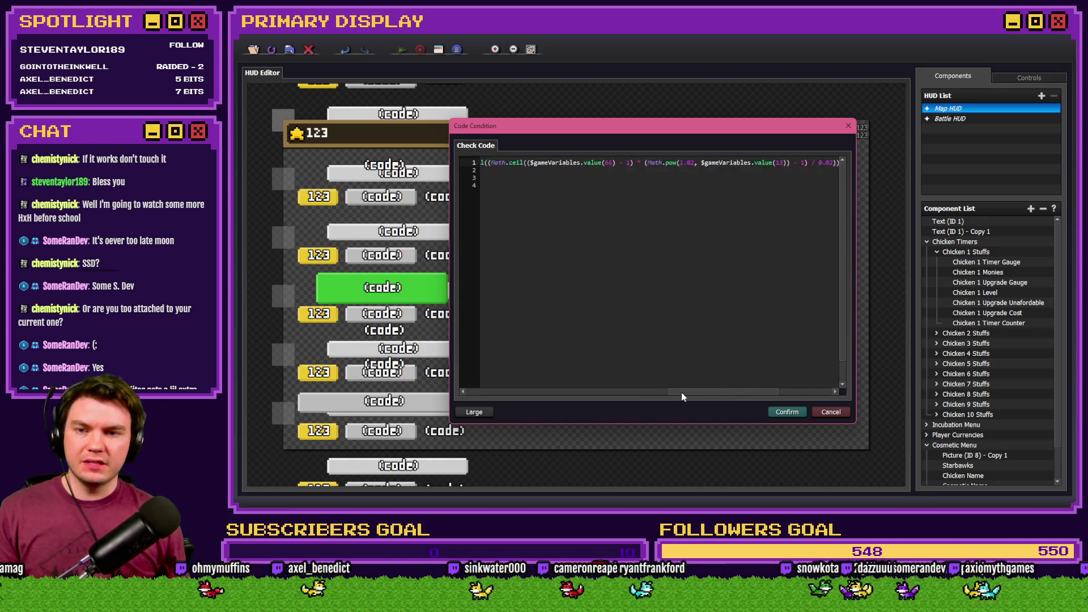
# Comment out the leftover line 4 and confirm the condition code and condition list.
pyautogui.moveTo(675, 392)
pyautogui.mouseDown()
pyautogui.moveTo(652, 393)
pyautogui.moveTo(707, 397)
pyautogui.moveTo(587, 394)
pyautogui.moveTo(625, 393)
pyautogui.mouseUp()
pyautogui.moveTo(591, 192); pyautogui.dragTo(400, 183)
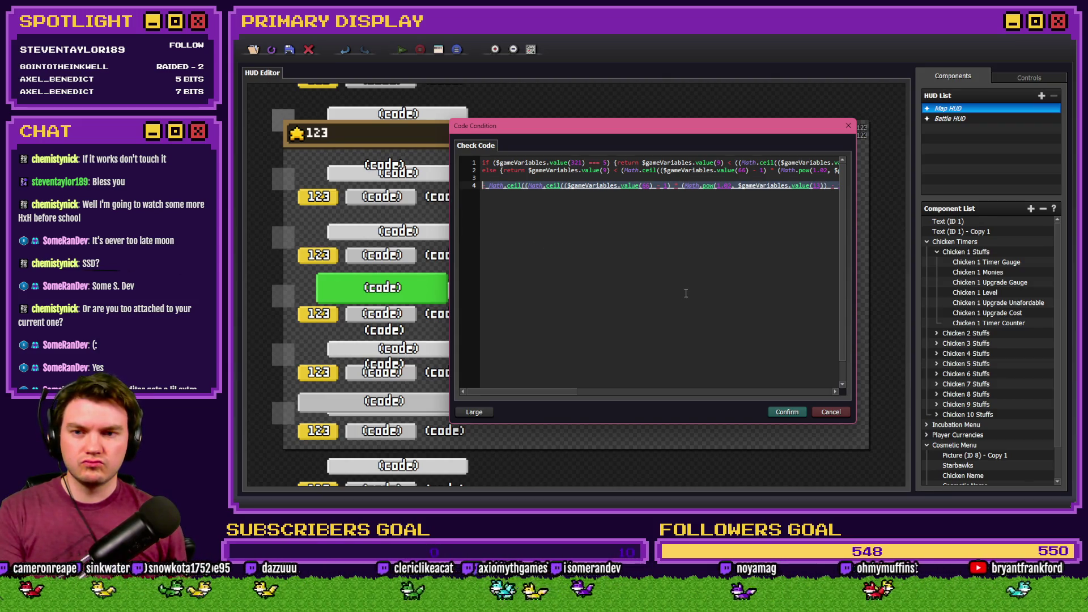
pyautogui.click(519, 187)
pyautogui.write('//')
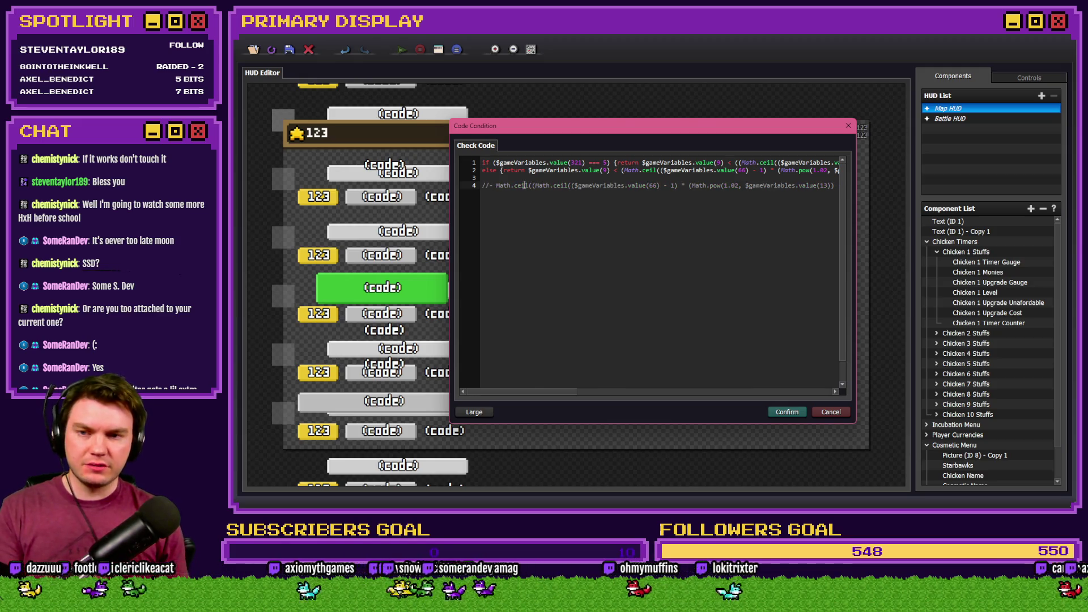
pyautogui.click(780, 418)
pyautogui.click(673, 365)
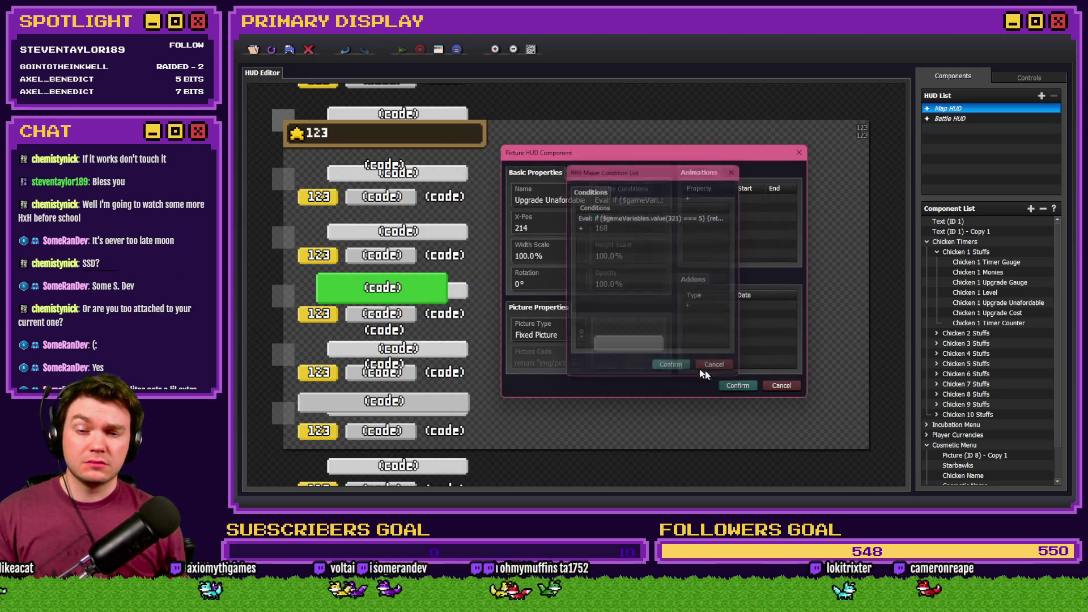
# Close the HUD Editor, launch a playtest and buy the free Leghorn chicken.
pyautogui.click(733, 384)
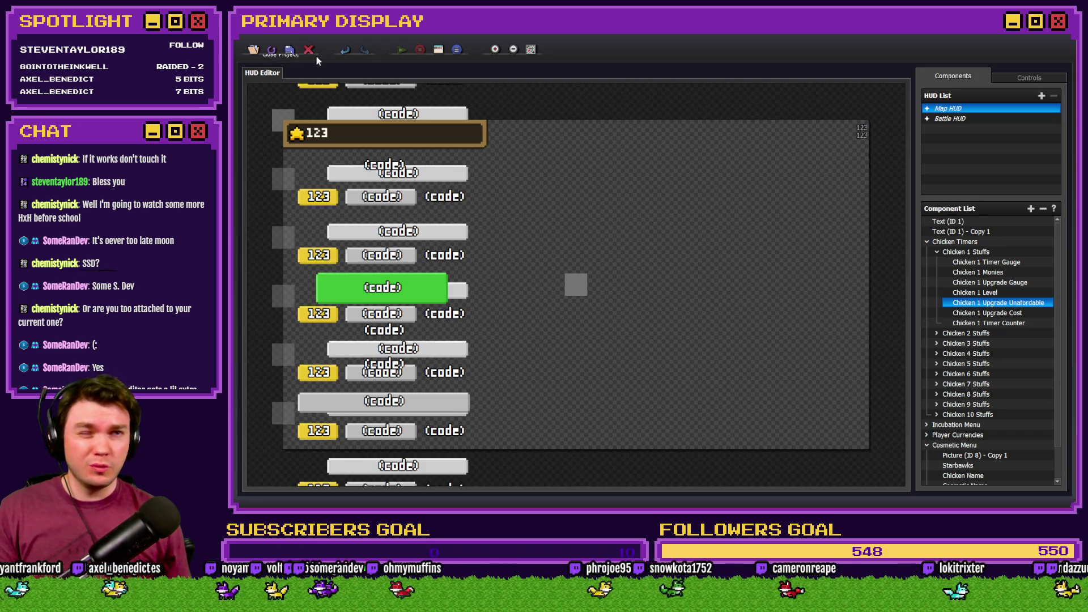
pyautogui.click(309, 51)
pyautogui.click(863, 56)
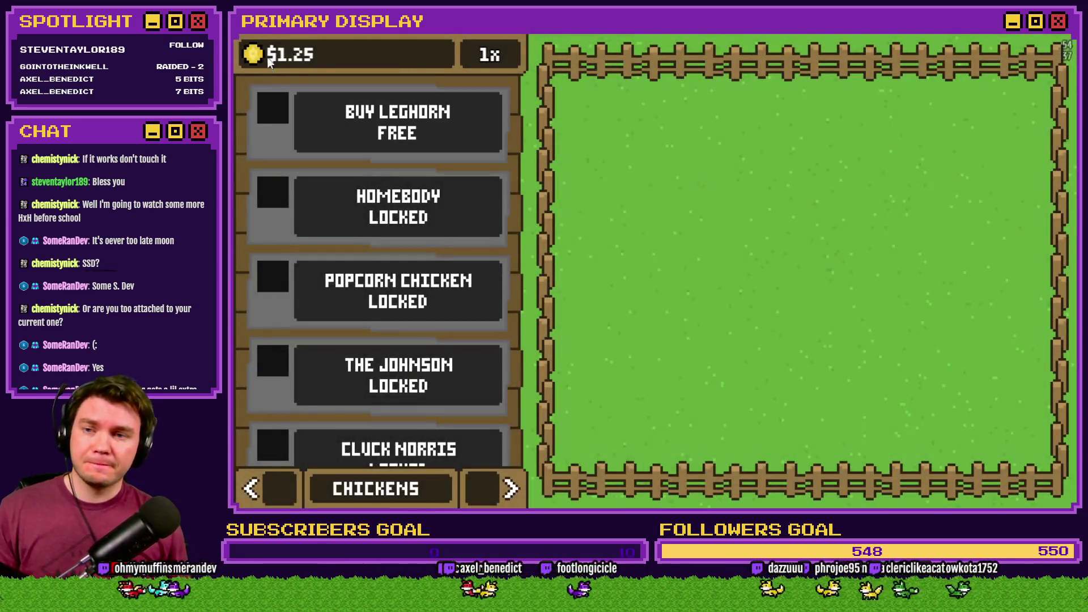
pyautogui.click(508, 157)
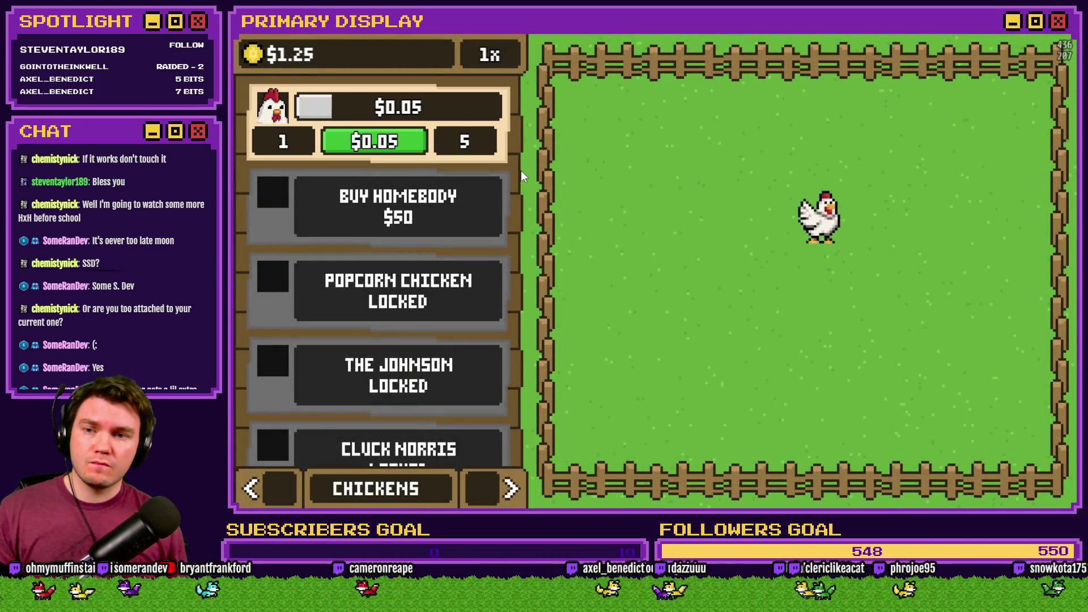
# Upgrade the Leghorn repeatedly until the money runs out.
pyautogui.click(411, 148)
pyautogui.click(411, 148)
pyautogui.click(412, 147)
pyautogui.click(411, 148)
pyautogui.click(412, 147)
pyautogui.click(412, 145)
pyautogui.click(412, 145)
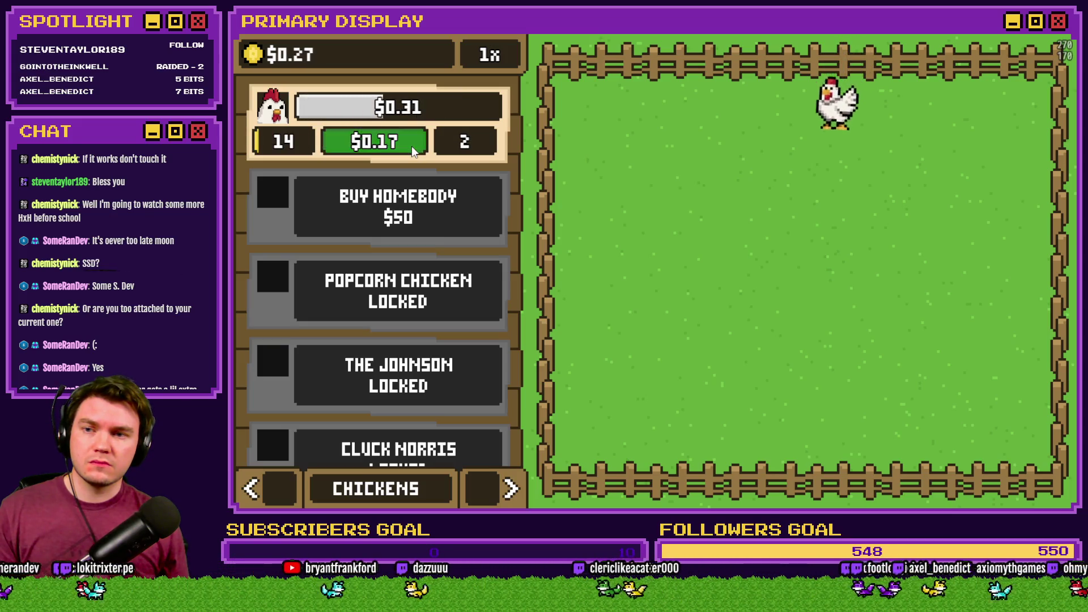
pyautogui.click(411, 145)
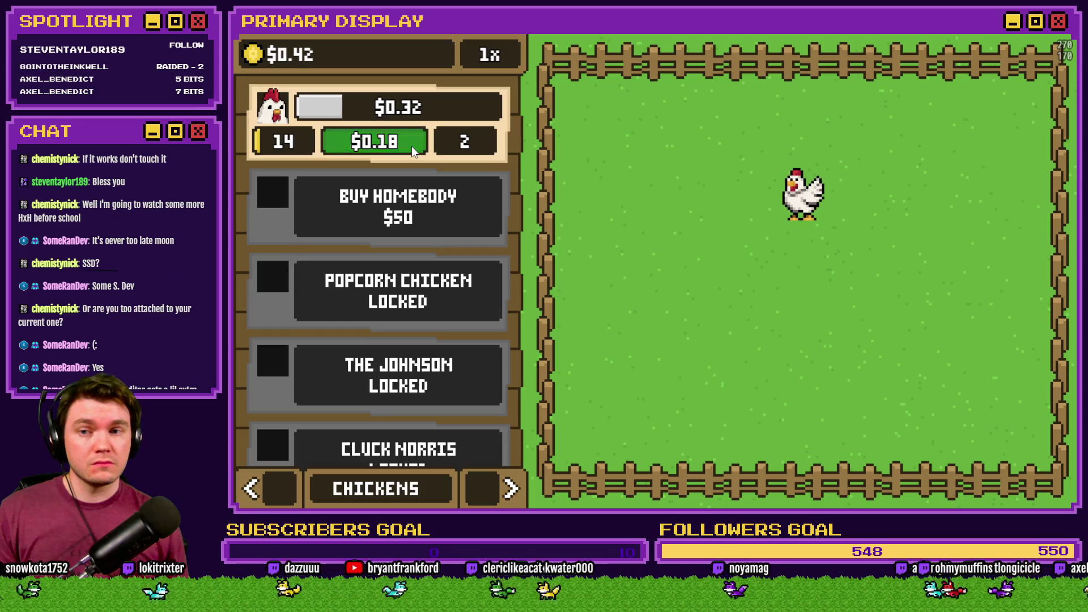
pyautogui.click(412, 146)
pyautogui.click(411, 145)
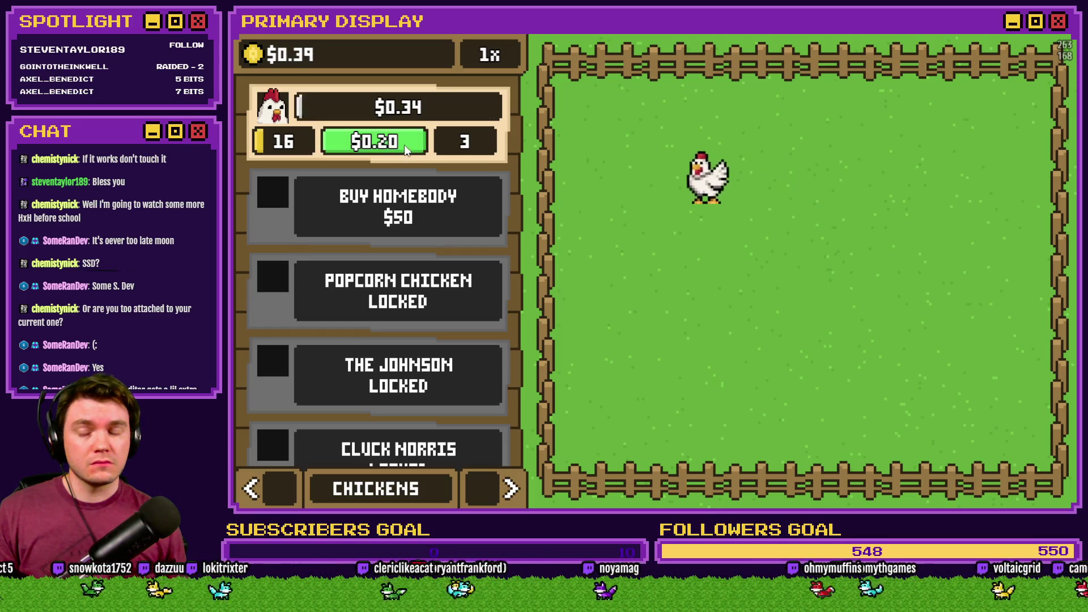
pyautogui.click(407, 145)
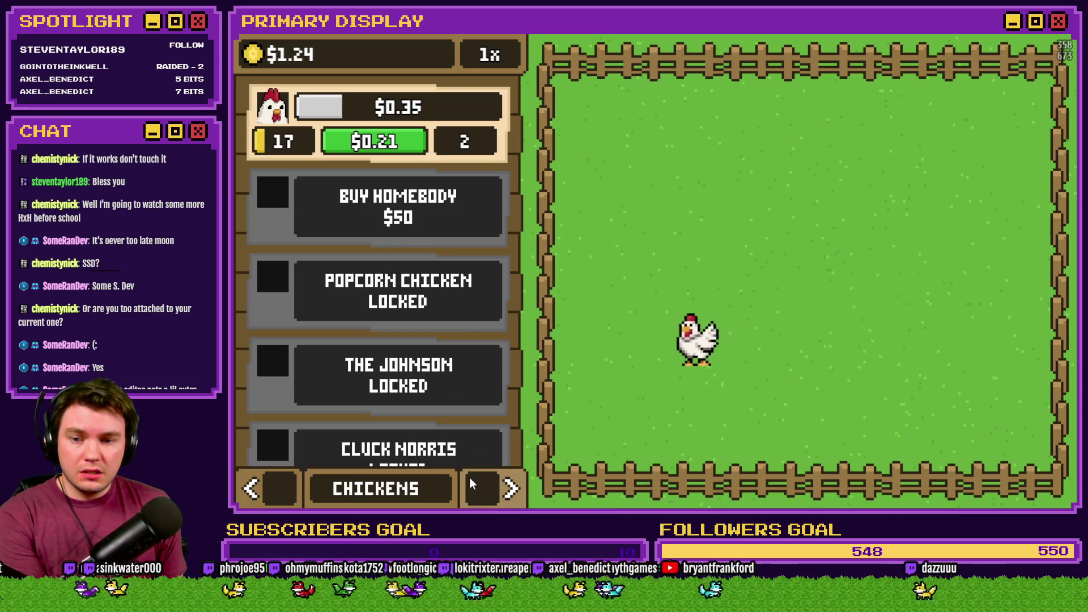
# Reset the game, rebuy the Leghorn and equip the Gold Chain outfit.
pyautogui.click(482, 498)
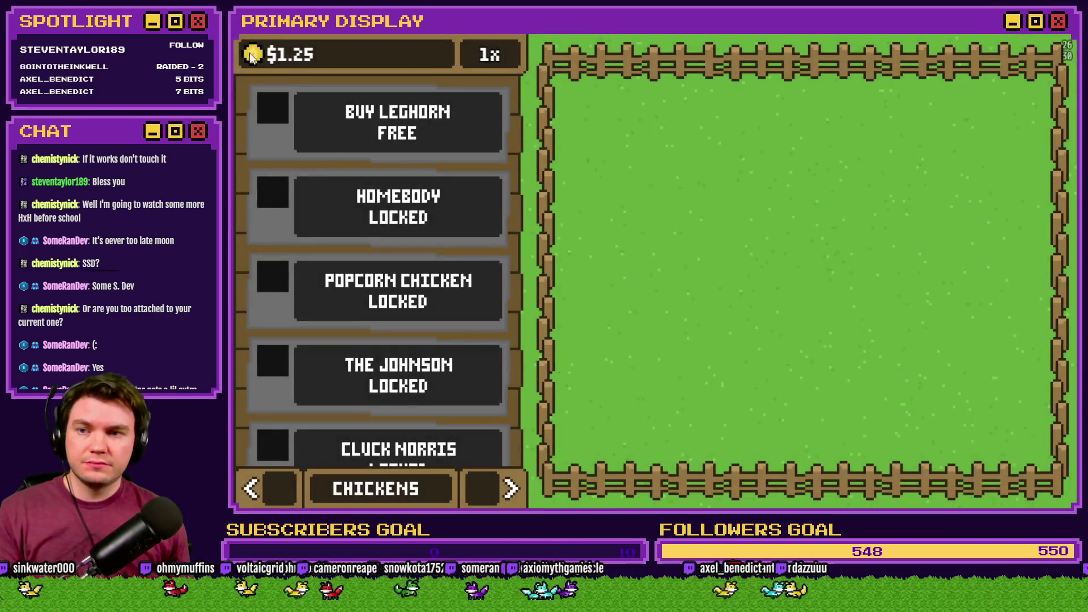
pyautogui.click(397, 122)
pyautogui.click(264, 494)
pyautogui.click(264, 493)
pyautogui.click(264, 493)
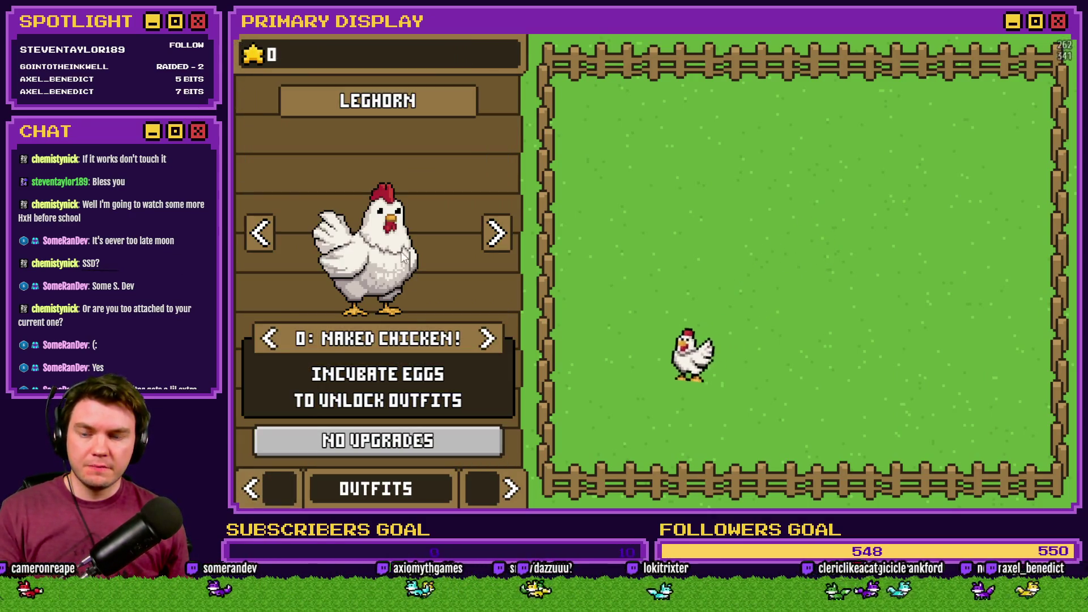
pyautogui.click(269, 338)
pyautogui.click(270, 338)
pyautogui.click(270, 338)
pyautogui.click(269, 338)
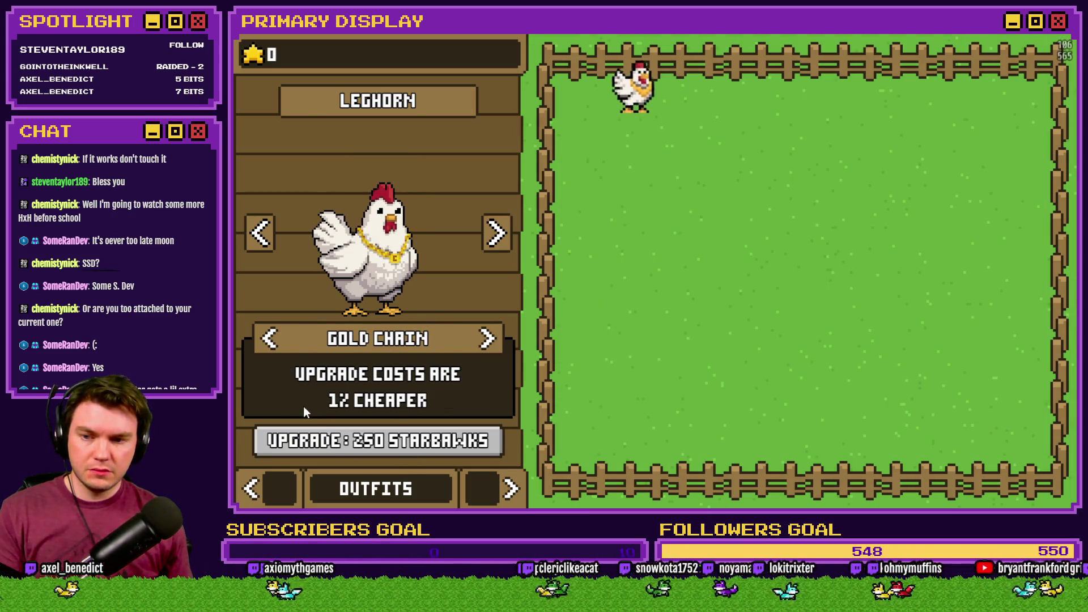
# Add test Starbawks to afford the 250-Starbawks Gold Chain upgrade, then end the playtest.
pyautogui.click(258, 55)
pyautogui.click(257, 55)
pyautogui.click(257, 55)
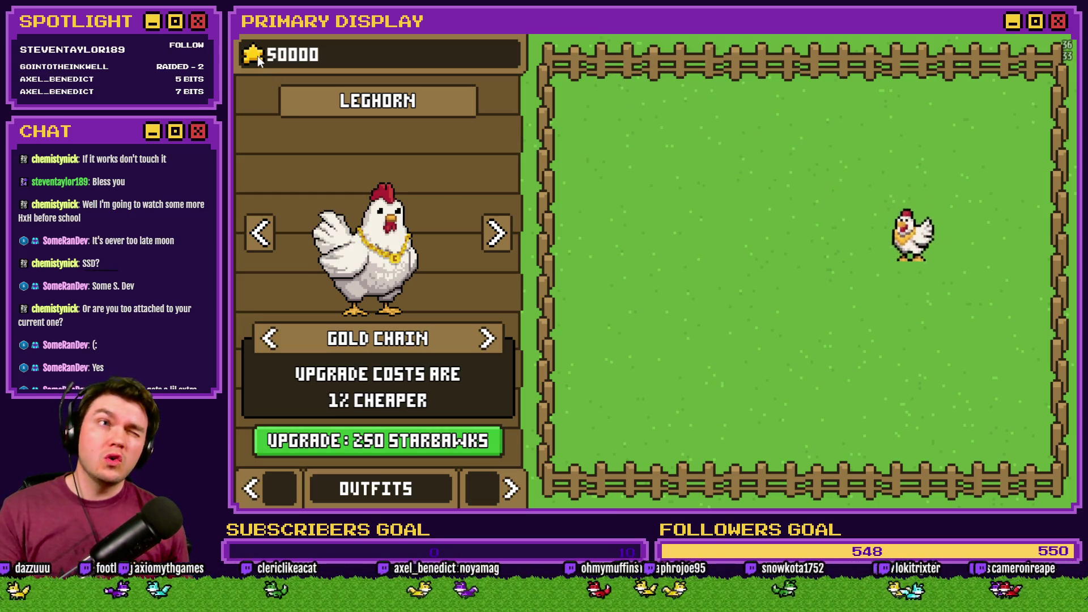
pyautogui.hotkey('alt', 'F4')
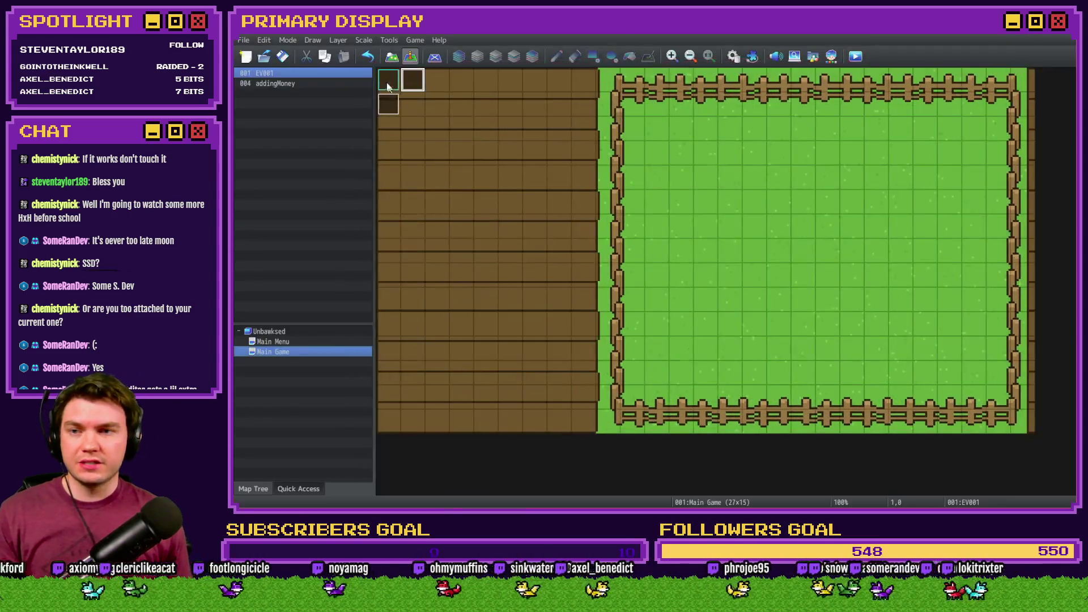
# Open the addingMoney event and drag starBawks += 5000 below the isRepeated branch's End.
pyautogui.doubleClick(412, 82)
pyautogui.press('Escape')
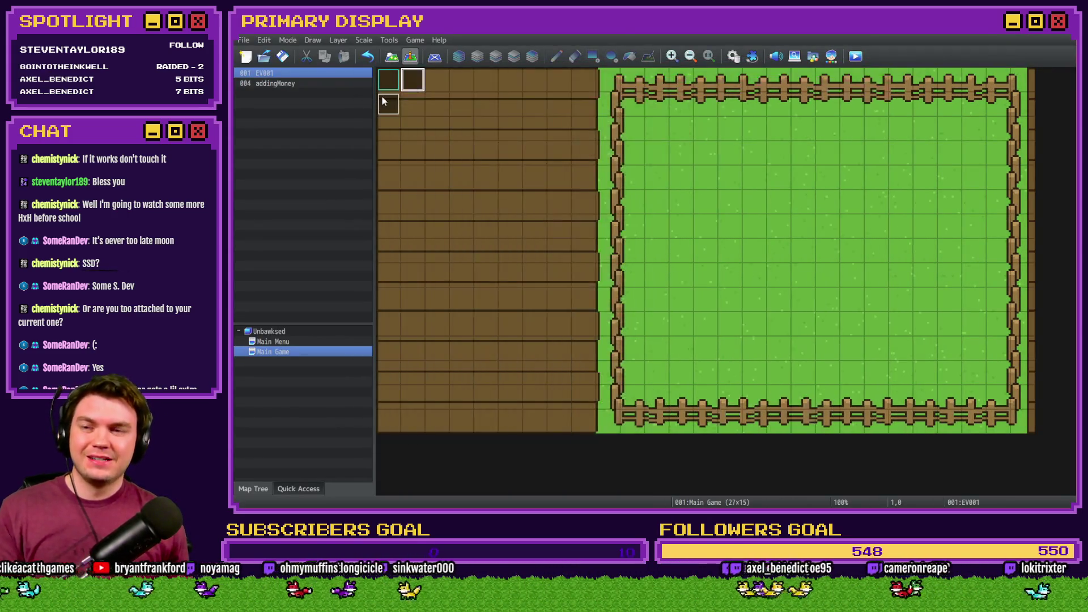
pyautogui.doubleClick(382, 97)
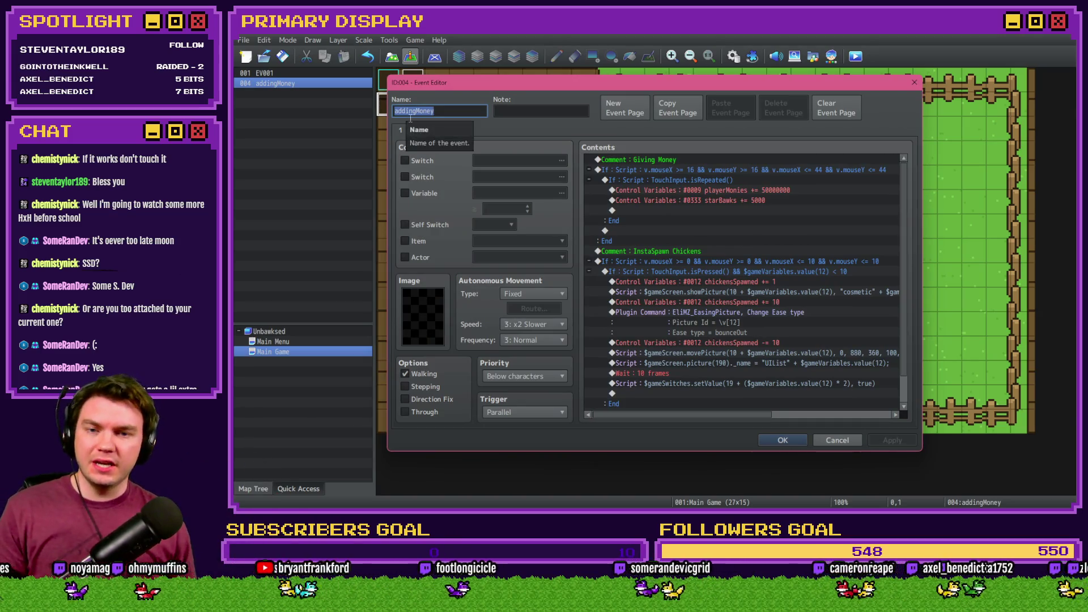
pyautogui.click(711, 190)
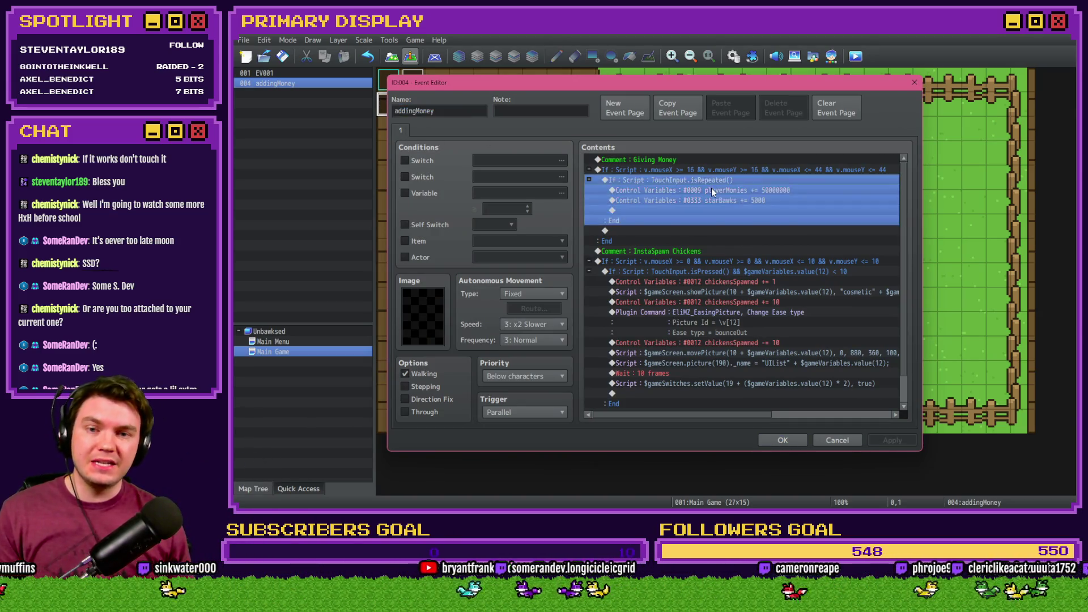
pyautogui.moveTo(716, 189)
pyautogui.mouseDown()
pyautogui.moveTo(722, 174)
pyautogui.moveTo(719, 189)
pyautogui.mouseUp()
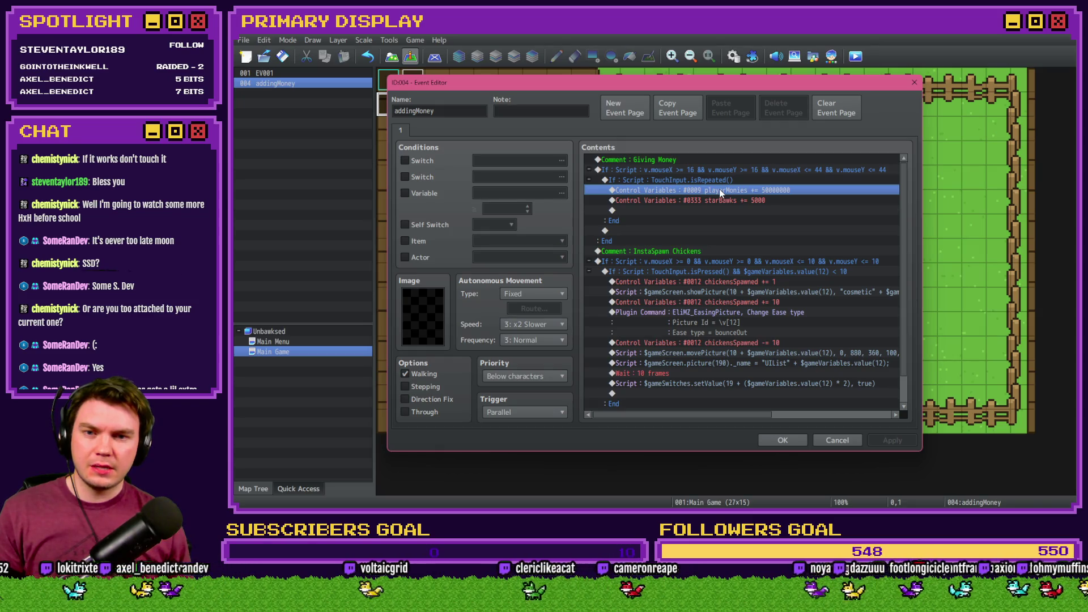
pyautogui.moveTo(719, 189)
pyautogui.mouseDown()
pyautogui.moveTo(721, 202)
pyautogui.moveTo(662, 214)
pyautogui.mouseUp()
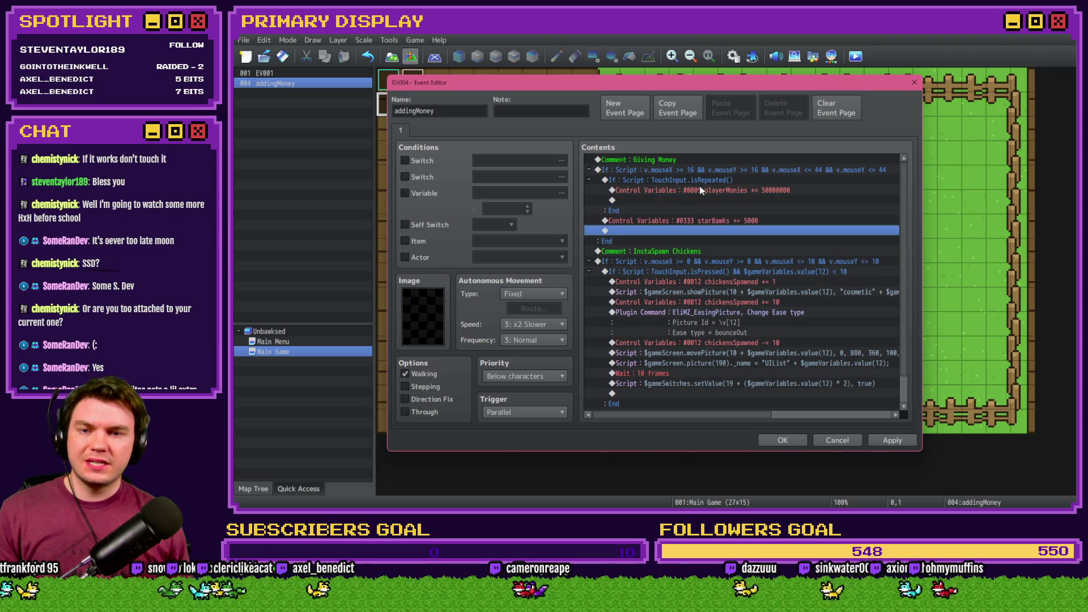
# Inspect the touch-repeat condition without changes, then bring up the Event Commands list.
pyautogui.doubleClick(699, 180)
pyautogui.click(834, 369)
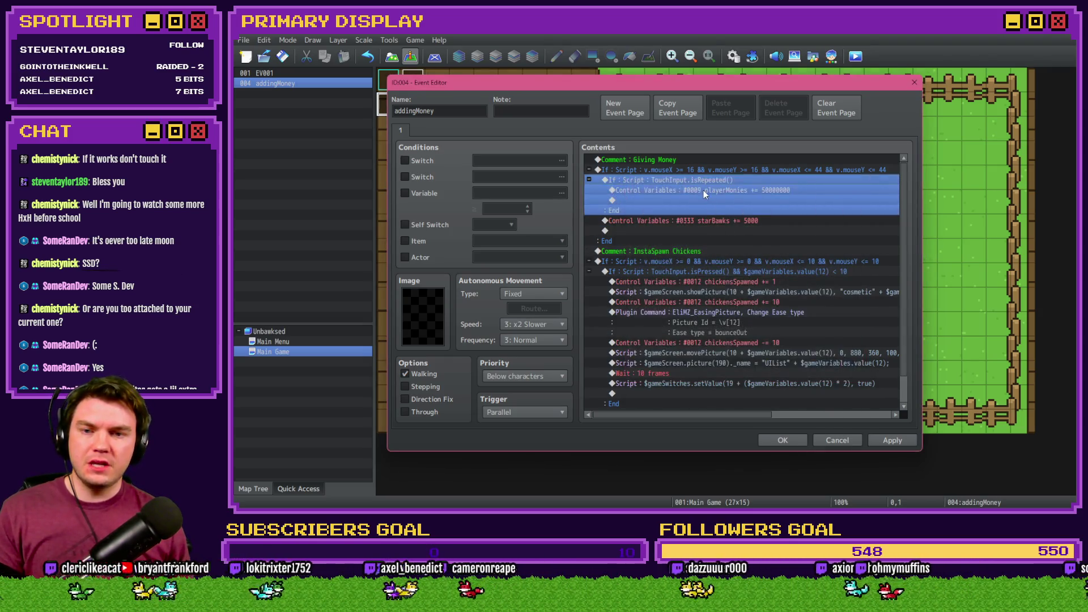
pyautogui.click(705, 188)
pyautogui.press('Insert')
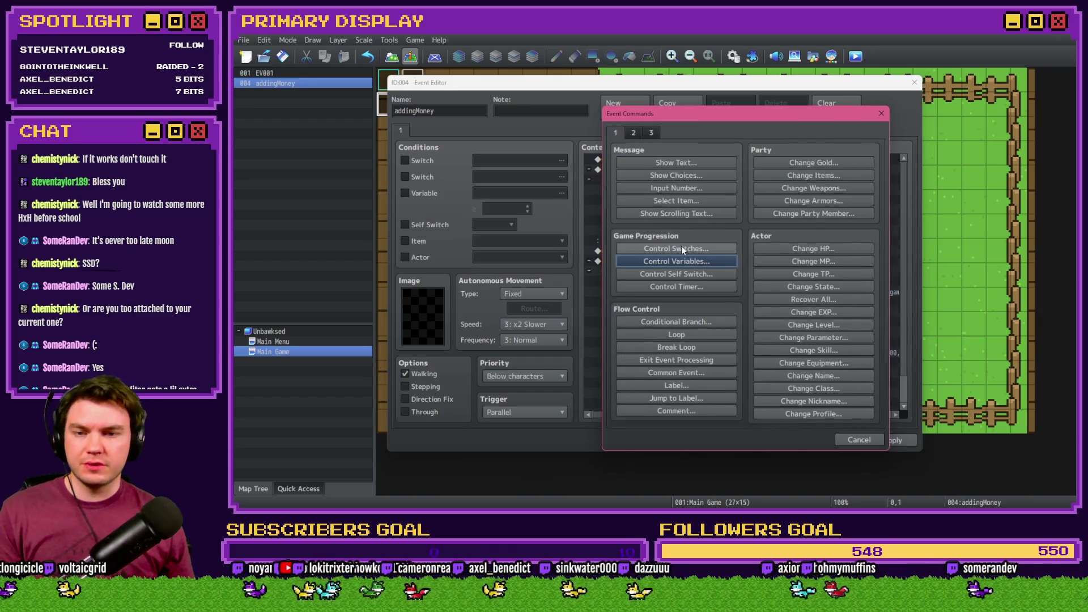
# Try a Control Variables command, search 'menu' to find menuNavigation, then cancel it.
pyautogui.click(683, 260)
pyautogui.click(715, 209)
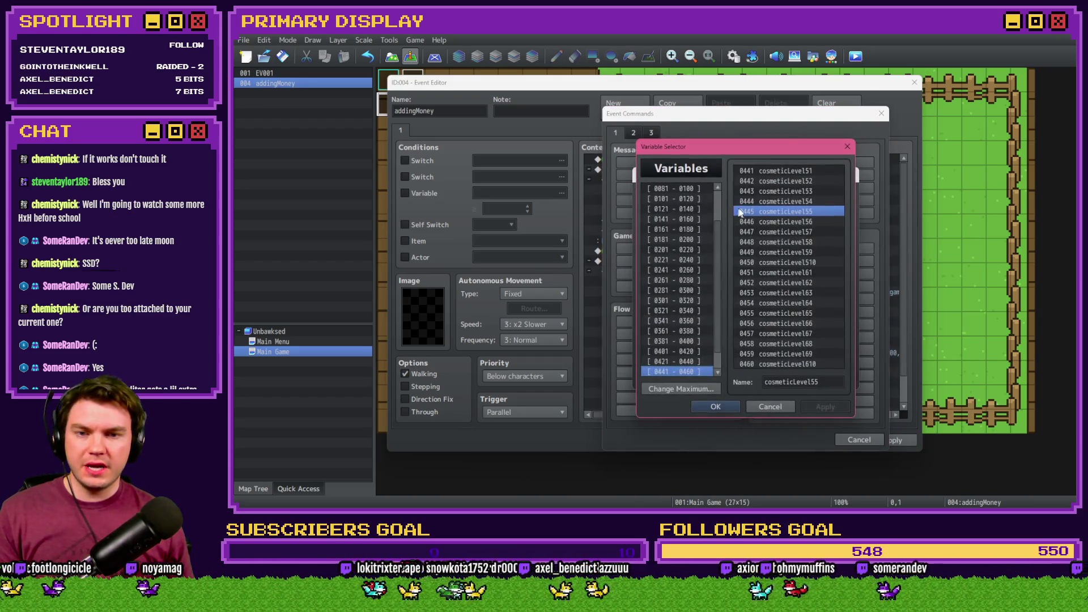
pyautogui.click(698, 190)
pyautogui.click(783, 171)
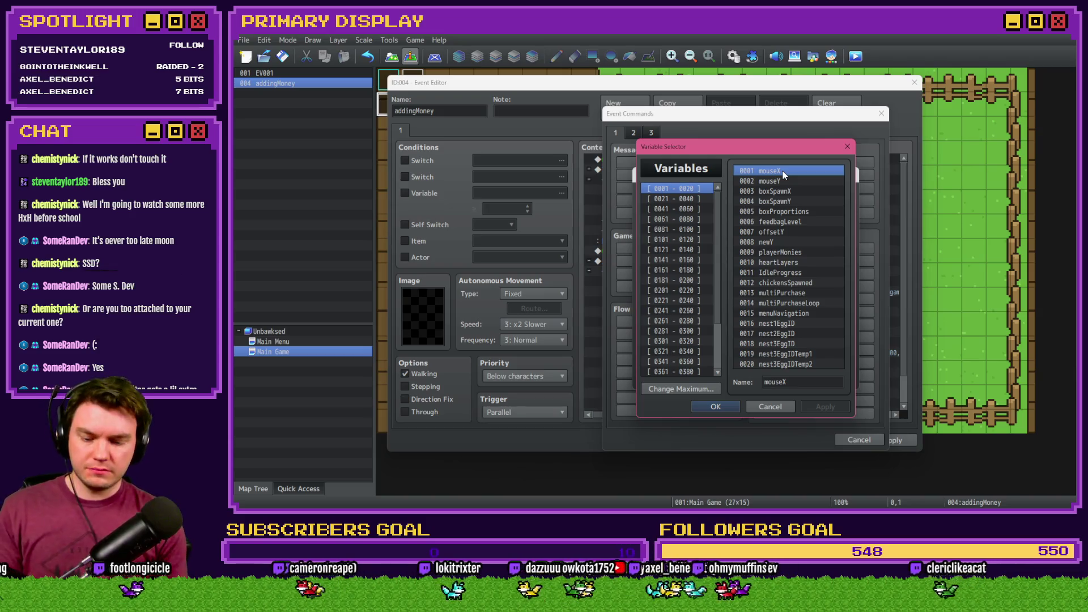
pyautogui.hotkey('ctrl', 'f')
pyautogui.write('menu')
pyautogui.press('Return')
pyautogui.moveTo(771, 217)
pyautogui.mouseDown()
pyautogui.moveTo(508, 162)
pyautogui.moveTo(568, 164)
pyautogui.mouseUp()
pyautogui.click(624, 161)
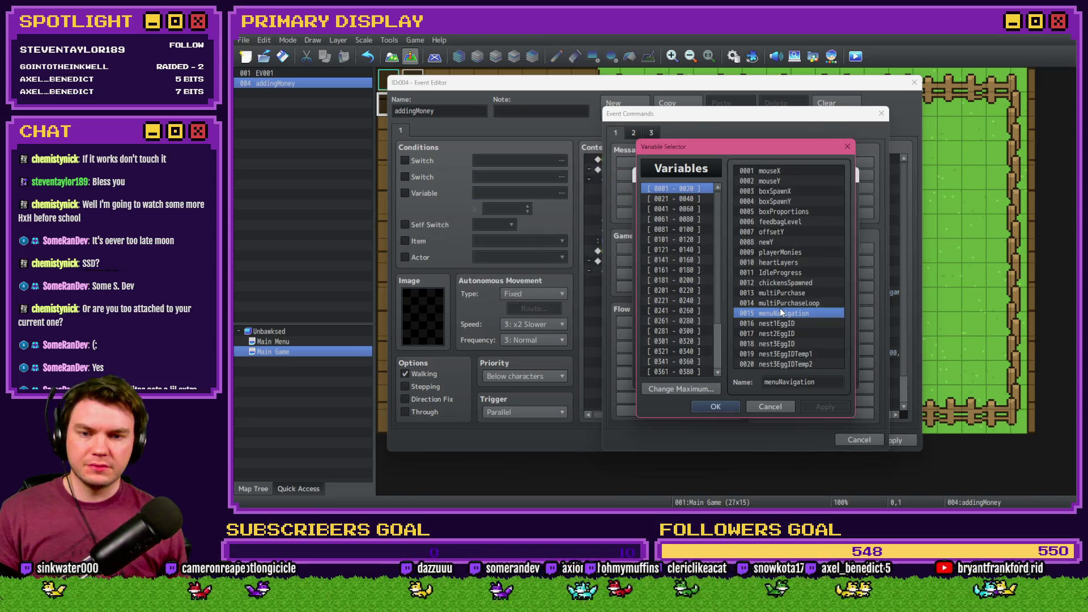
pyautogui.doubleClick(783, 313)
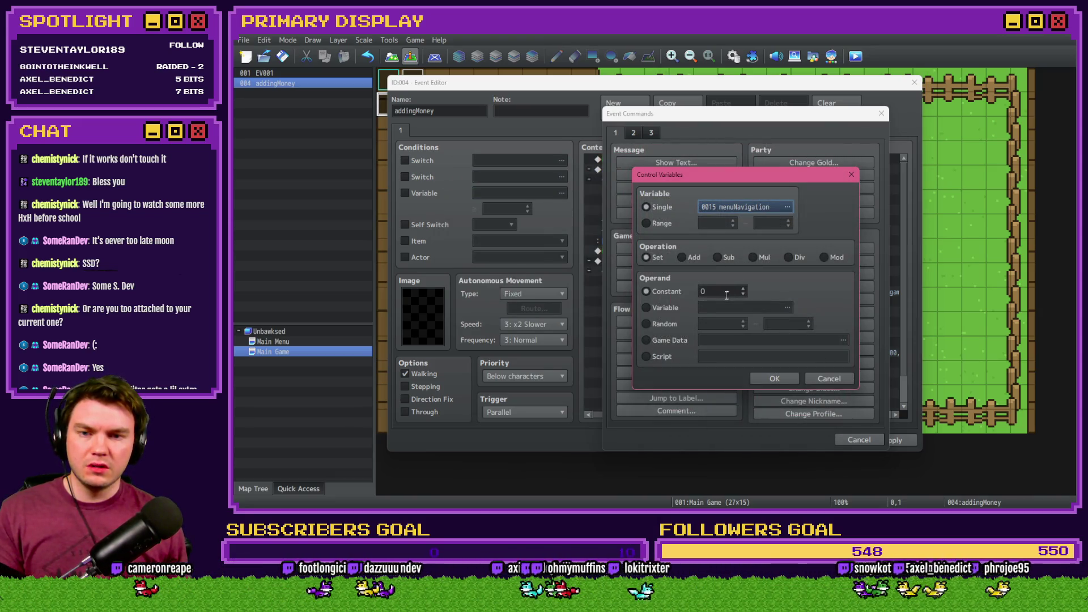
pyautogui.click(829, 378)
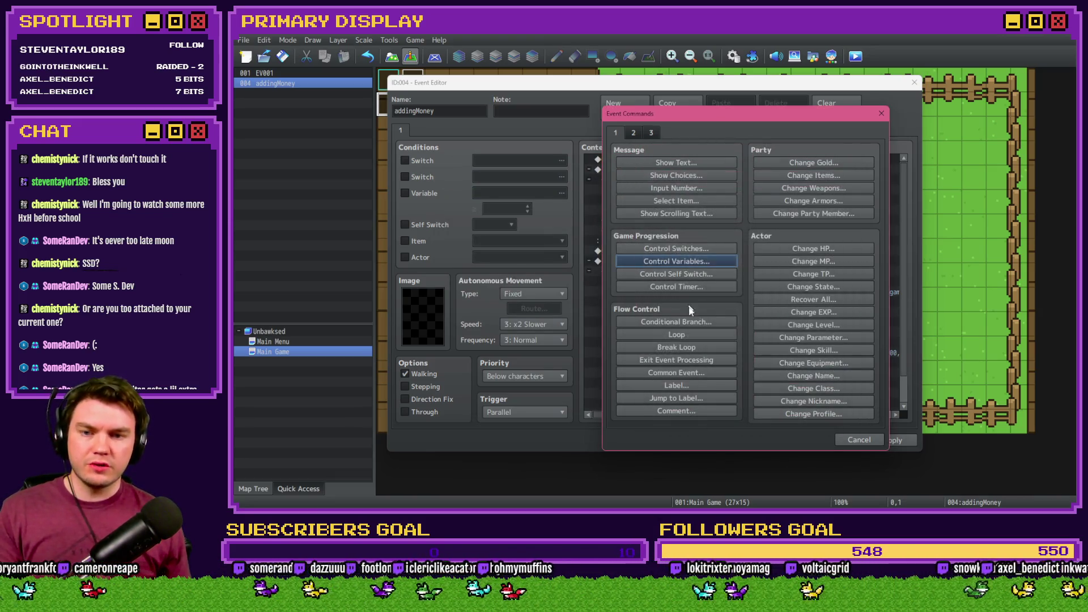
# Insert a Conditional Branch on variable 0015 menuNavigation = 3 with an Else branch.
pyautogui.click(680, 321)
pyautogui.click(662, 236)
pyautogui.click(784, 237)
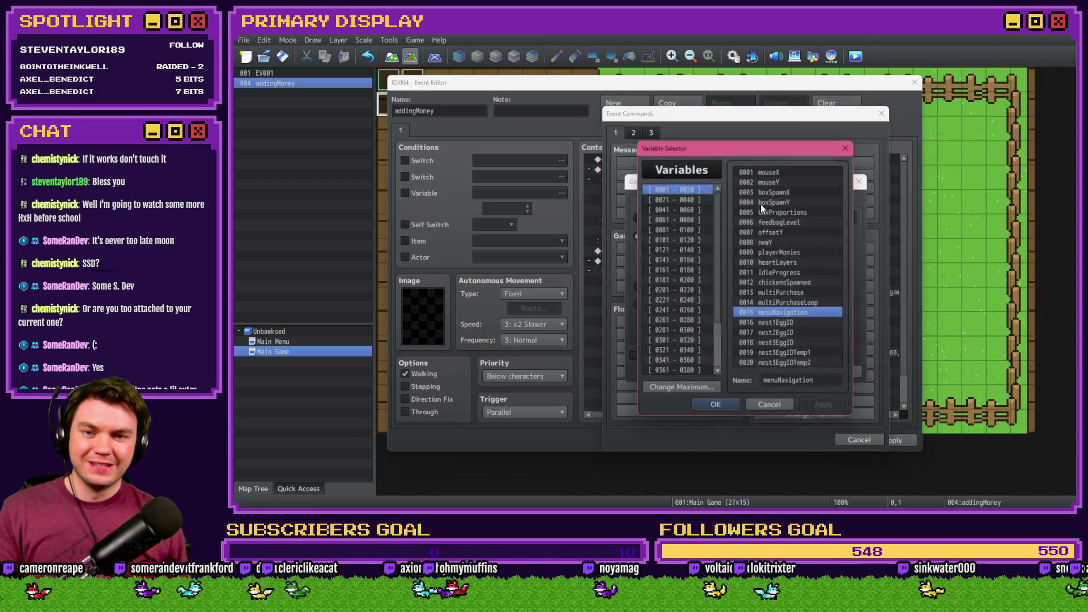
pyautogui.doubleClick(795, 314)
pyautogui.doubleClick(767, 252)
pyautogui.write('3')
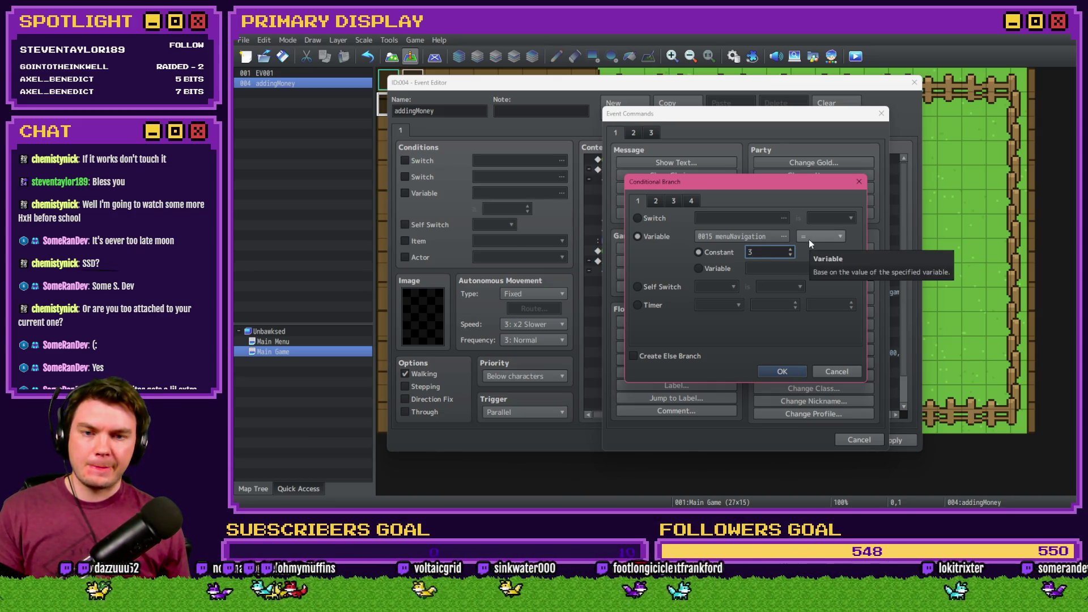
pyautogui.click(687, 355)
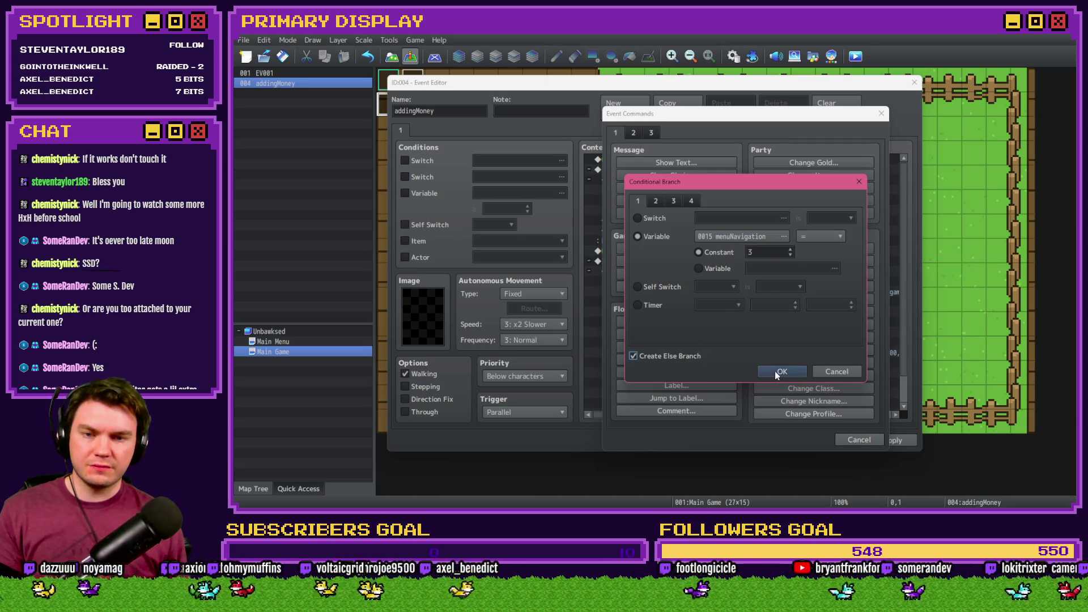
pyautogui.click(774, 371)
# Move starBawks += 5000 into the If branch and playerMonies += 50000000 into Else, then close the event.
pyautogui.click(672, 202)
pyautogui.hotkey('ctrl', 'v')
pyautogui.click(682, 251)
pyautogui.hotkey('ctrl', 'x')
pyautogui.click(675, 230)
pyautogui.hotkey('ctrl', 'v')
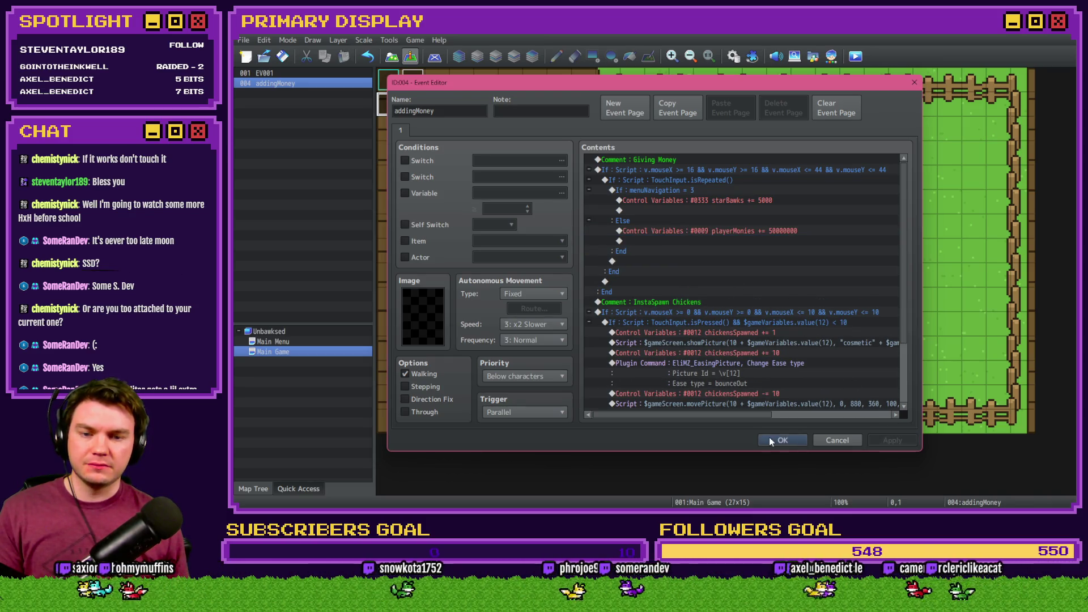
pyautogui.click(771, 439)
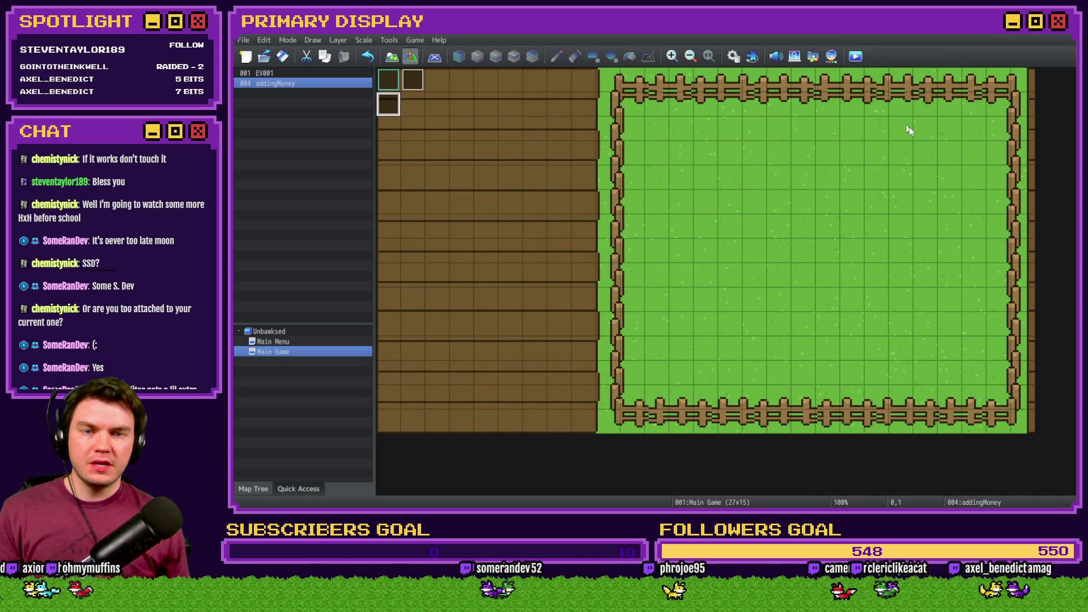
# Launch a playtest, claim the free Leghorn and equip the Gold Chain outfit.
pyautogui.hotkey('ctrl', 'r')
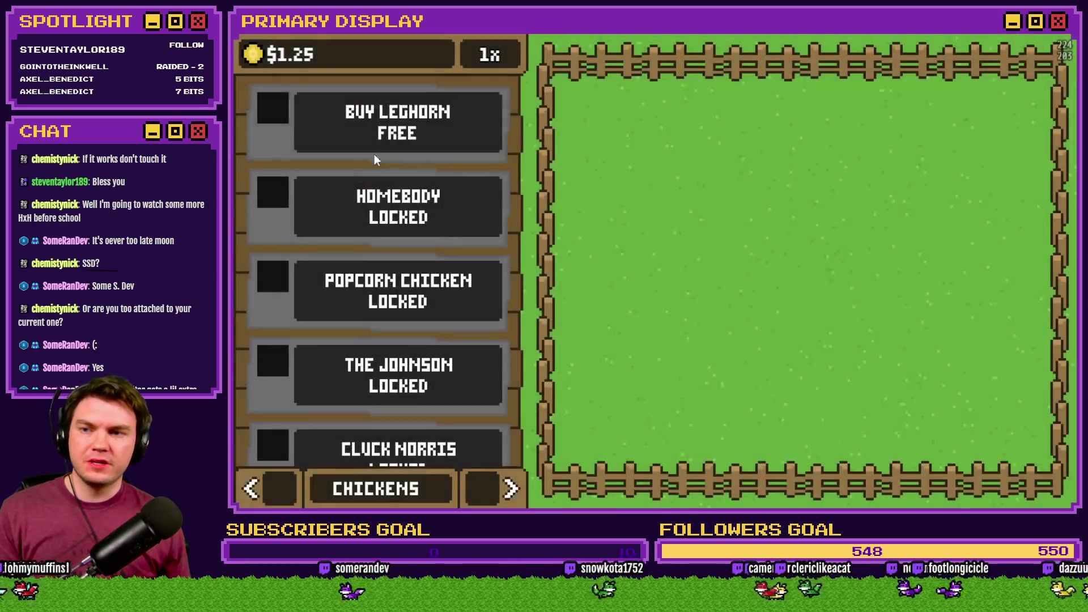
pyautogui.click(376, 152)
pyautogui.click(282, 490)
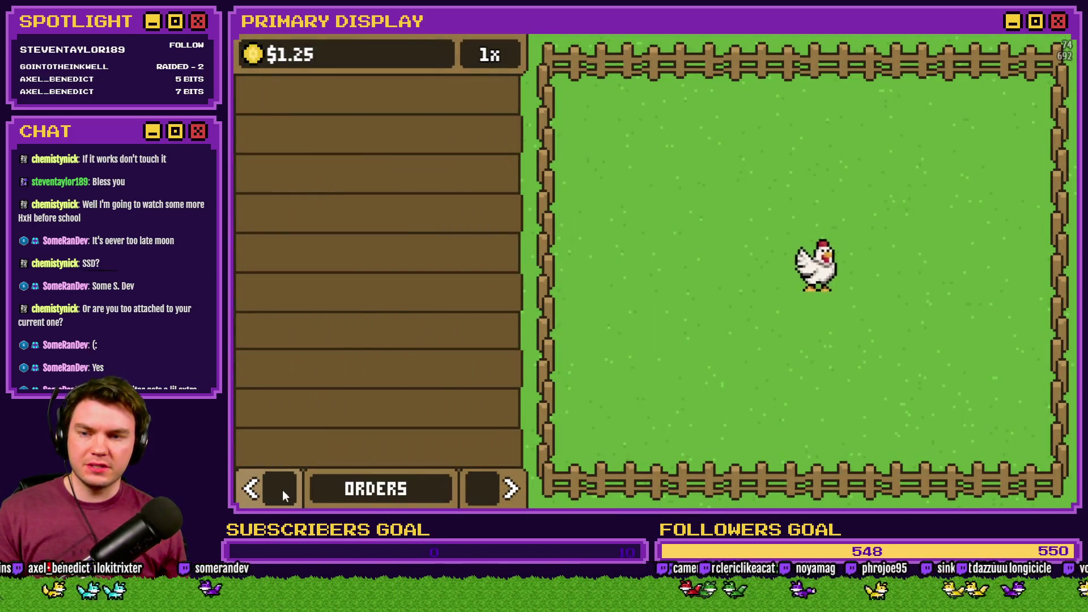
pyautogui.click(282, 490)
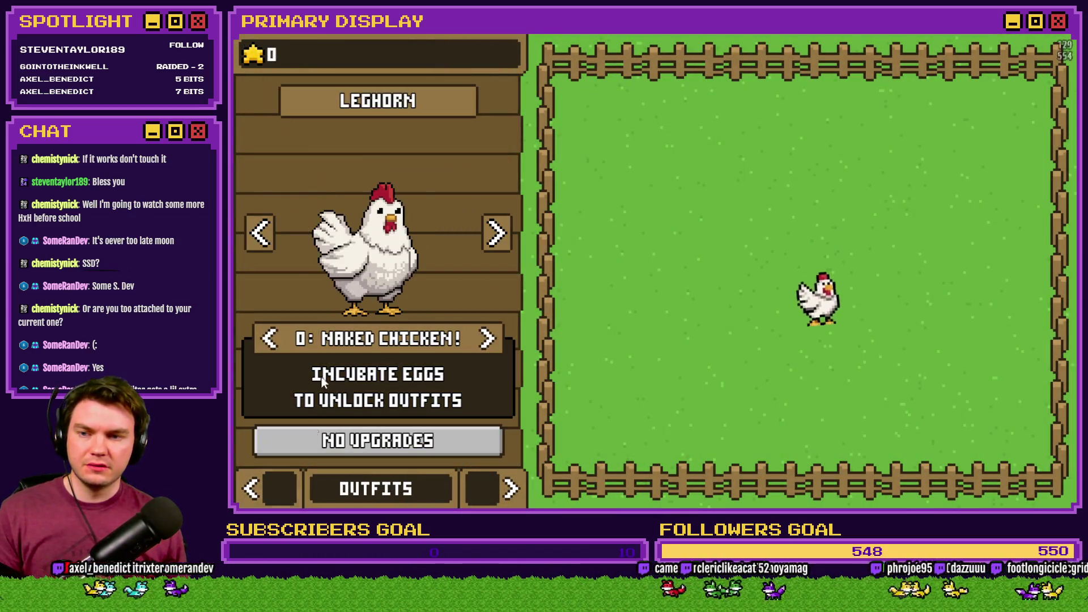
pyautogui.click(270, 343)
pyautogui.click(271, 342)
pyautogui.click(270, 343)
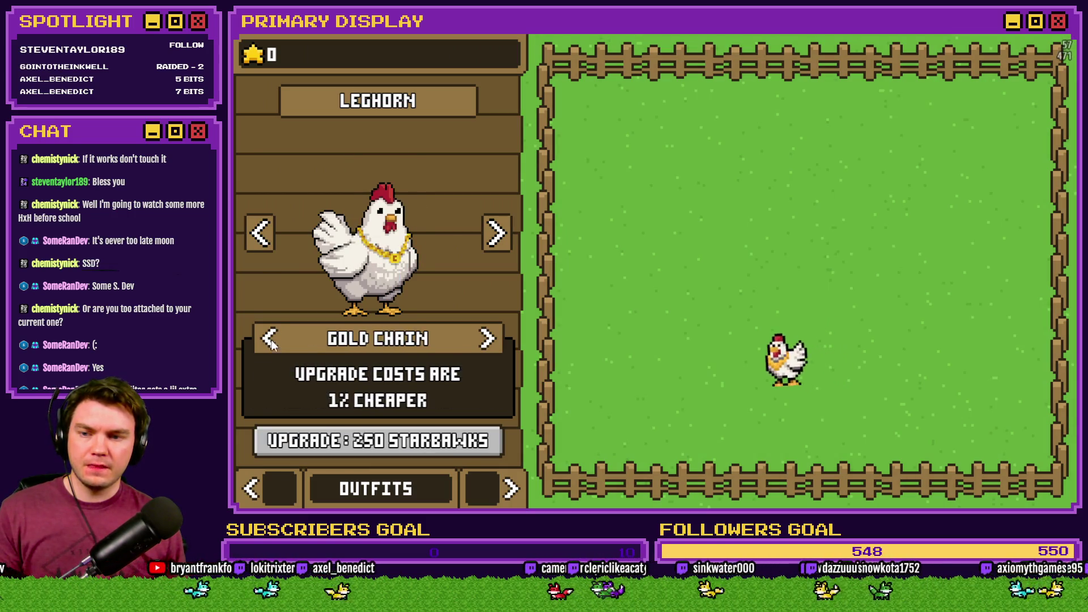
# Add test starBawks to the balance using the star counter.
pyautogui.click(254, 59)
pyautogui.click(254, 59)
pyautogui.click(254, 57)
pyautogui.click(254, 58)
pyautogui.click(252, 59)
pyautogui.click(250, 61)
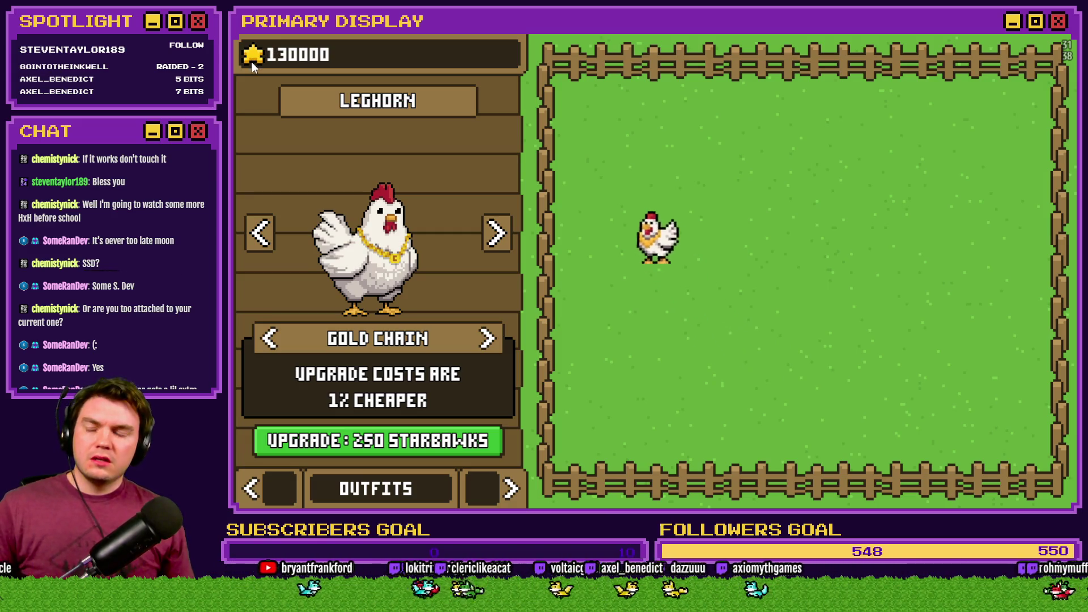
# Max out the Gold Chain upgrade to 20% cheaper, then move to the Nests page.
pyautogui.tripleClick(370, 444)
pyautogui.tripleClick(370, 443)
pyautogui.doubleClick(369, 443)
pyautogui.doubleClick(369, 443)
pyautogui.doubleClick(370, 443)
pyautogui.doubleClick(370, 443)
pyautogui.doubleClick(370, 443)
pyautogui.doubleClick(369, 443)
pyautogui.click(370, 443)
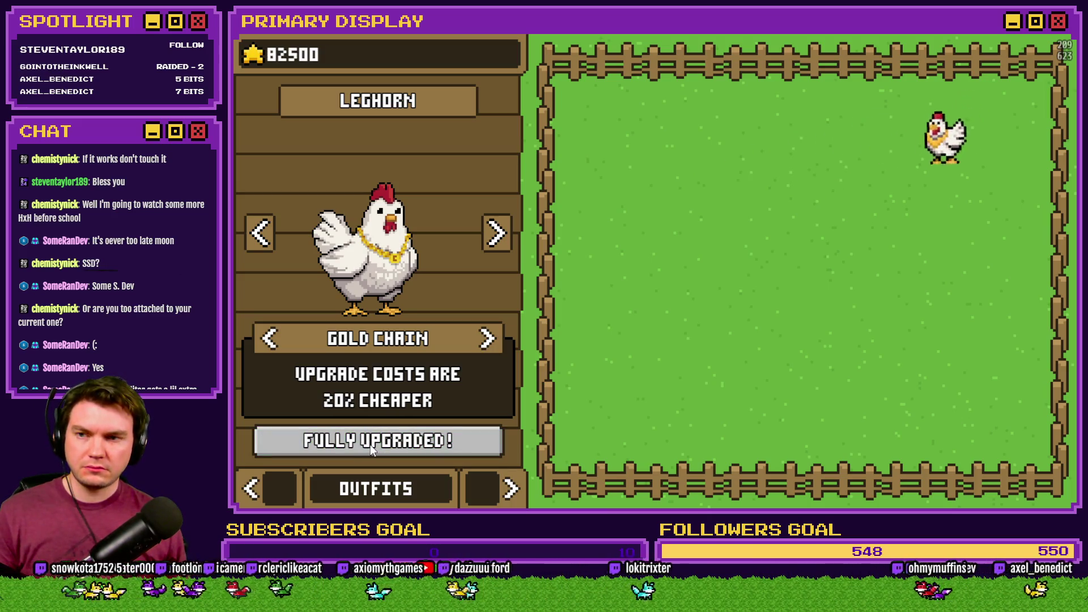
pyautogui.click(268, 488)
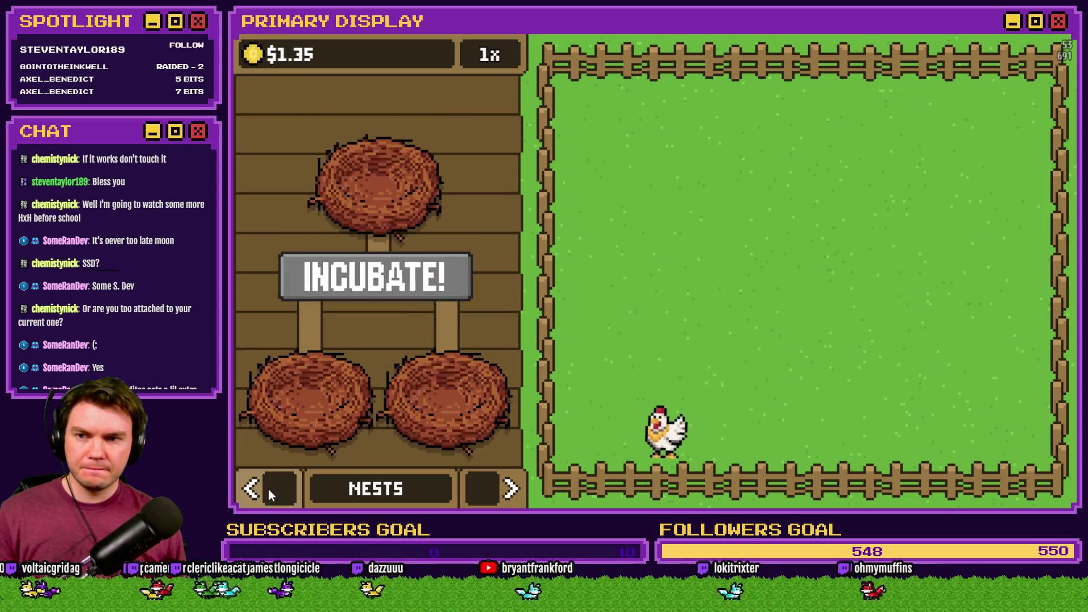
# Switch to the Chickens list and upgrade the Leghorn at the discounted costs.
pyautogui.click(269, 488)
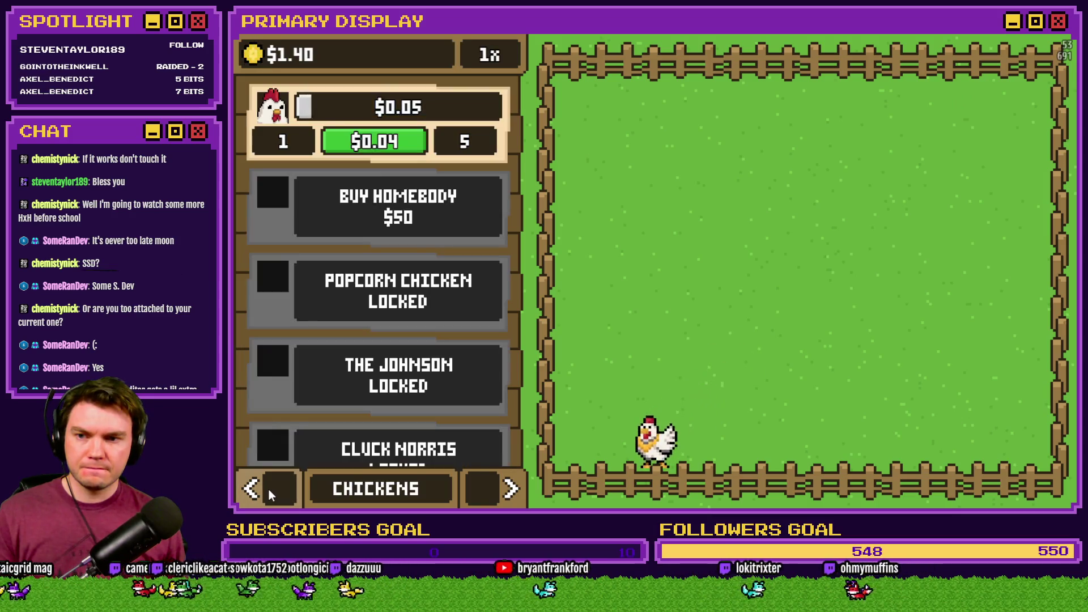
pyautogui.click(383, 143)
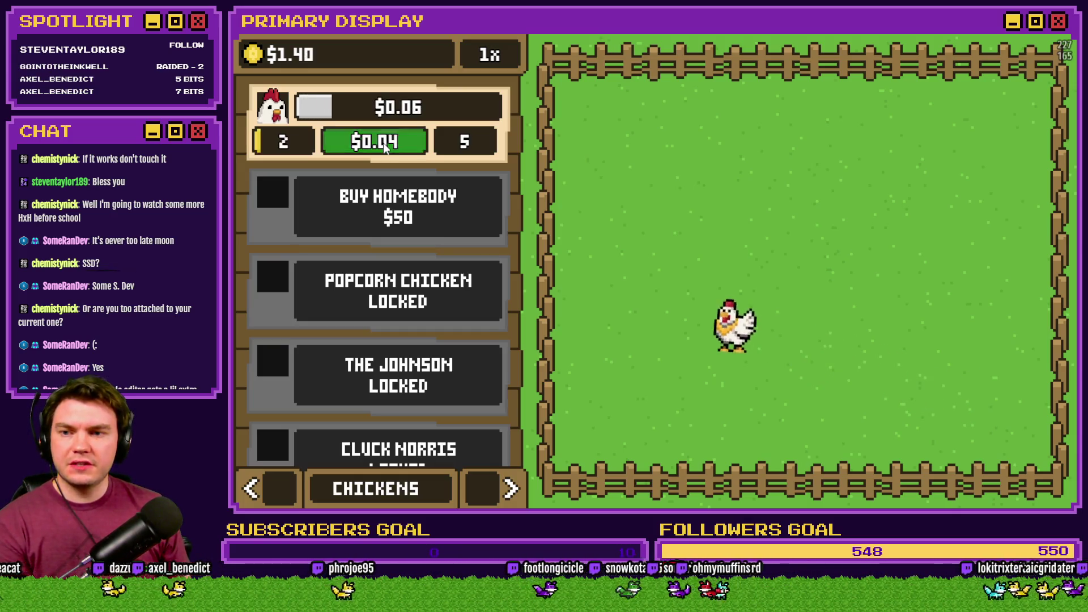
pyautogui.click(383, 142)
pyautogui.click(383, 143)
pyautogui.click(383, 143)
pyautogui.click(383, 143)
pyautogui.click(383, 143)
pyautogui.click(383, 144)
pyautogui.click(383, 144)
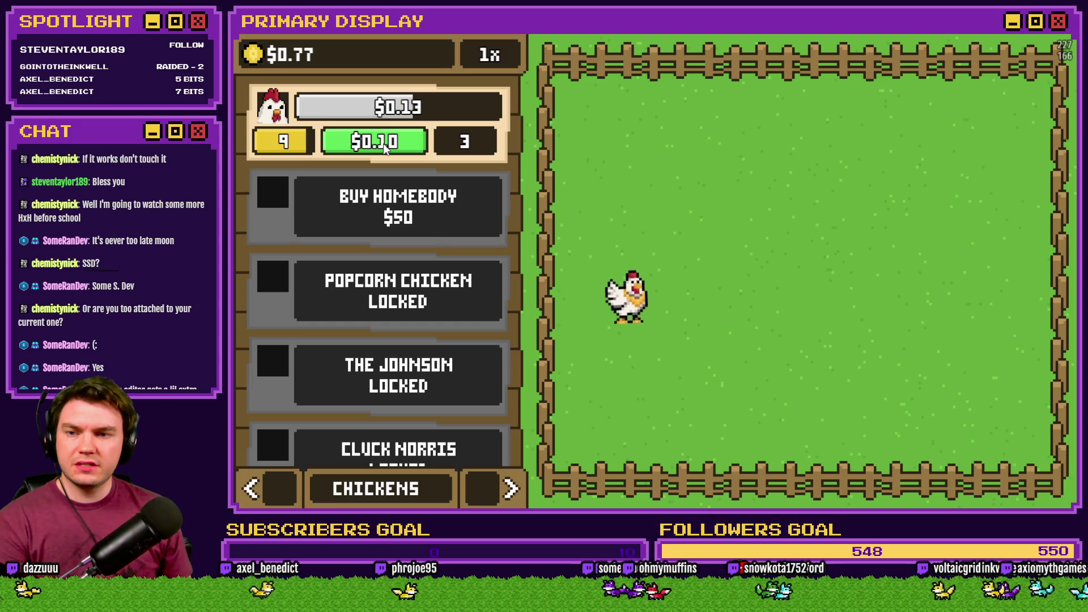
pyautogui.click(383, 144)
pyautogui.click(383, 144)
pyautogui.click(383, 144)
pyautogui.click(383, 144)
pyautogui.click(383, 144)
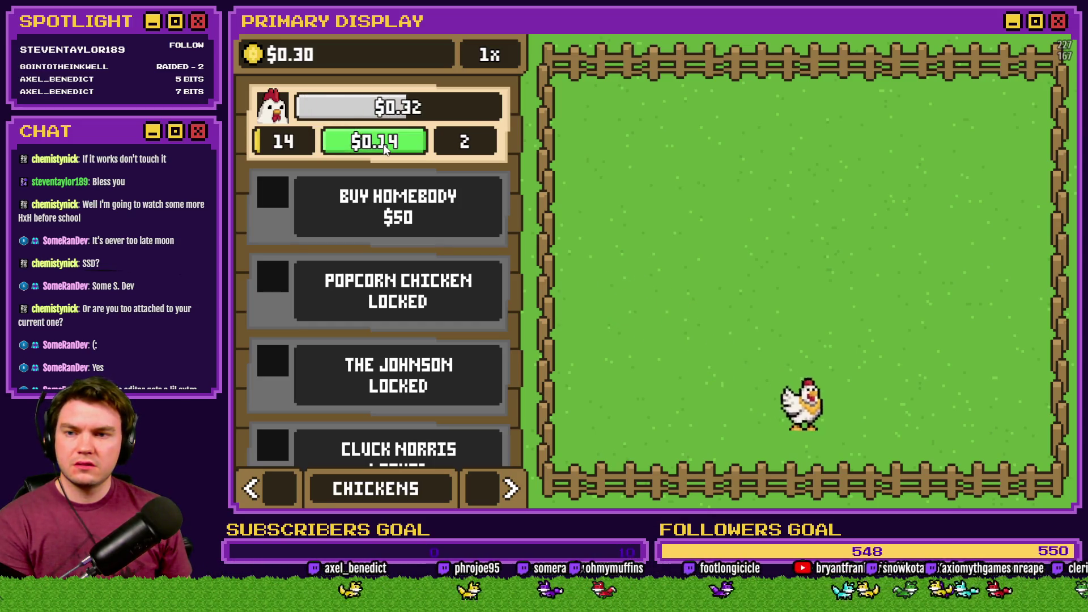
pyautogui.click(383, 144)
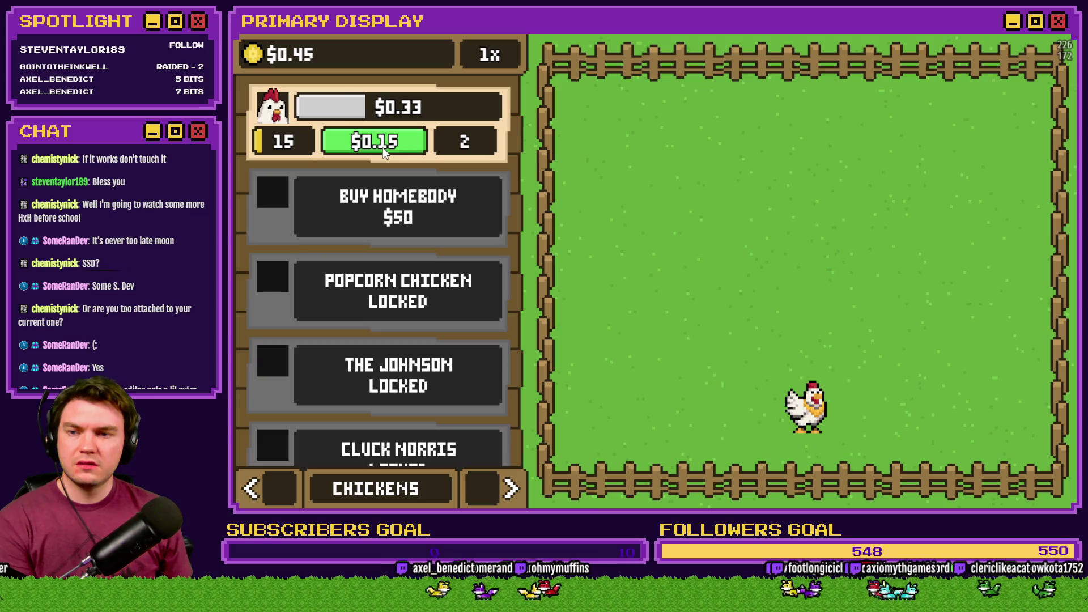
# Keep upgrading the Leghorn up to level 26, then close the playtest window.
pyautogui.click(383, 146)
pyautogui.click(378, 148)
pyautogui.click(376, 150)
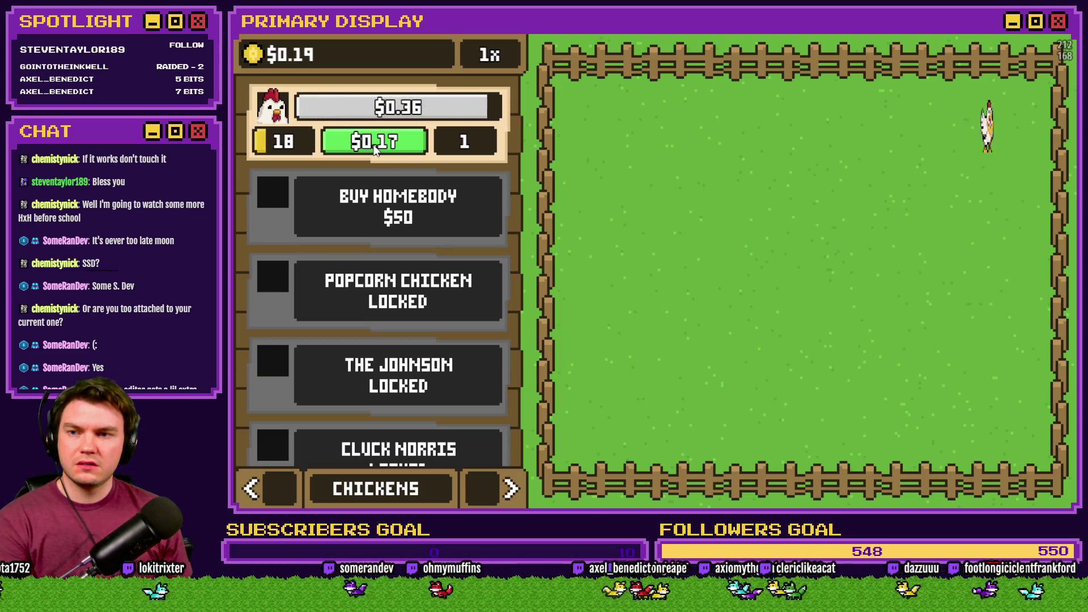
pyautogui.click(374, 147)
pyautogui.click(374, 147)
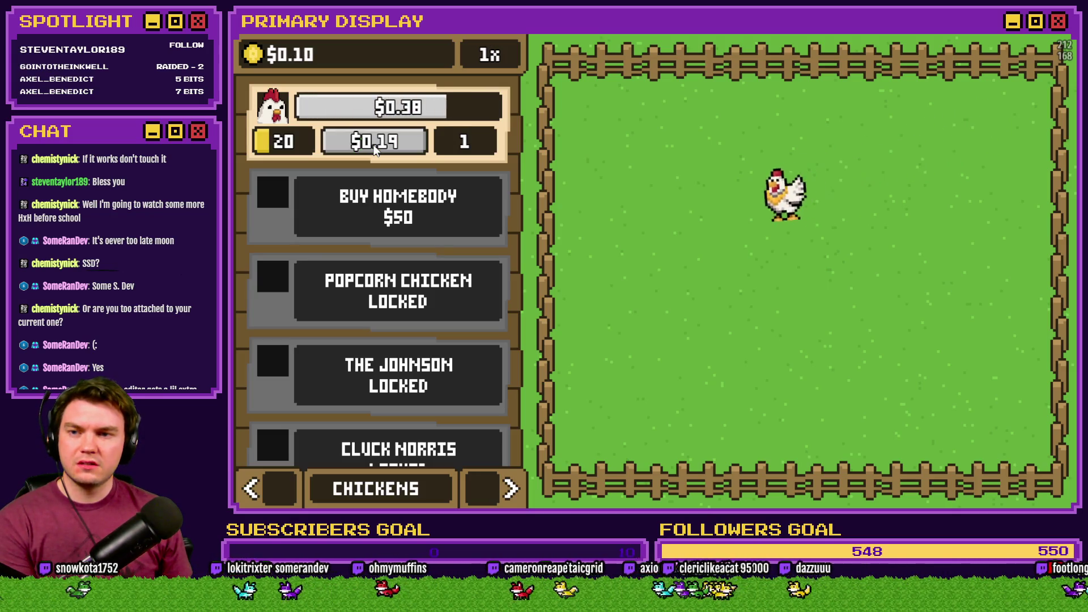
pyautogui.click(372, 146)
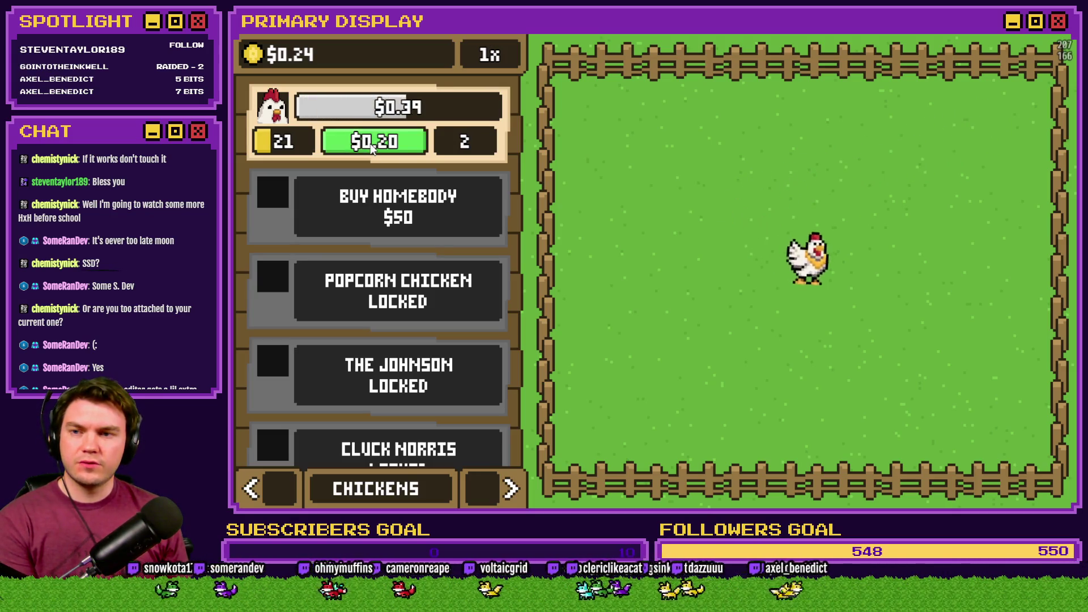
pyautogui.click(372, 146)
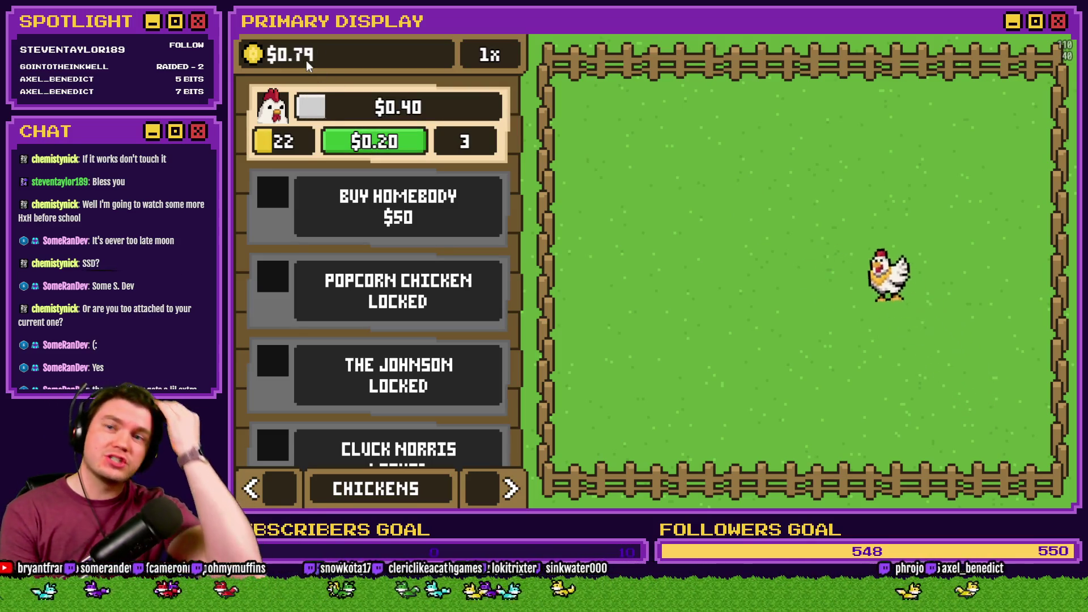
pyautogui.click(365, 142)
pyautogui.click(365, 143)
pyautogui.click(366, 143)
pyautogui.click(366, 143)
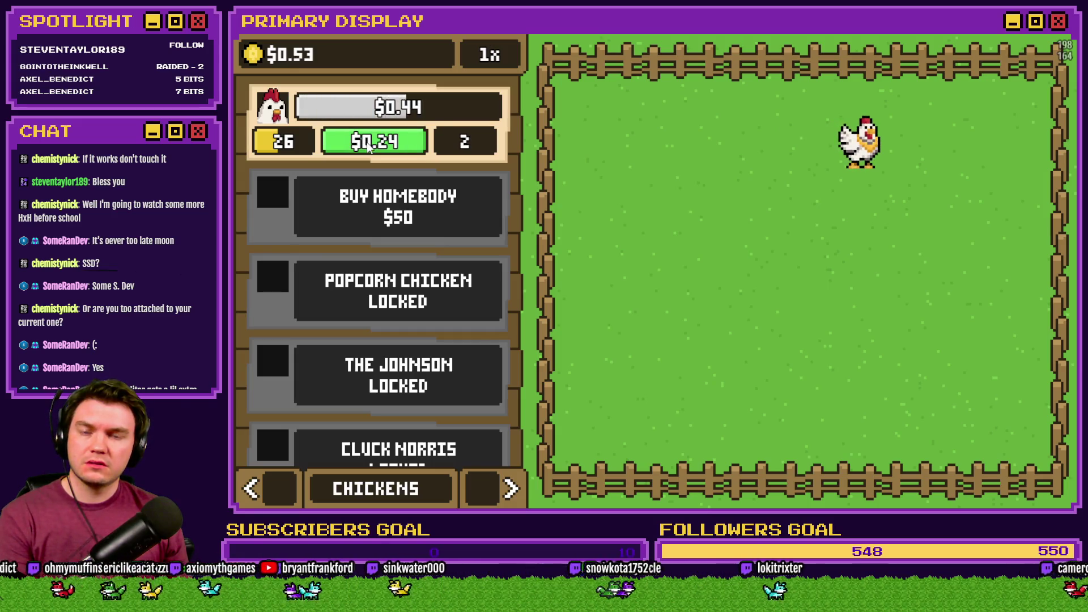
pyautogui.hotkey('alt', 'F4')
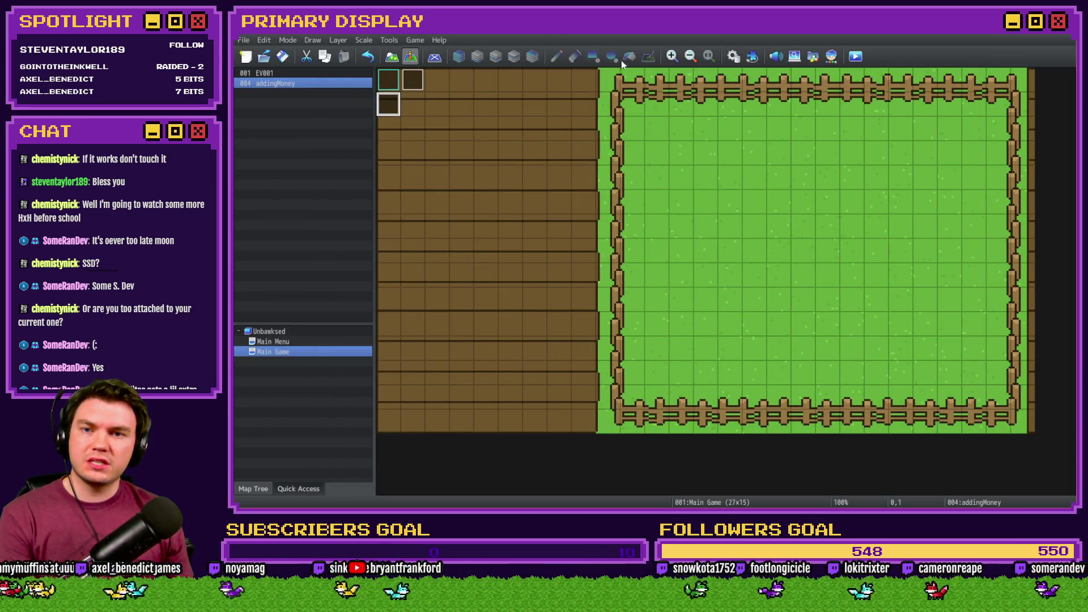
# Check EV001's chicken1timerMax setting, close the event, then save and launch a playtest.
pyautogui.doubleClick(422, 77)
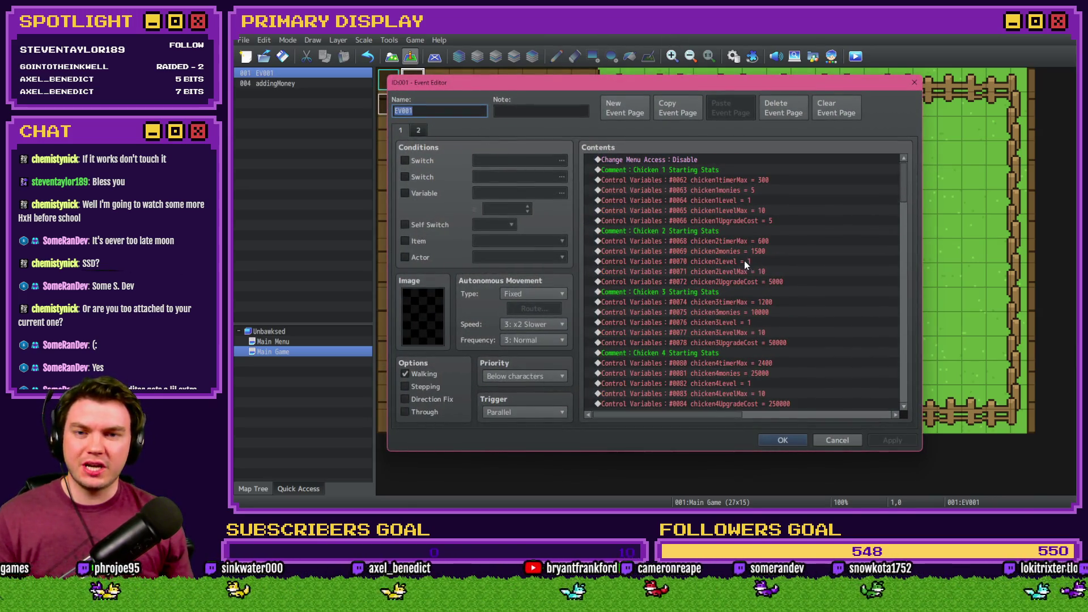
pyautogui.doubleClick(741, 181)
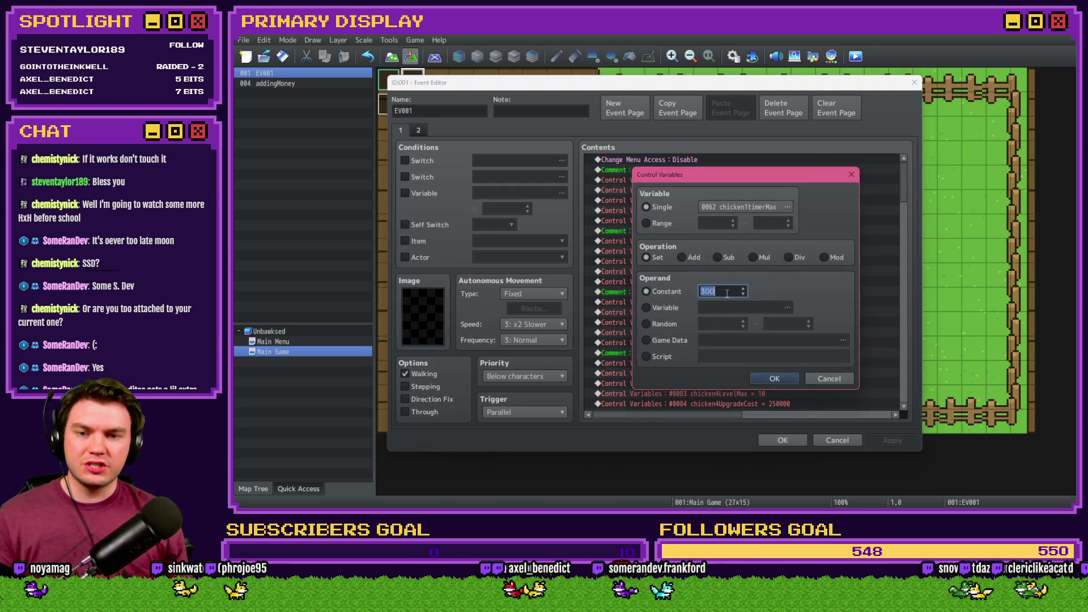
pyautogui.click(774, 379)
pyautogui.click(782, 440)
pyautogui.click(856, 56)
pyautogui.click(633, 284)
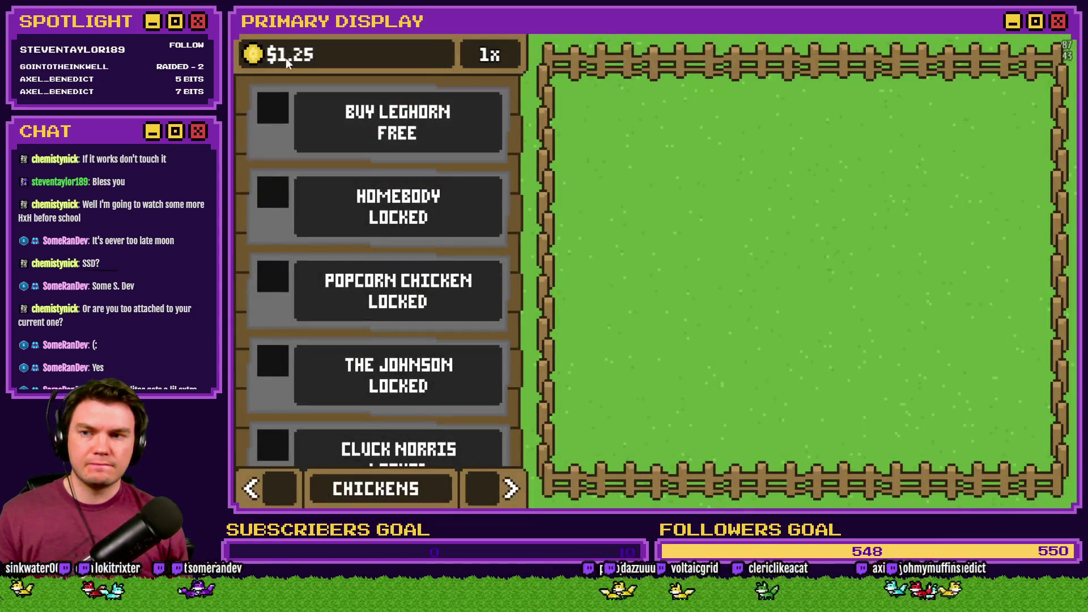
# Buy the Leghorn chicken for free and page the side panel to Outfits.
pyautogui.click(340, 131)
pyautogui.click(272, 492)
pyautogui.click(274, 496)
pyautogui.click(274, 496)
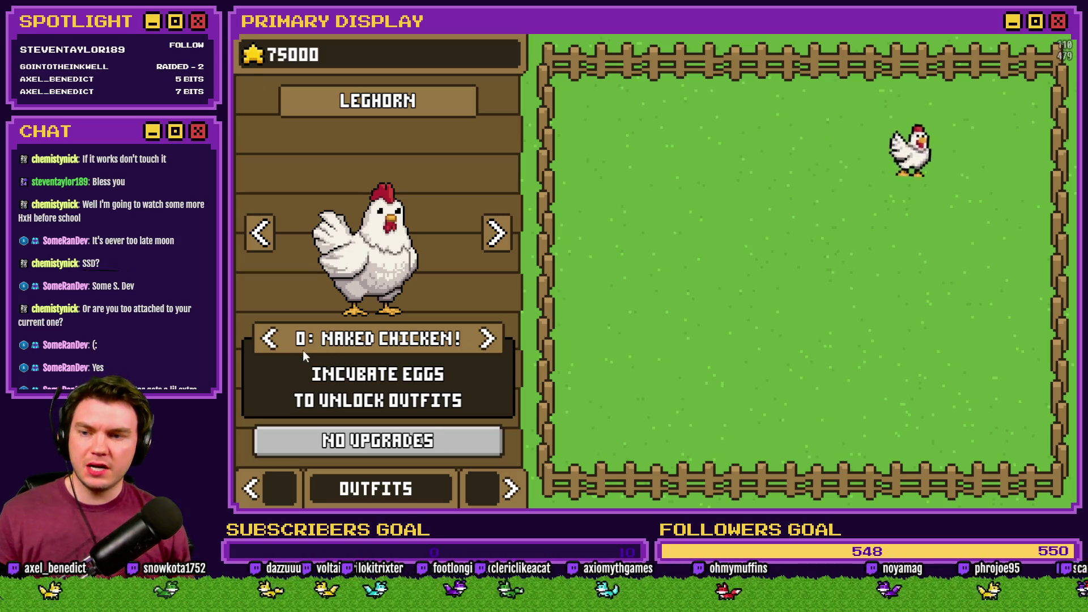
# Select the Gold Chain outfit and upgrade it fully.
pyautogui.click(270, 339)
pyautogui.click(270, 339)
pyautogui.click(270, 339)
pyautogui.click(348, 445)
pyautogui.click(348, 445)
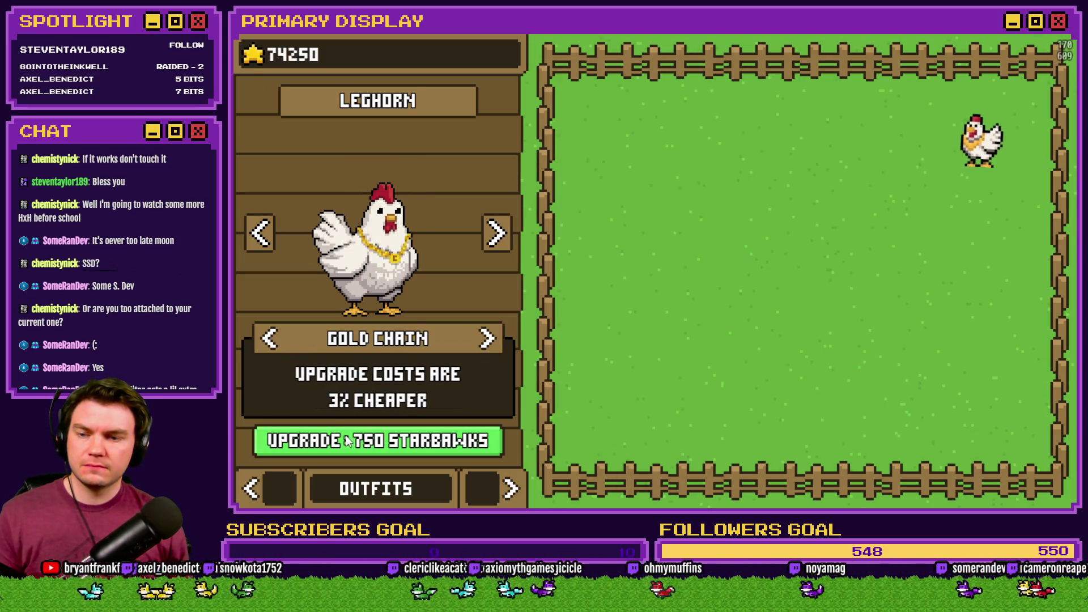
pyautogui.click(348, 445)
pyautogui.click(348, 445)
pyautogui.click(348, 445)
pyautogui.click(348, 444)
pyautogui.click(348, 445)
pyautogui.click(348, 445)
pyautogui.click(348, 444)
pyautogui.click(348, 445)
pyautogui.click(348, 447)
pyautogui.click(348, 448)
# Return to the Chickens list and level the Leghorn up to 14.
pyautogui.click(262, 495)
pyautogui.click(262, 495)
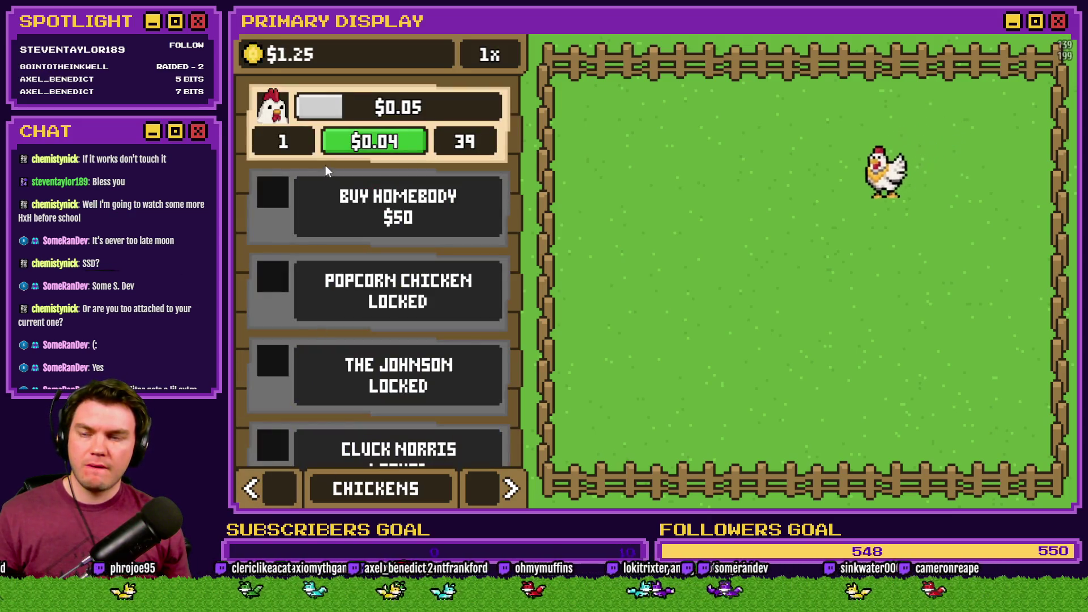
pyautogui.click(348, 146)
pyautogui.click(348, 146)
pyautogui.click(348, 147)
pyautogui.click(348, 147)
pyautogui.click(348, 146)
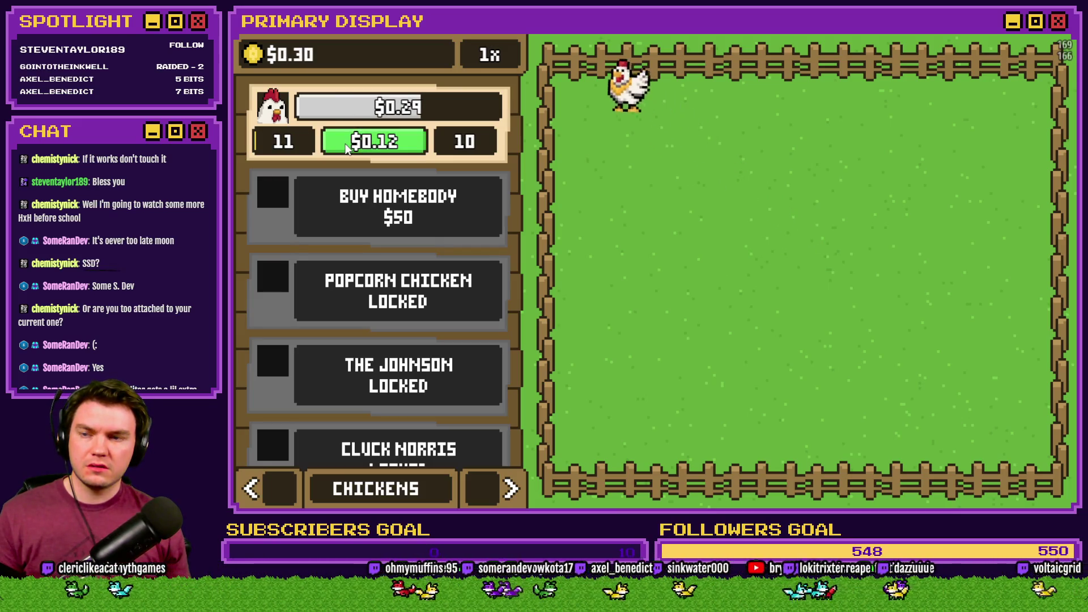
pyautogui.click(365, 146)
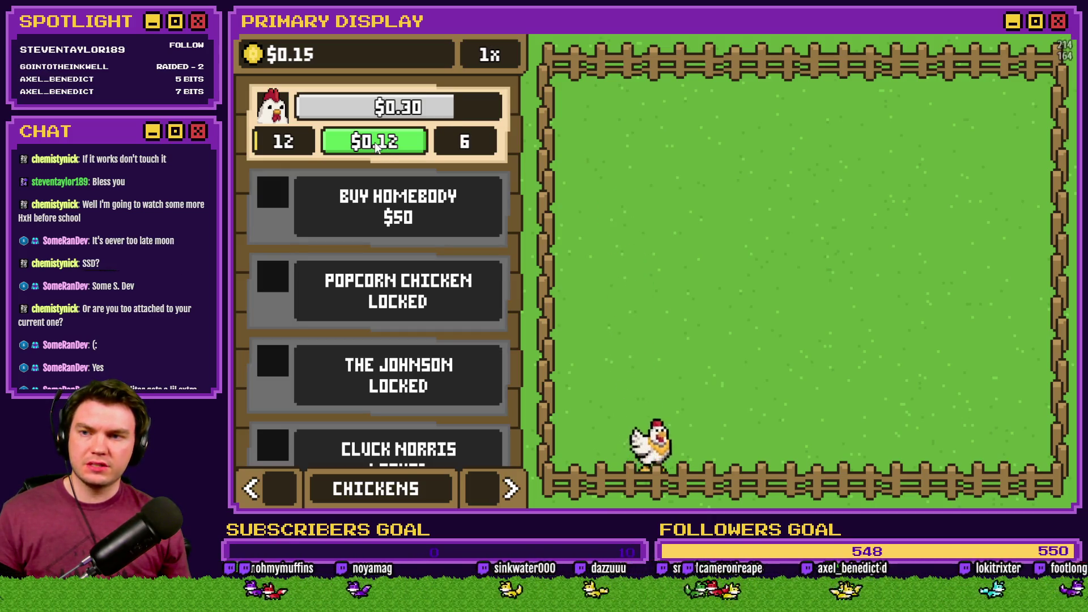
pyautogui.click(377, 146)
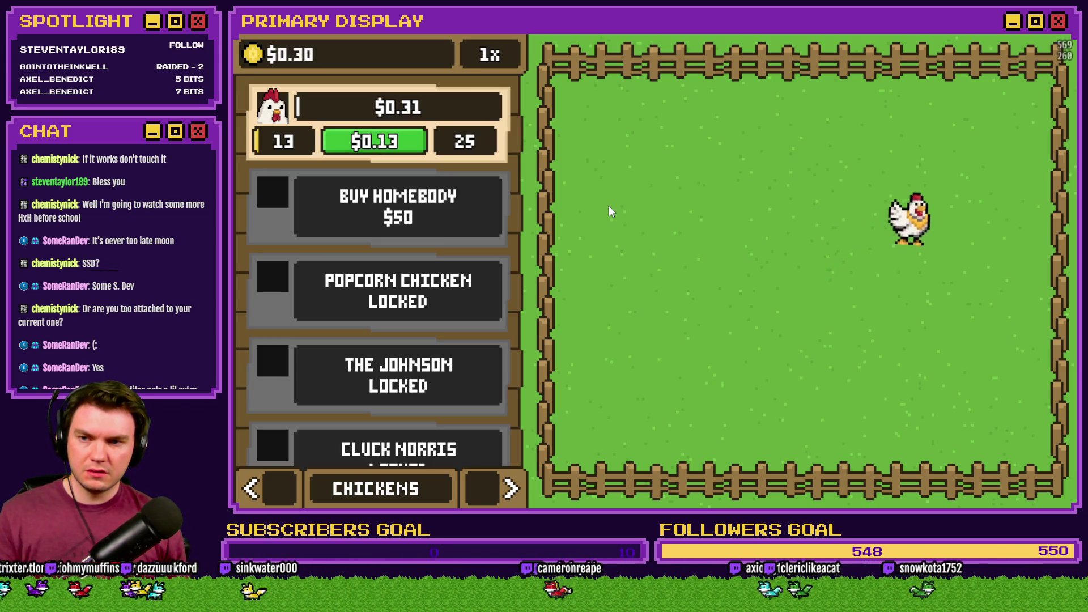
pyautogui.click(378, 144)
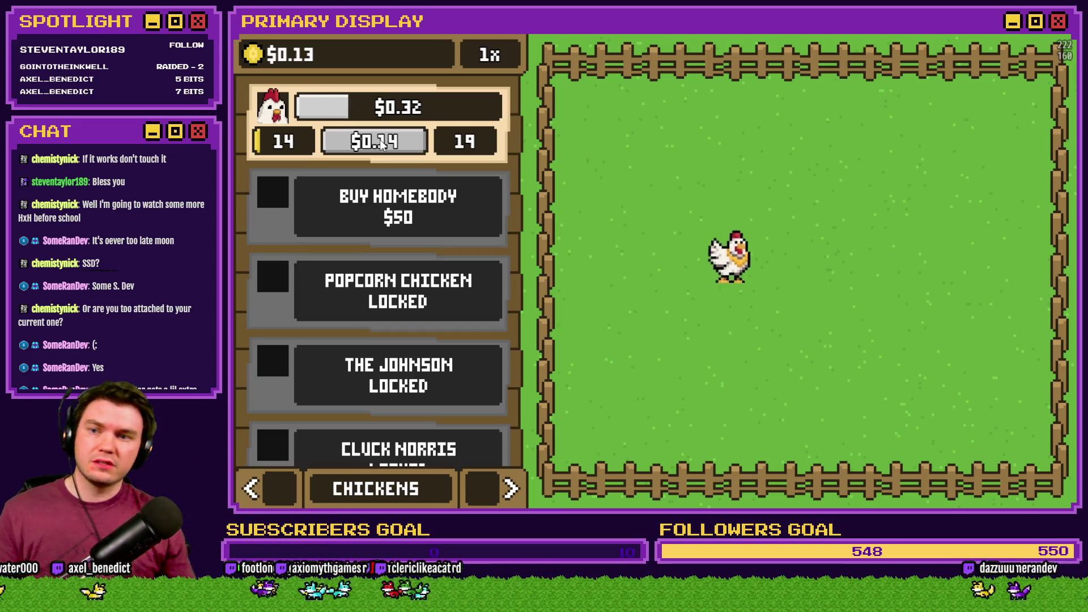
# Equip the Top Hat, check the Gold Chain discount level, then return to Chickens.
pyautogui.click(263, 497)
pyautogui.click(264, 495)
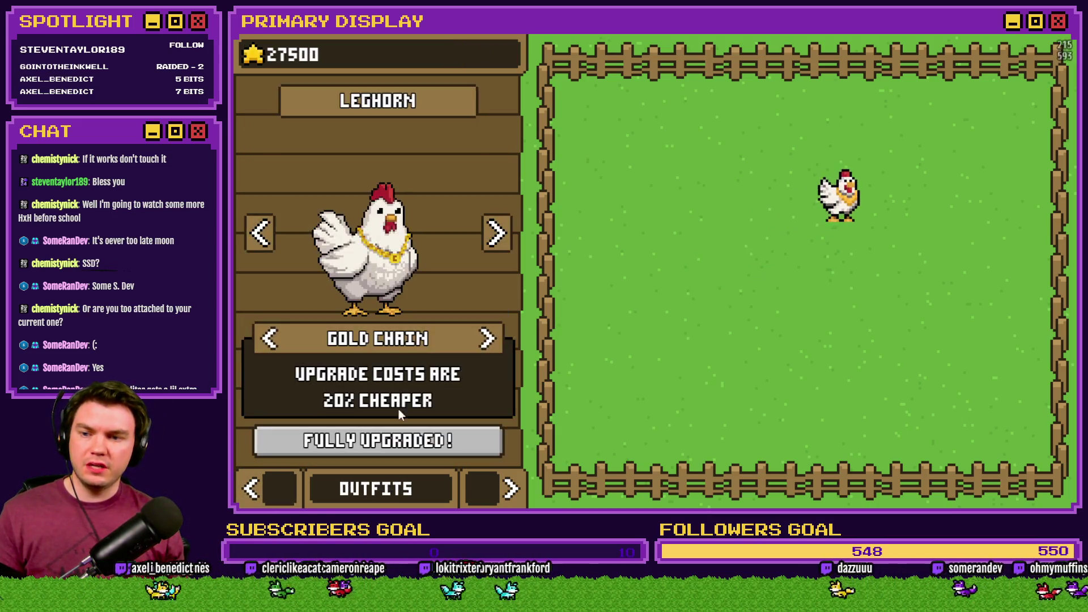
pyautogui.click(278, 355)
pyautogui.click(281, 487)
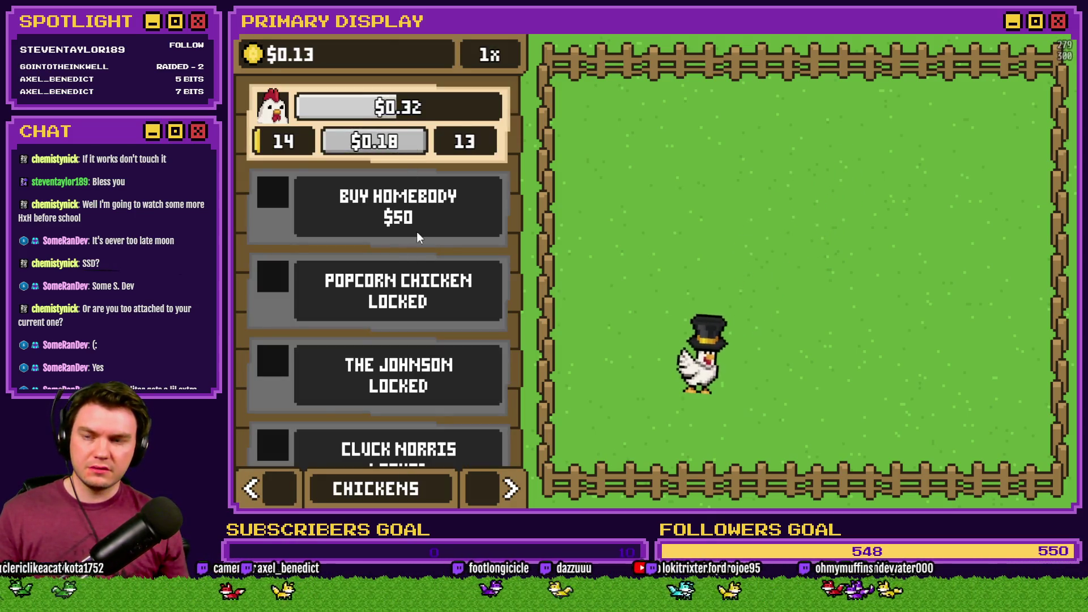
pyautogui.click(491, 494)
pyautogui.click(490, 495)
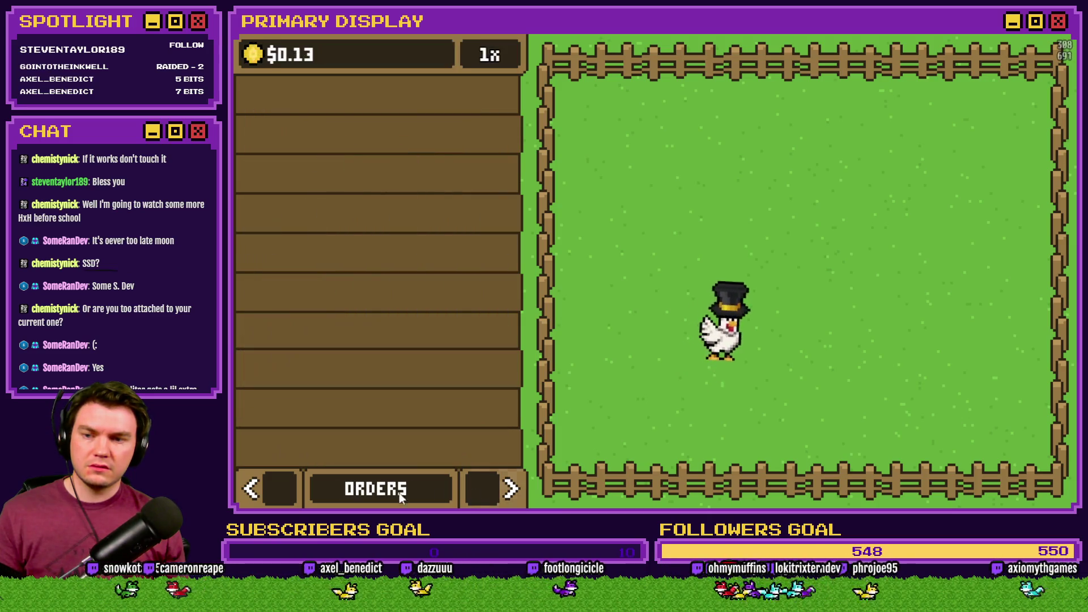
pyautogui.click(252, 489)
pyautogui.click(271, 347)
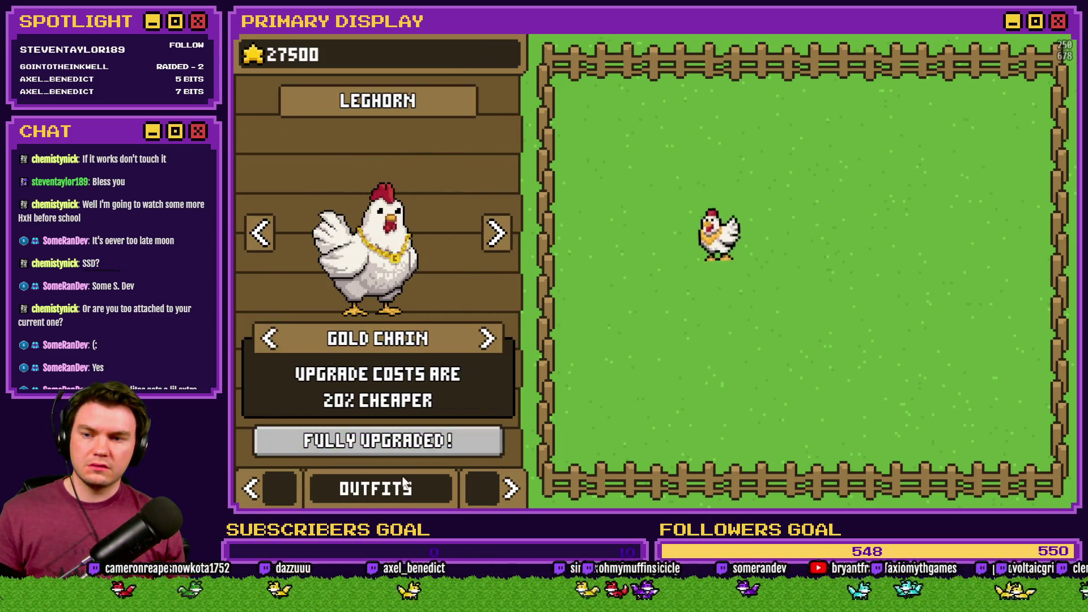
pyautogui.click(270, 346)
pyautogui.click(278, 487)
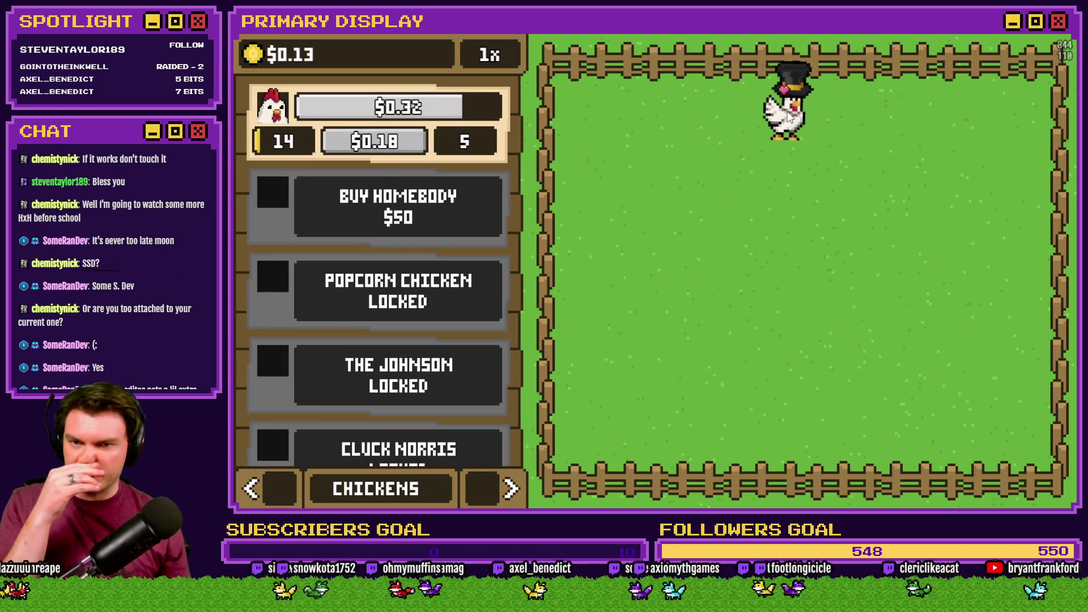
# Pet the chicken, level the Leghorn to 16, and open the F9 debug screen.
pyautogui.click(838, 139)
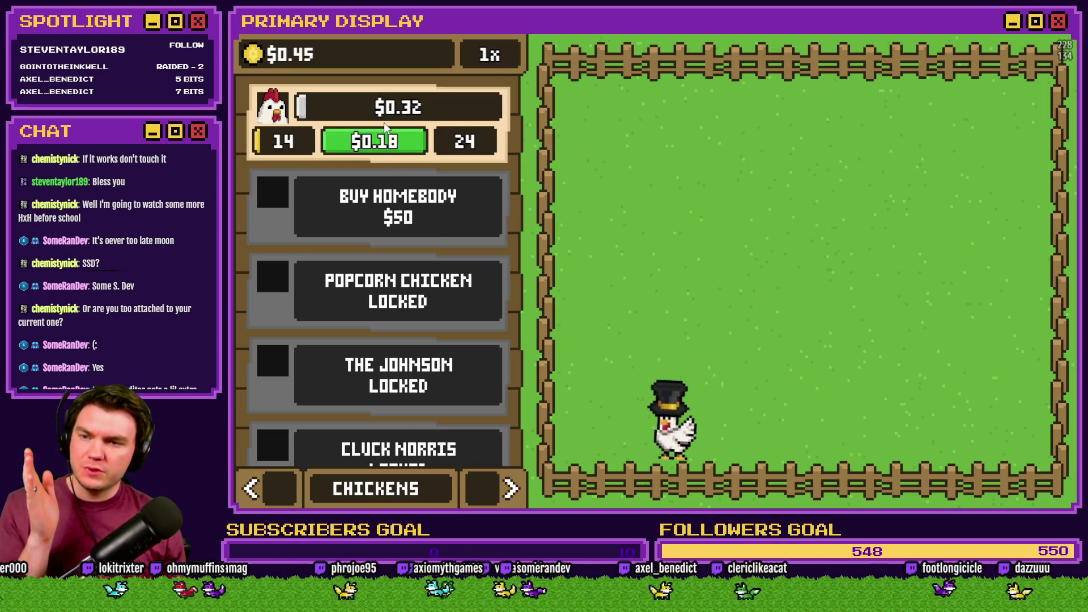
pyautogui.click(390, 147)
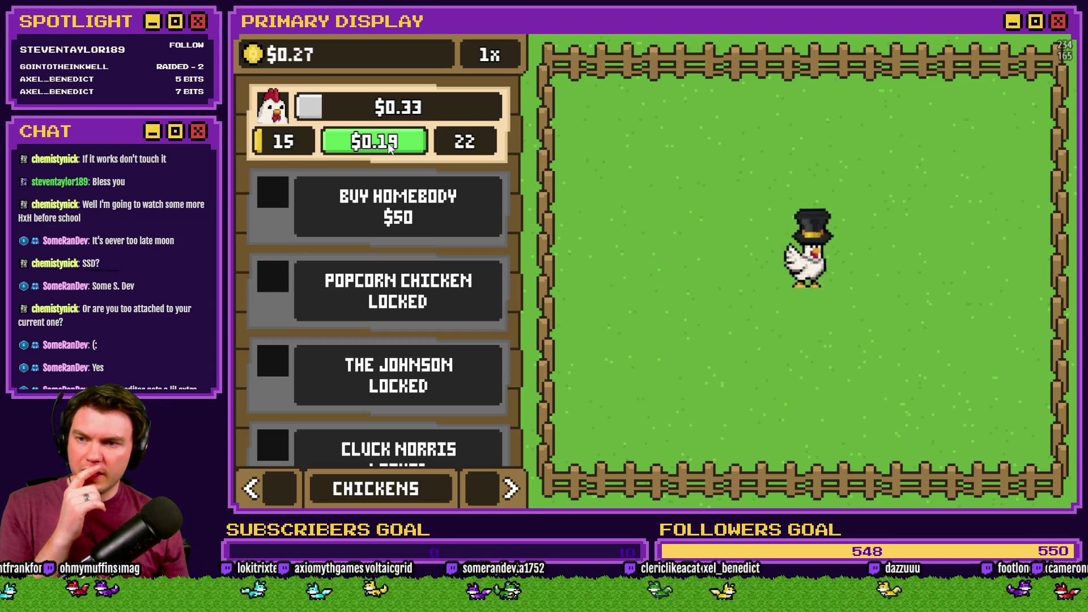
pyautogui.click(390, 145)
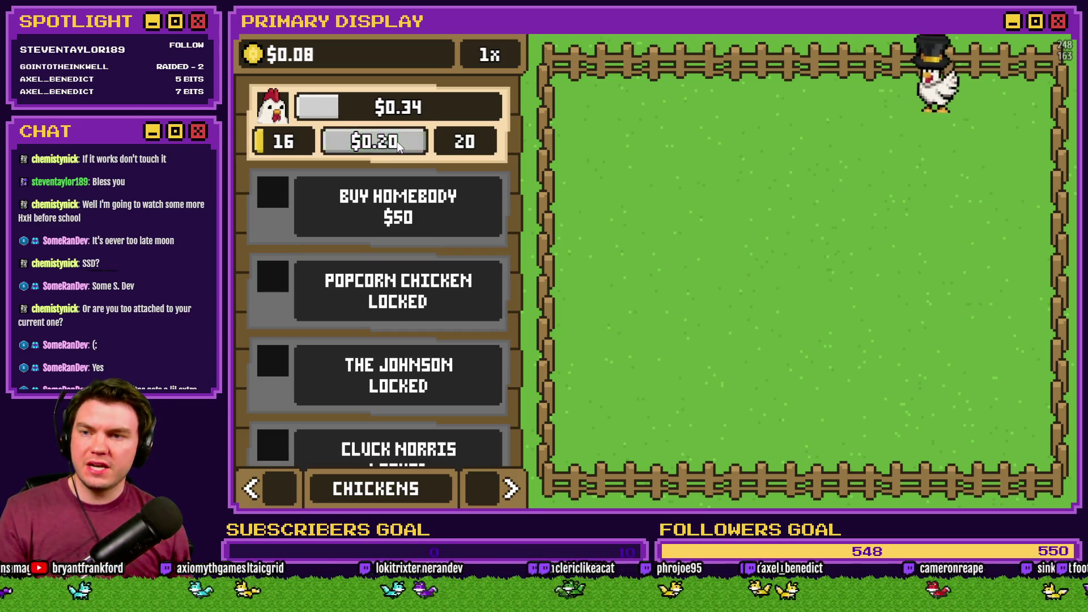
pyautogui.press('F9')
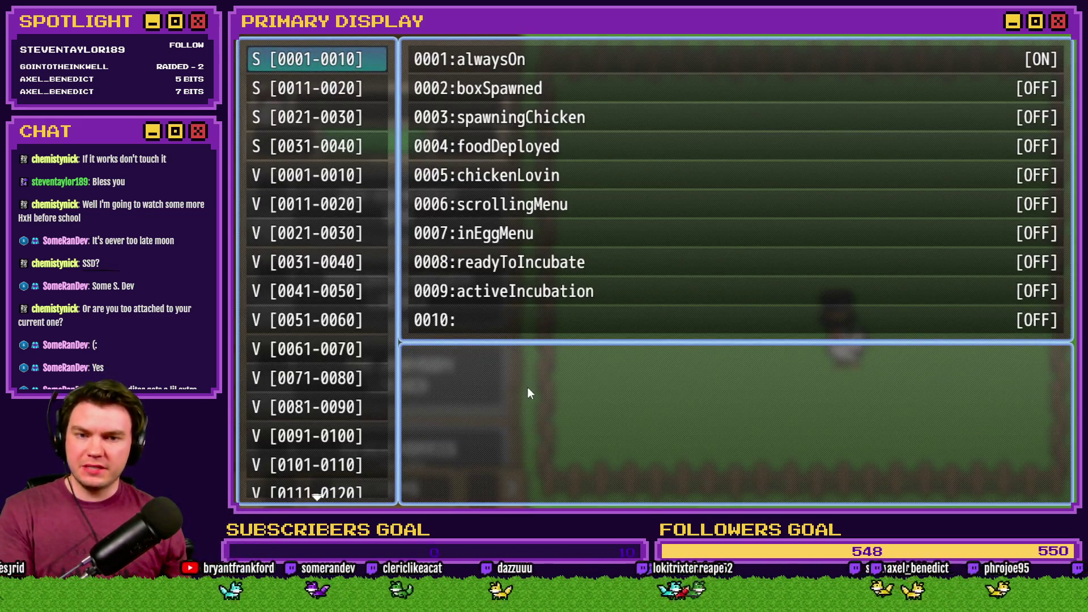
# Inspect the playerMonies and heartLayers variables in the debug screen.
pyautogui.press('Down')
pyautogui.press('Down')
pyautogui.press('Down')
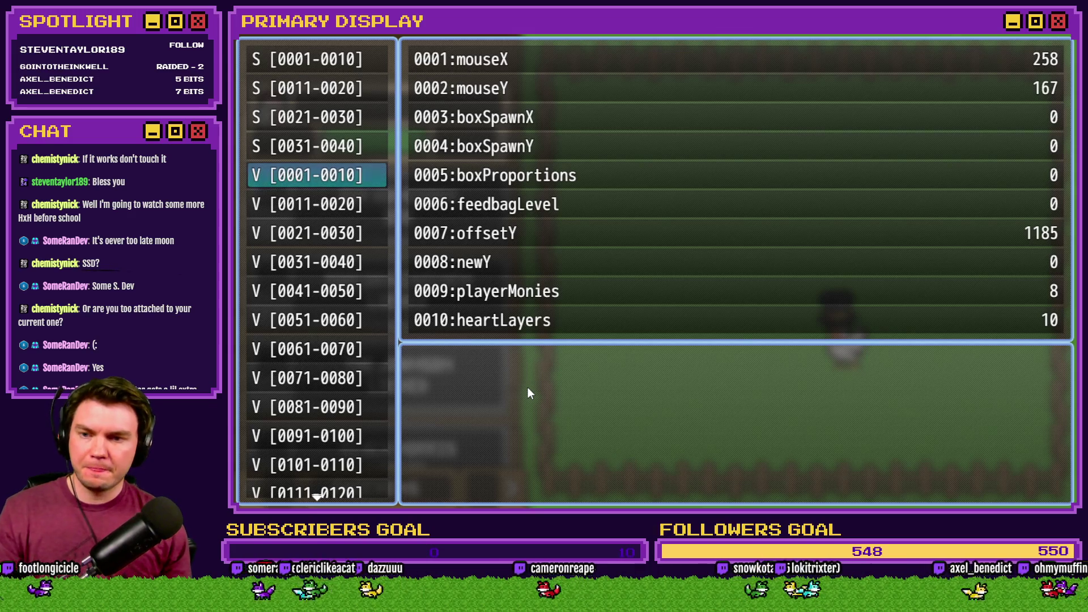
pyautogui.press('Return')
pyautogui.press('Up')
pyautogui.press('Up')
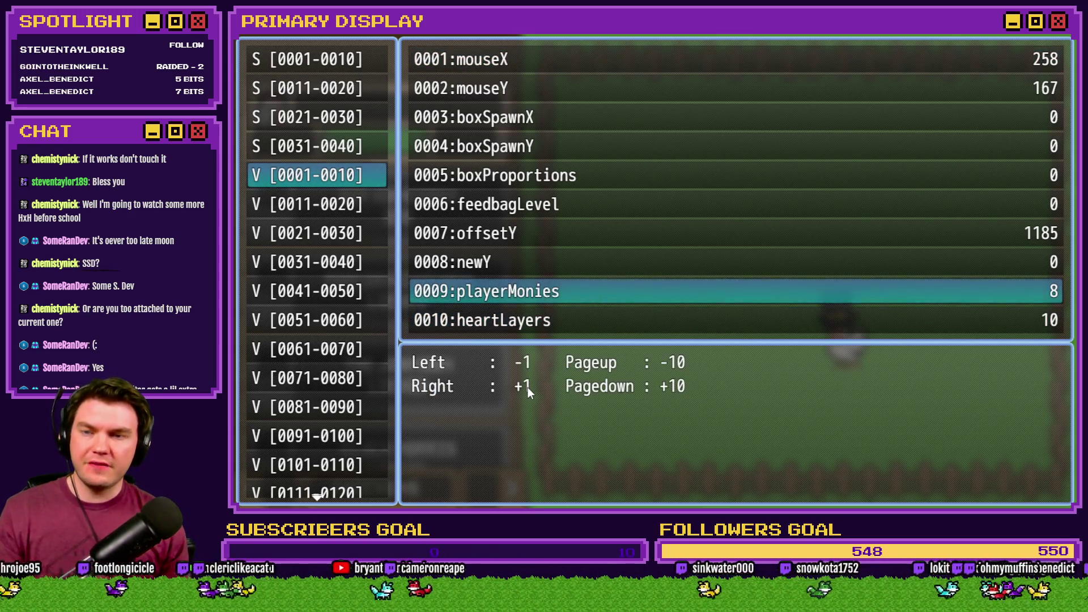
pyautogui.press('Escape')
pyautogui.press('Escape')
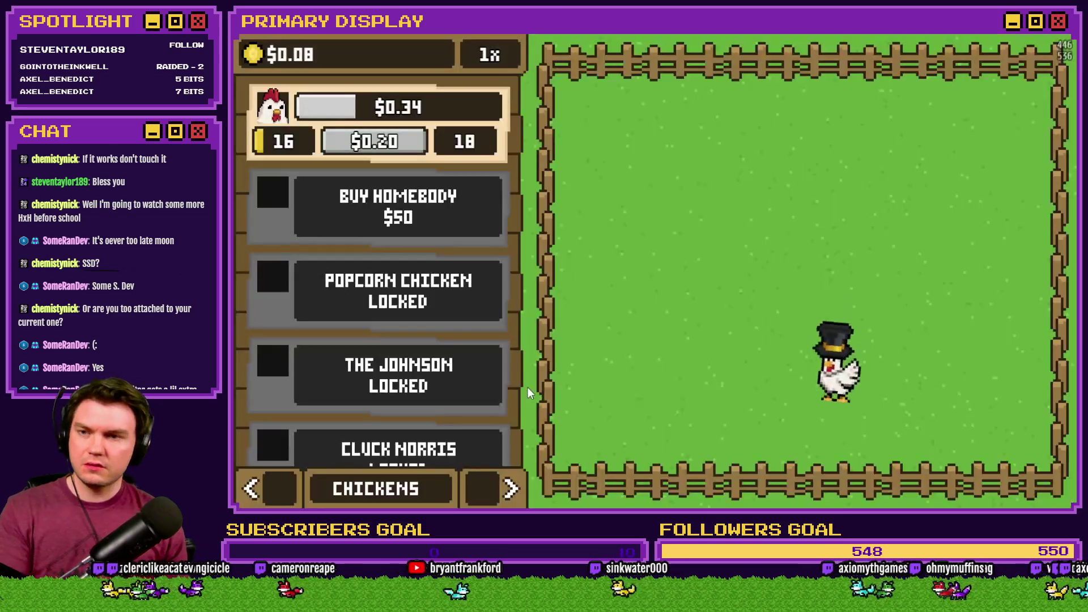
pyautogui.press('F9')
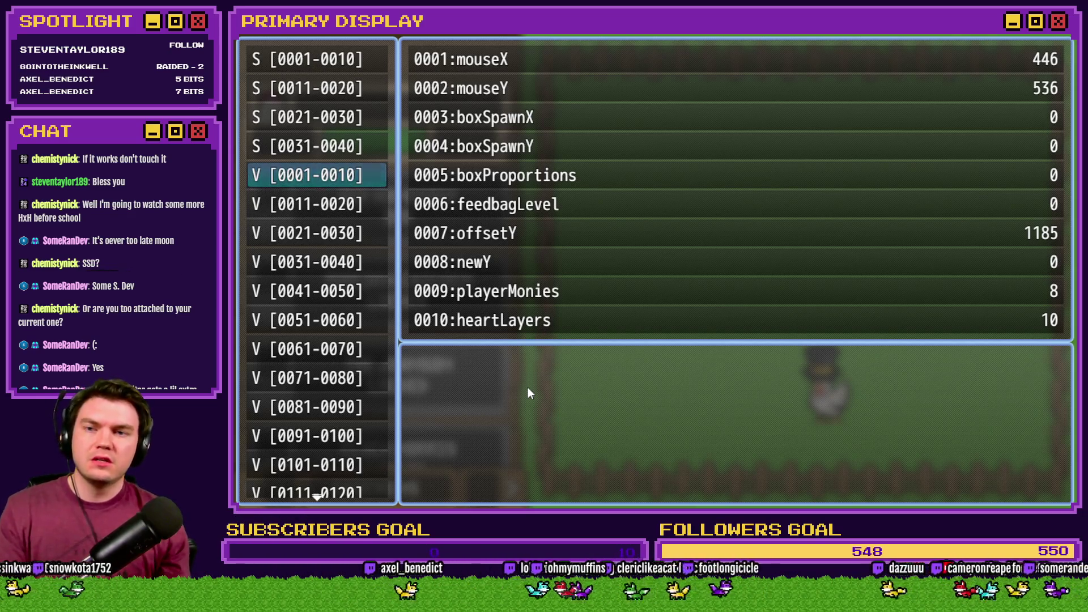
pyautogui.press('Return')
pyautogui.press('Up')
pyautogui.press('Escape')
pyautogui.press('Escape')
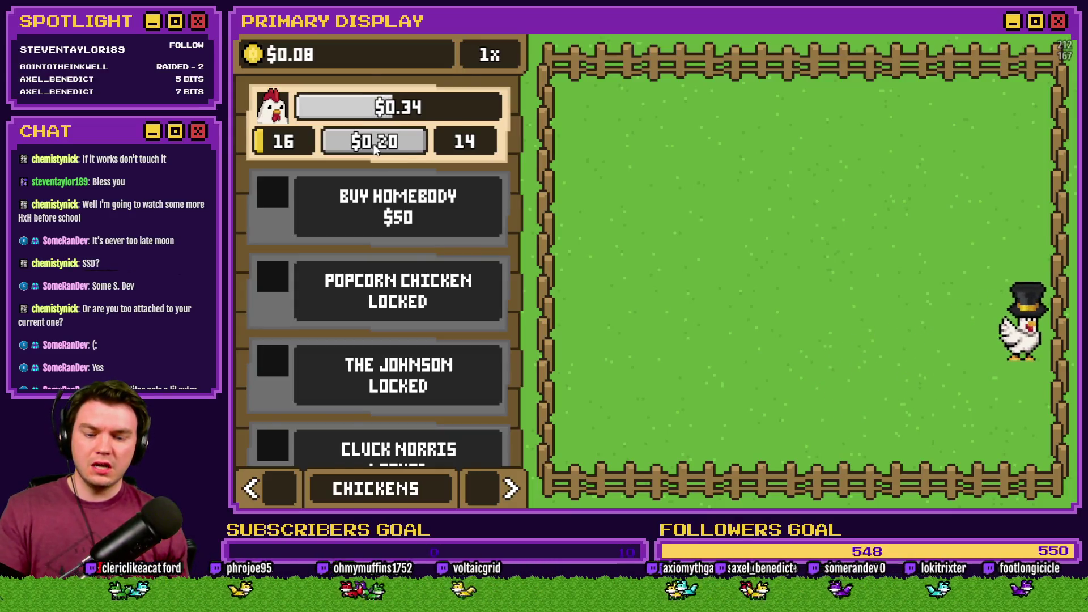
# Raise the playerMonies variable to 19 in the debug screen.
pyautogui.press('F9')
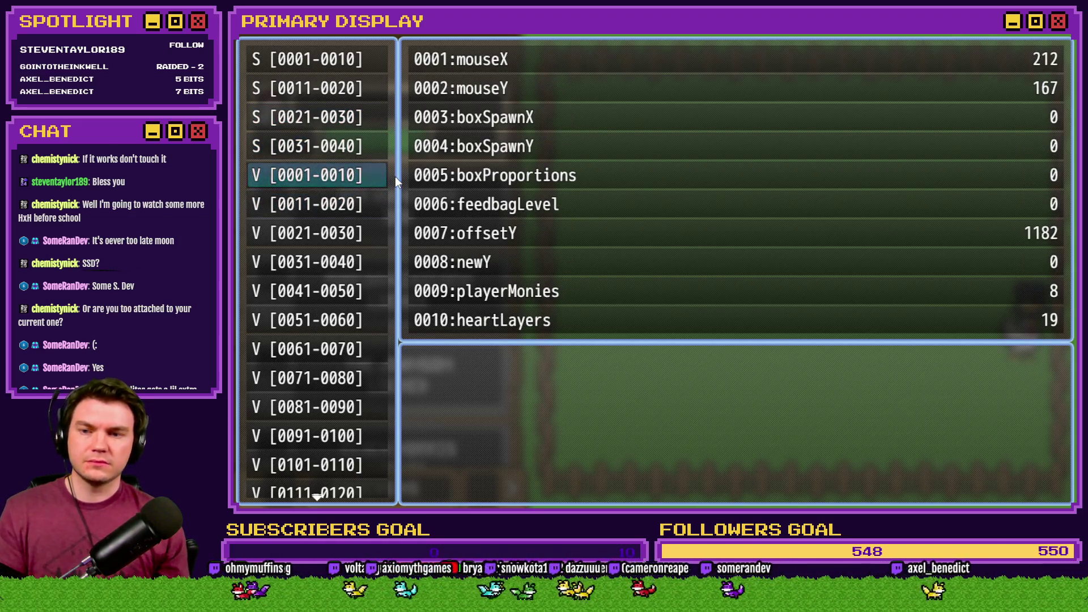
pyautogui.press('Return')
pyautogui.press('Up')
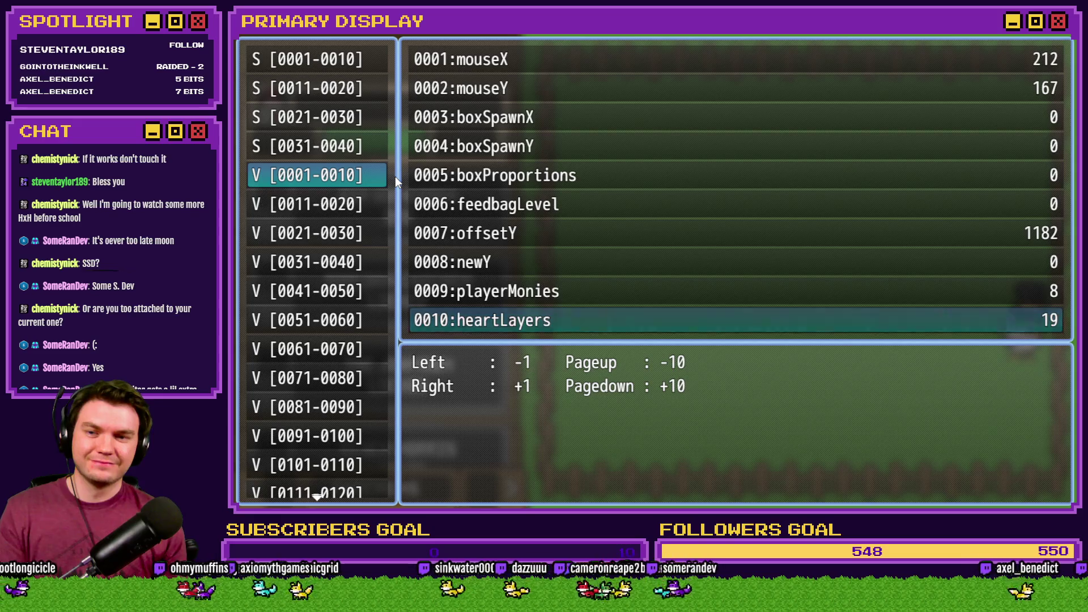
pyautogui.press('Up')
pyautogui.press('Right')
pyautogui.press('Right')
pyautogui.press('Right')
pyautogui.press('Right')
pyautogui.press('Escape')
pyautogui.press('Escape')
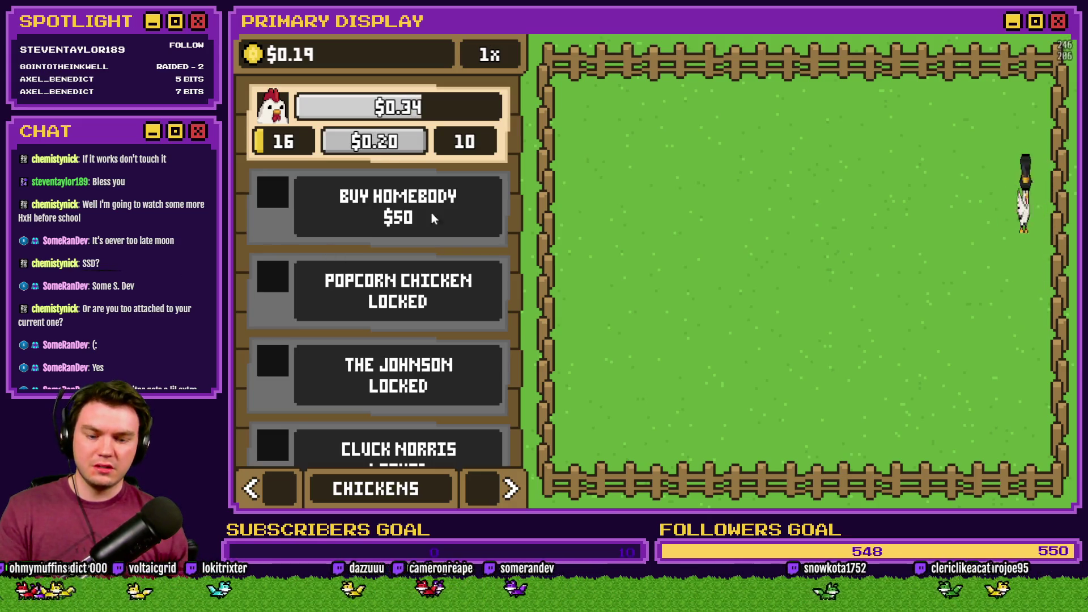
# Lower chicken1timer in variables 0061–0070 toward 441 and resume the game.
pyautogui.press('F9')
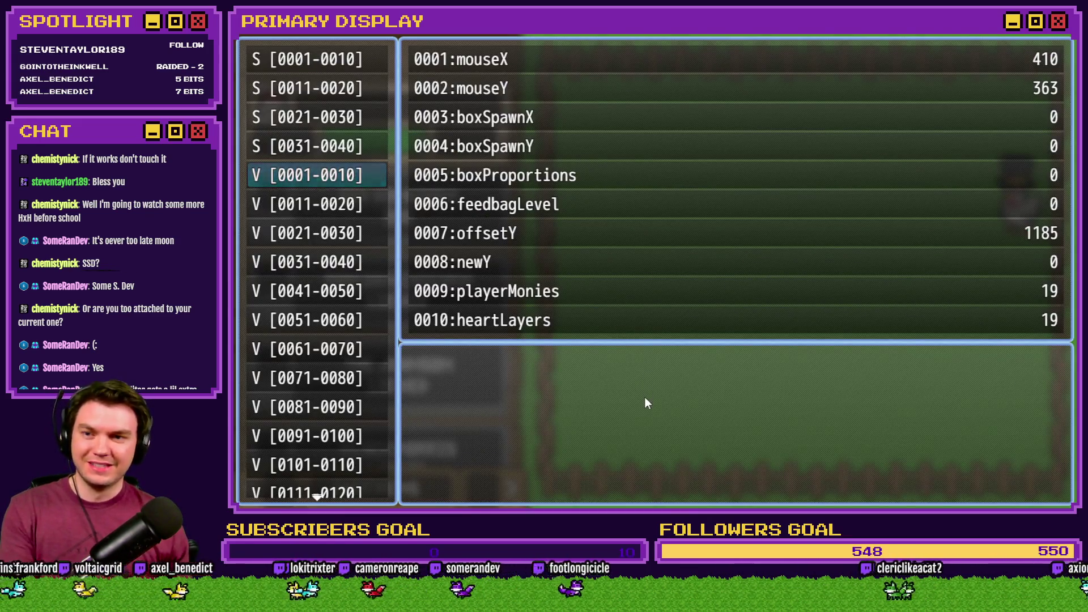
pyautogui.press('Down')
pyautogui.press('Down')
pyautogui.press('Down')
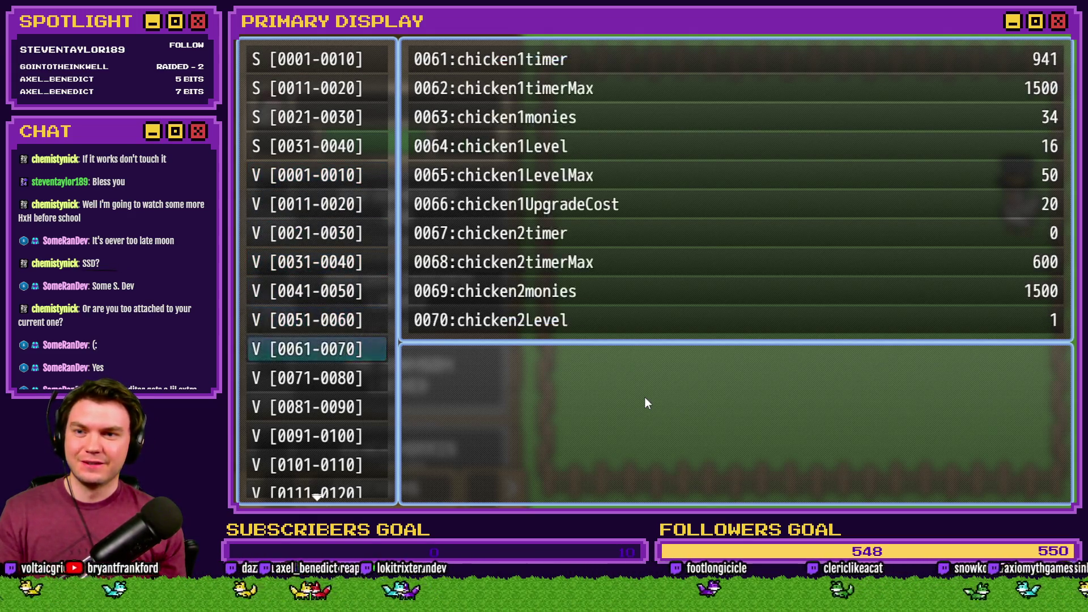
pyautogui.press('Return')
pyautogui.press('pageup')
pyautogui.press('pageup')
pyautogui.press('pageup')
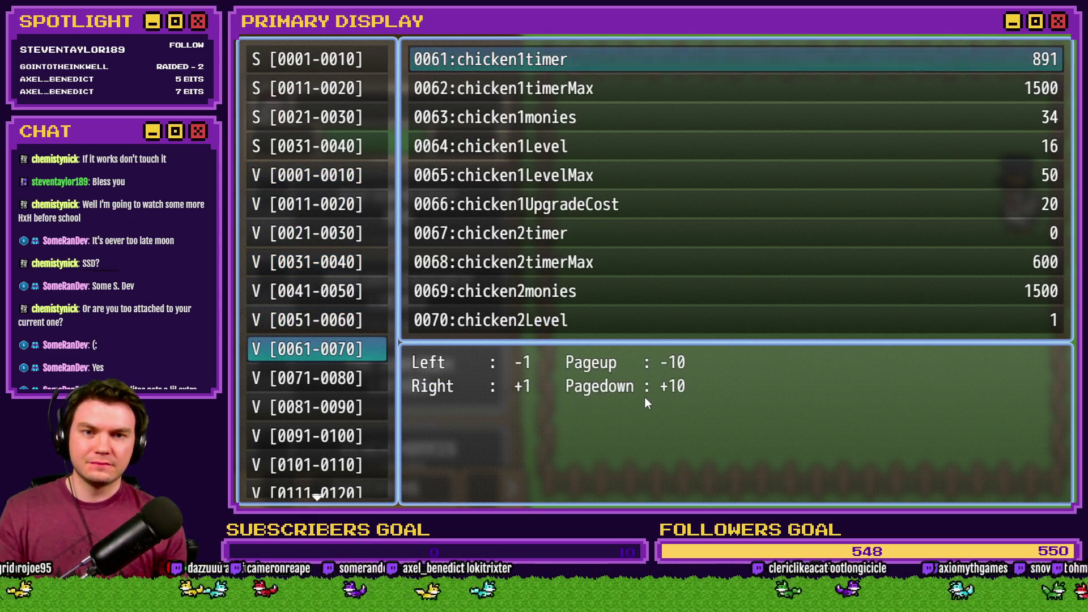
pyautogui.press('pageup')
pyautogui.press('pageup')
pyautogui.press('pageup')
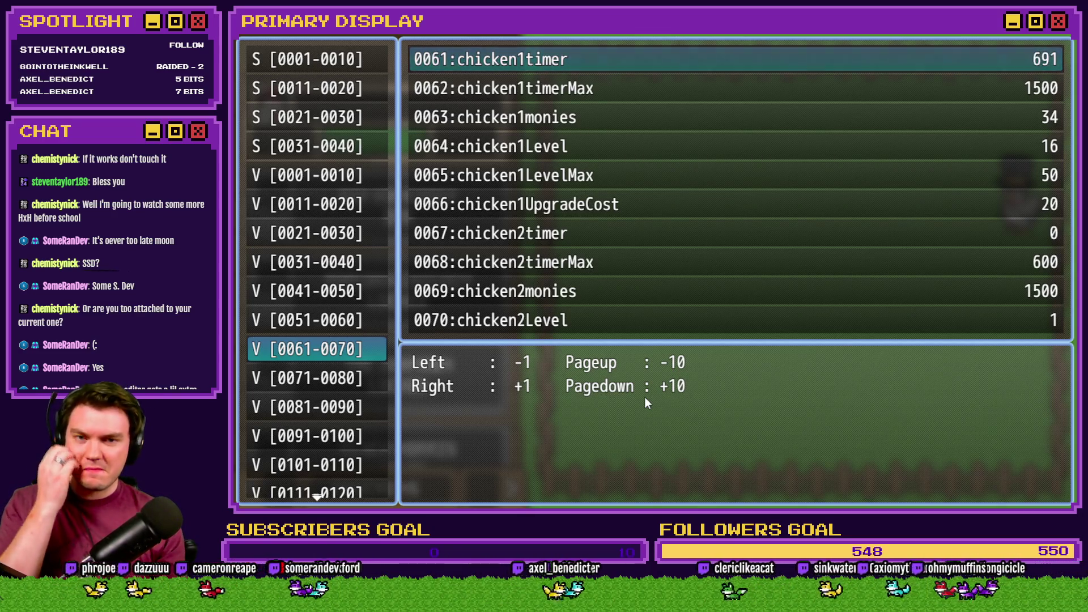
pyautogui.press('pageup')
pyautogui.press('pageup')
pyautogui.press('pageup')
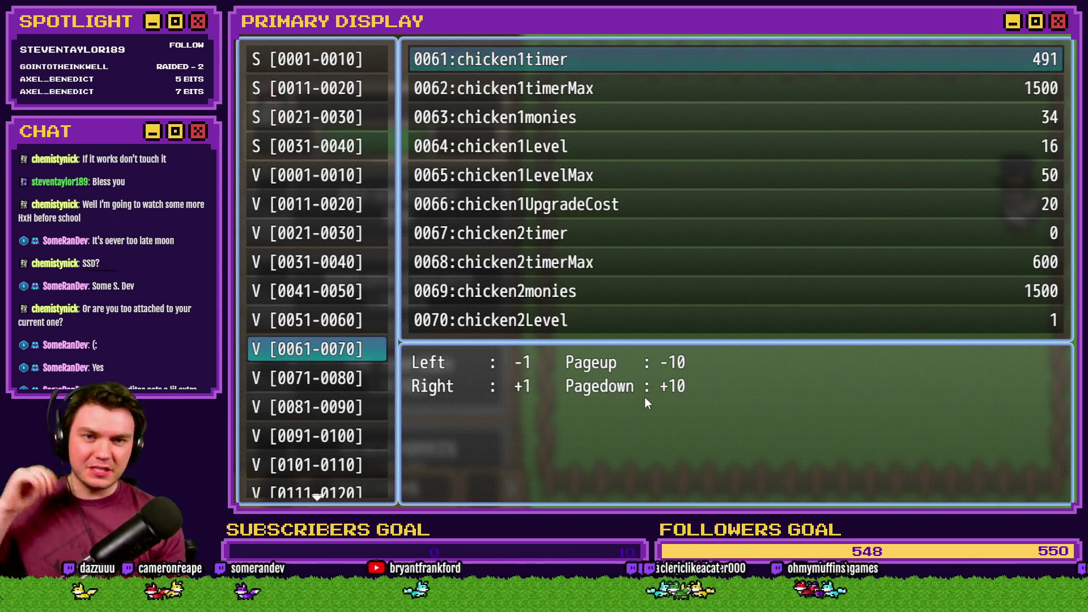
pyautogui.press('pageup')
pyautogui.press('pageup')
pyautogui.press('pageup')
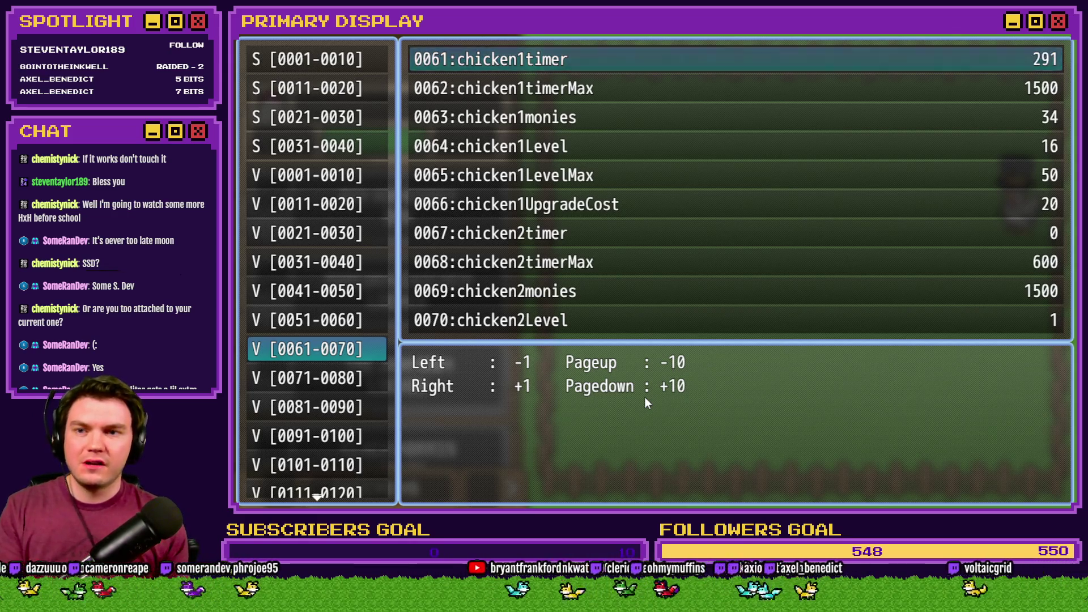
pyautogui.press('pageup')
pyautogui.press('pageup')
pyautogui.press('pageup')
pyautogui.press('Escape')
pyautogui.press('Escape')
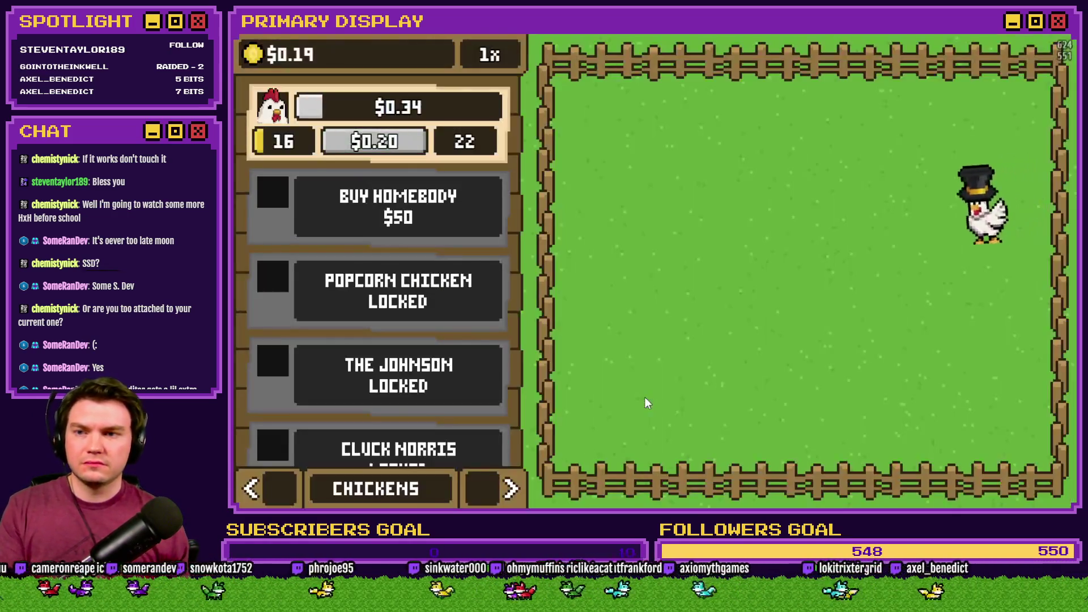
# Equip the Leghorn with the Gold Chain, buy the $0.16 upgrade, and close the playtest.
pyautogui.click(251, 489)
pyautogui.click(251, 489)
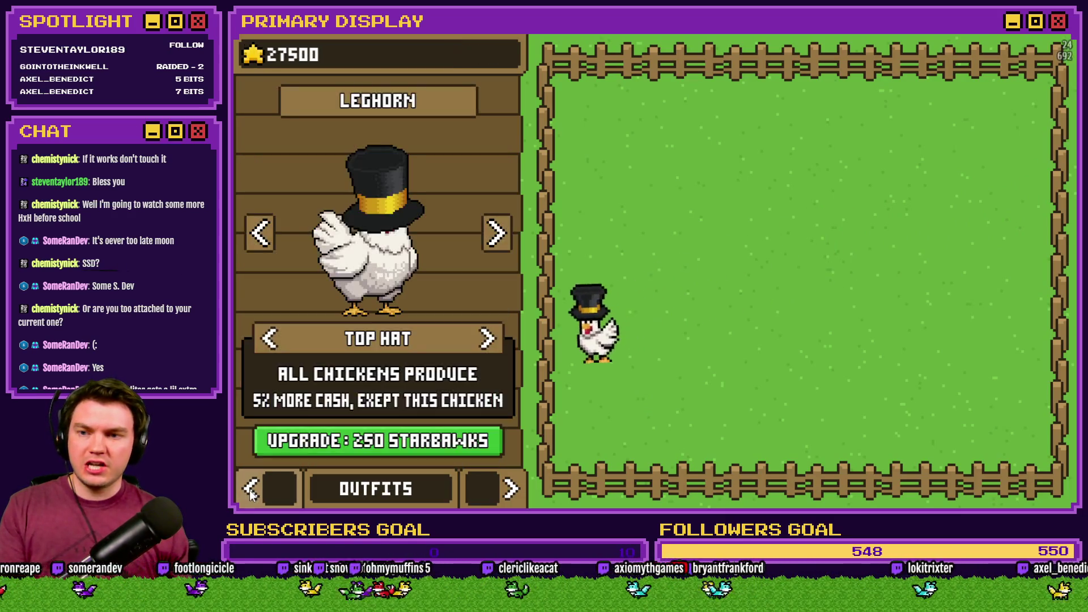
pyautogui.click(274, 342)
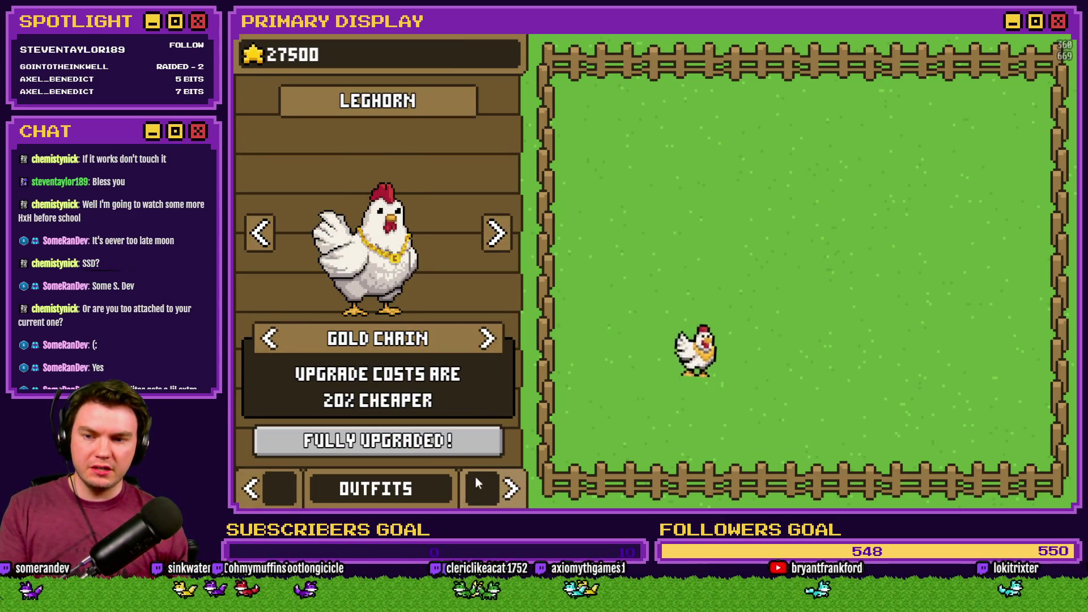
pyautogui.click(491, 483)
pyautogui.click(491, 483)
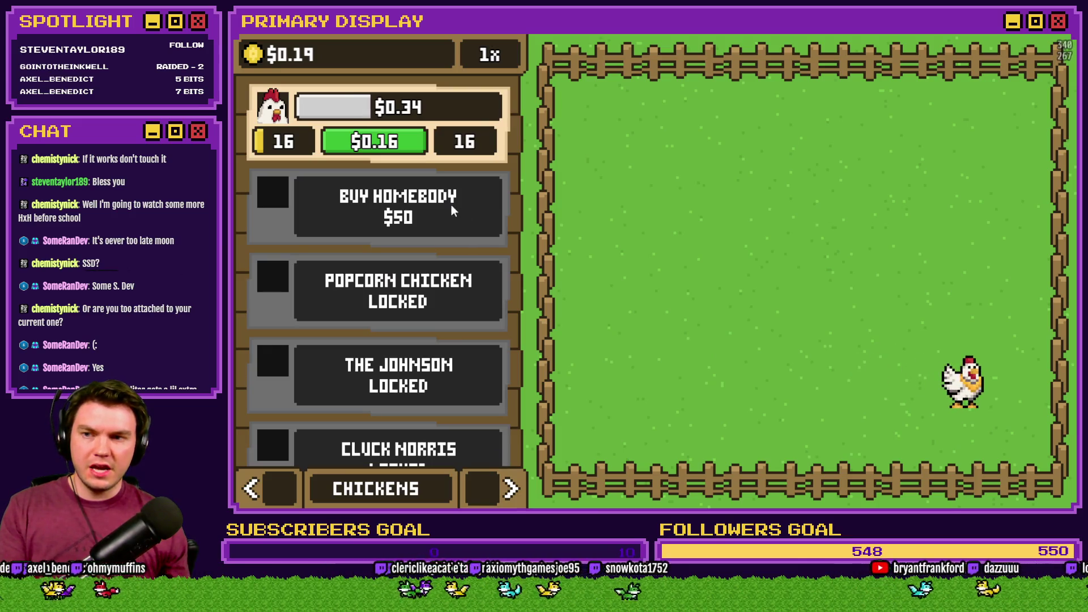
pyautogui.click(399, 147)
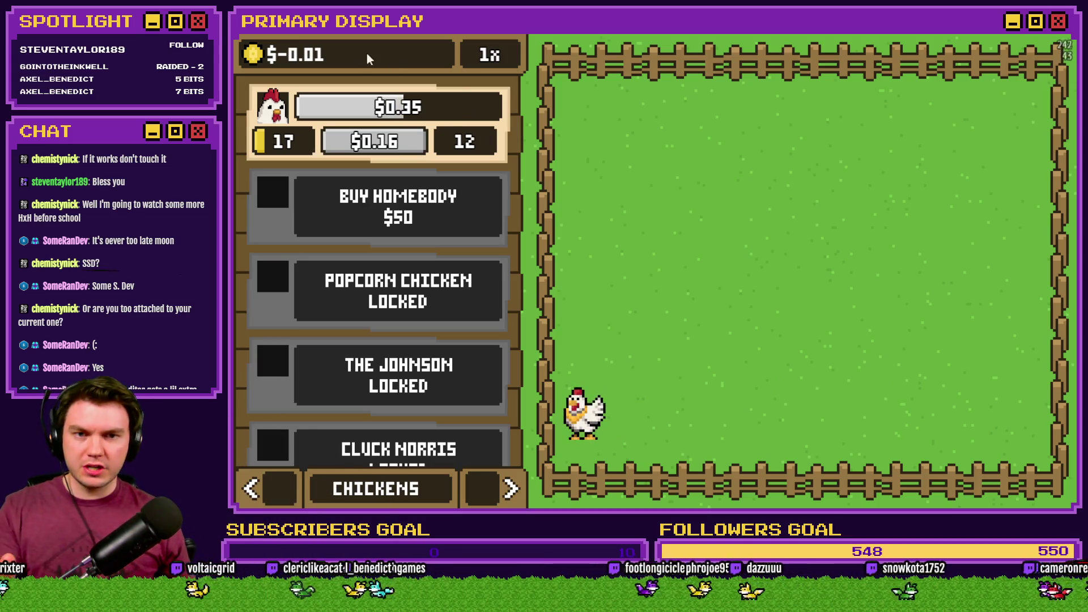
pyautogui.hotkey('alt', 'F4')
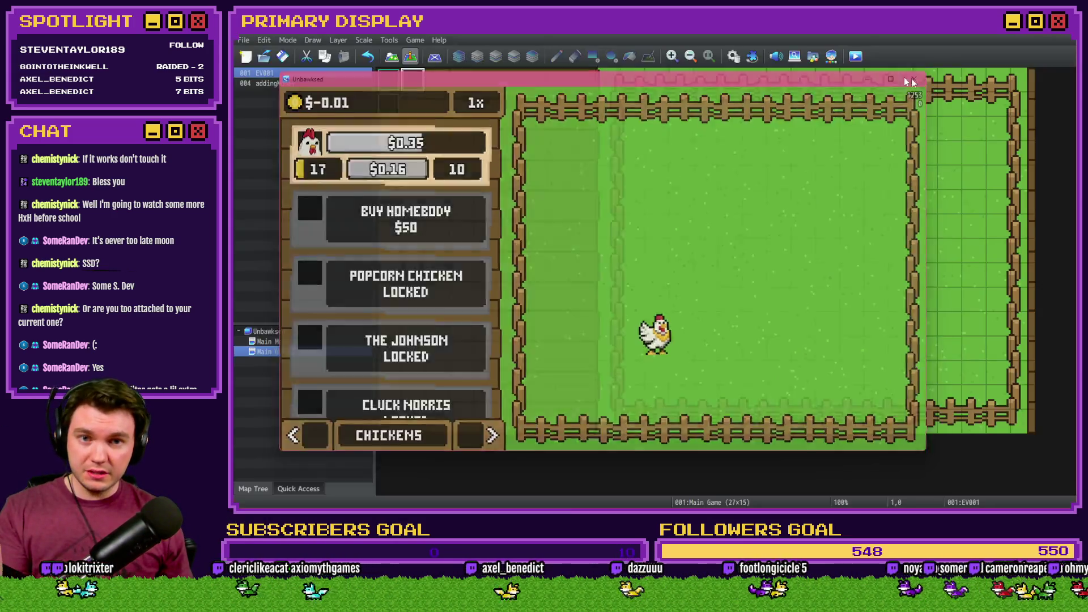
# Open the Script block under Loop in the unlockNewBoxes/Upgrade common event.
pyautogui.press('F9')
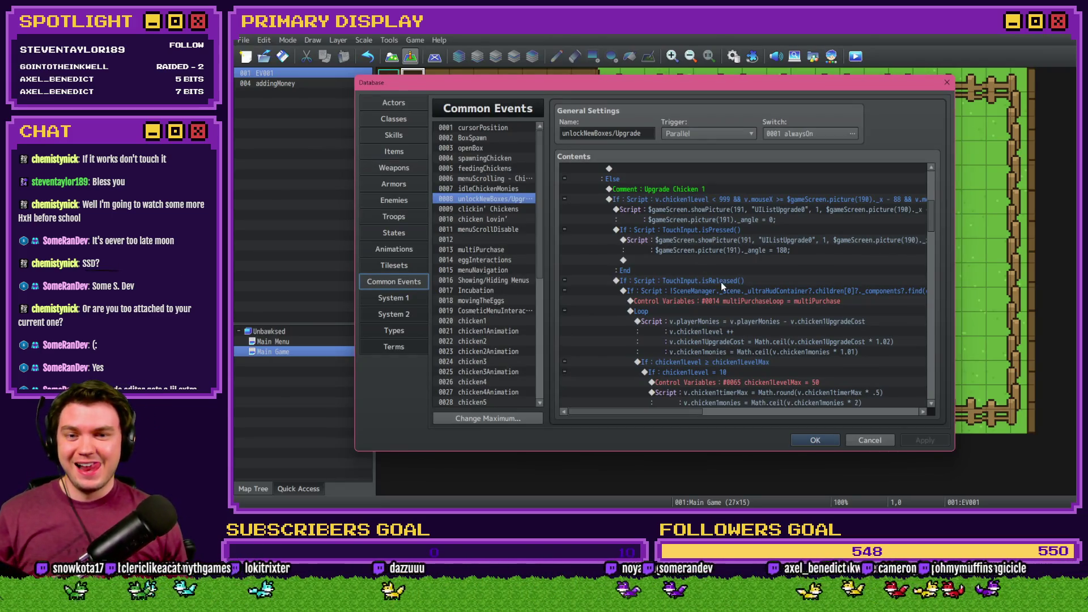
pyautogui.click(759, 321)
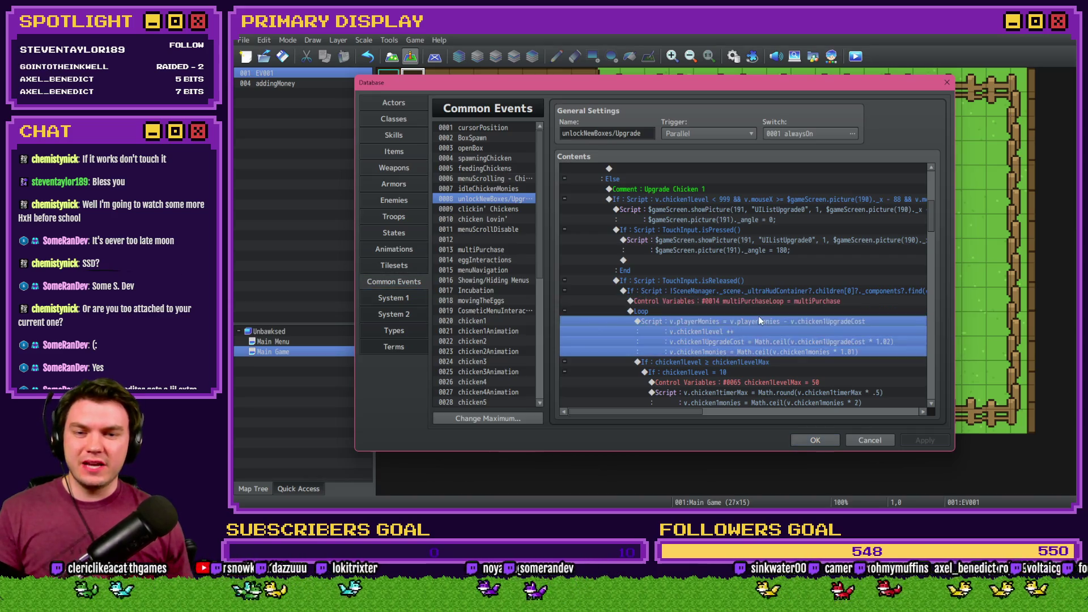
pyautogui.doubleClick(761, 319)
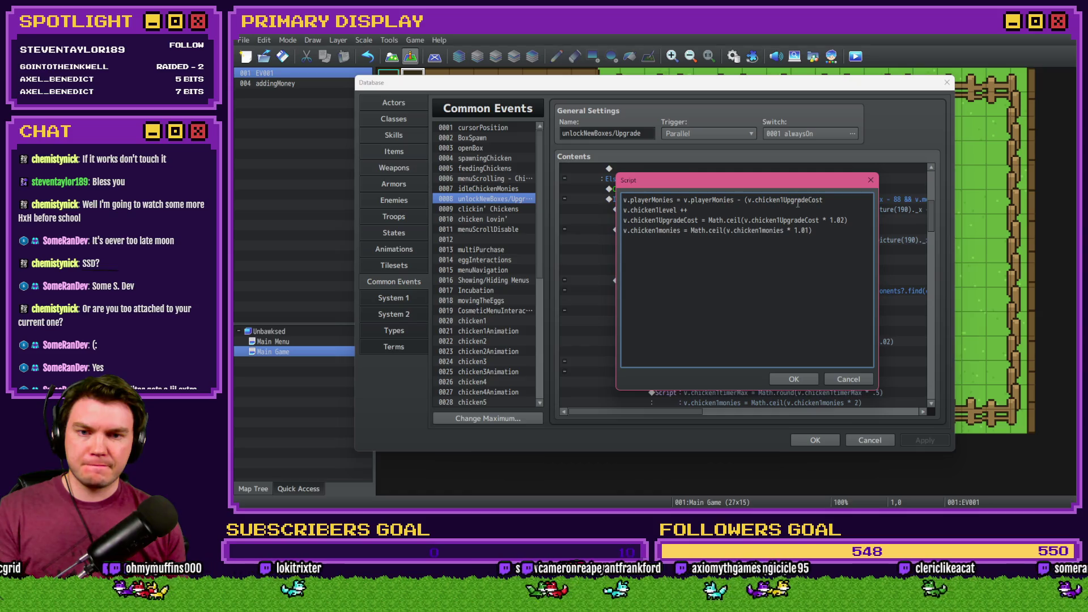
pyautogui.hotkey('alt', 'Tab')
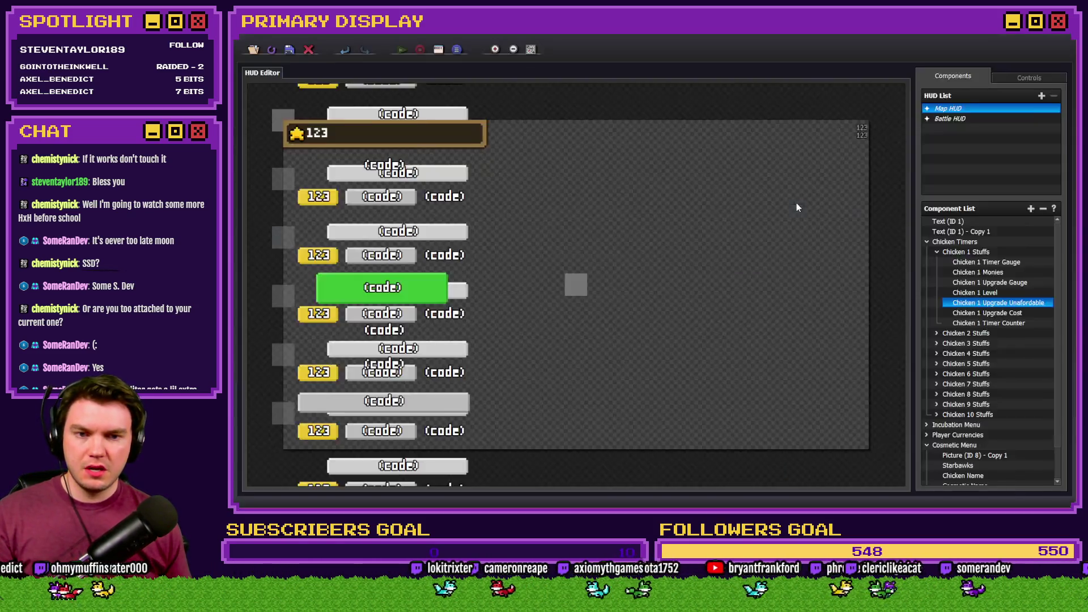
# Open the Chicken 1 Upgrade Cost text's dynamic code in the Large editor.
pyautogui.doubleClick(996, 303)
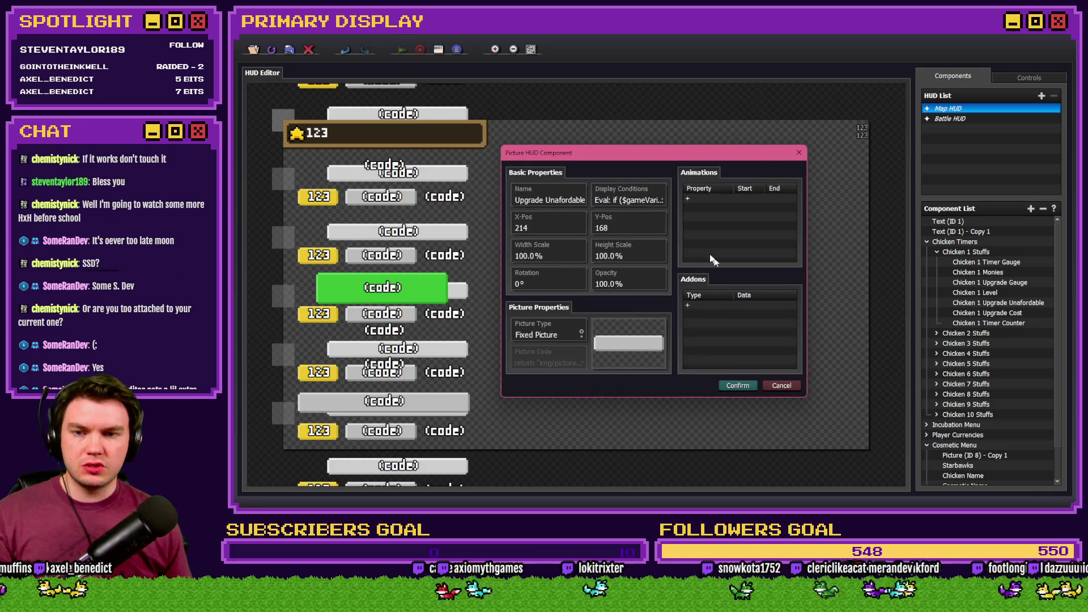
pyautogui.click(793, 390)
pyautogui.doubleClick(1001, 313)
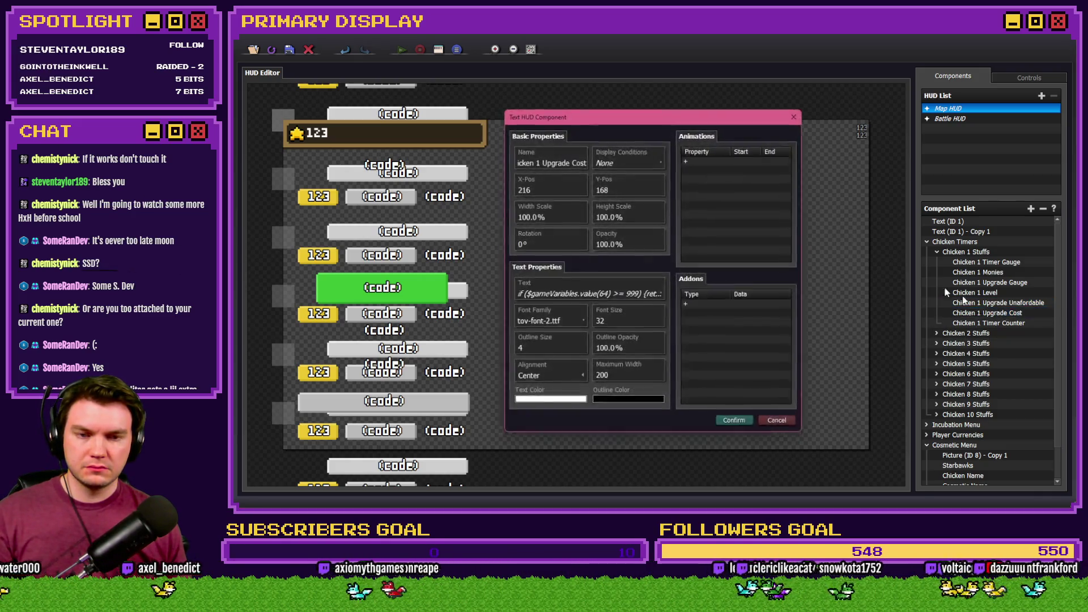
pyautogui.click(550, 294)
pyautogui.click(616, 275)
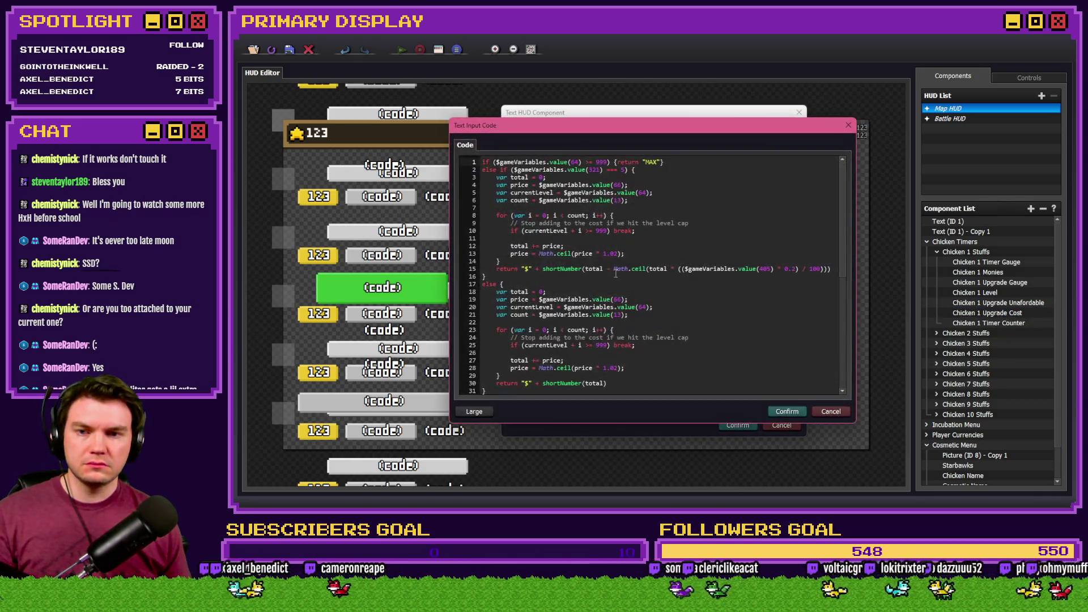
pyautogui.hotkey('alt', 'Tab')
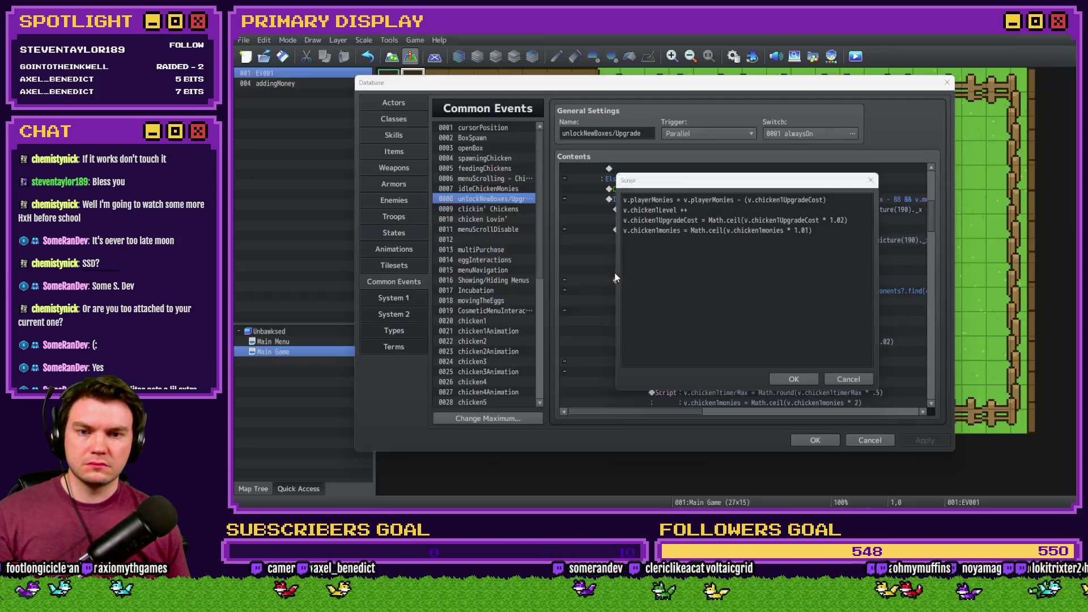
# Wrap the playerMonies deduction in if ($gameVariables.value(321) === 5) { … }.
pyautogui.click(834, 378)
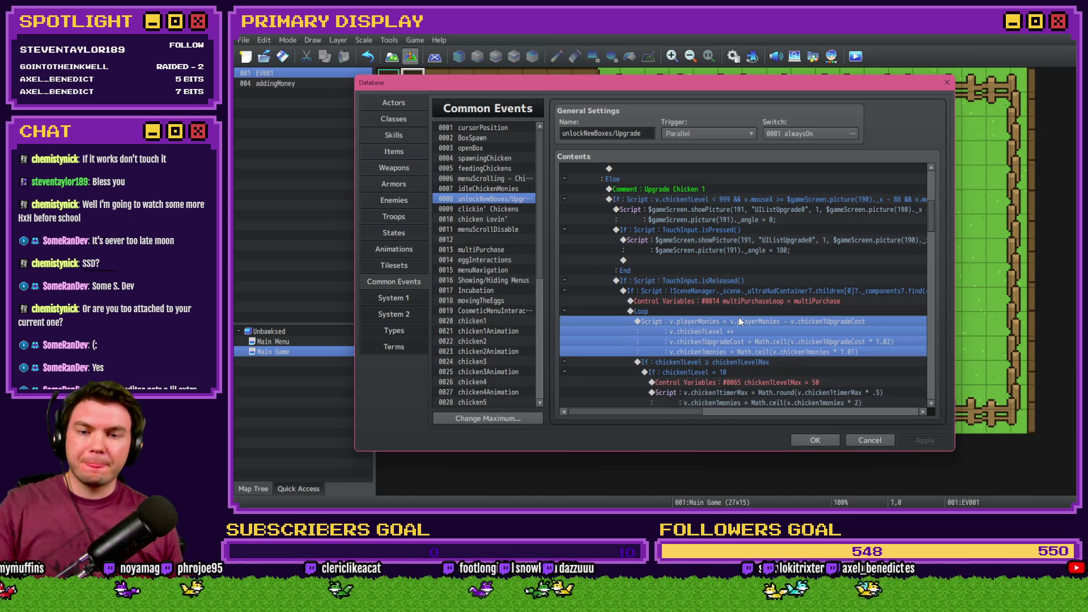
pyautogui.doubleClick(739, 321)
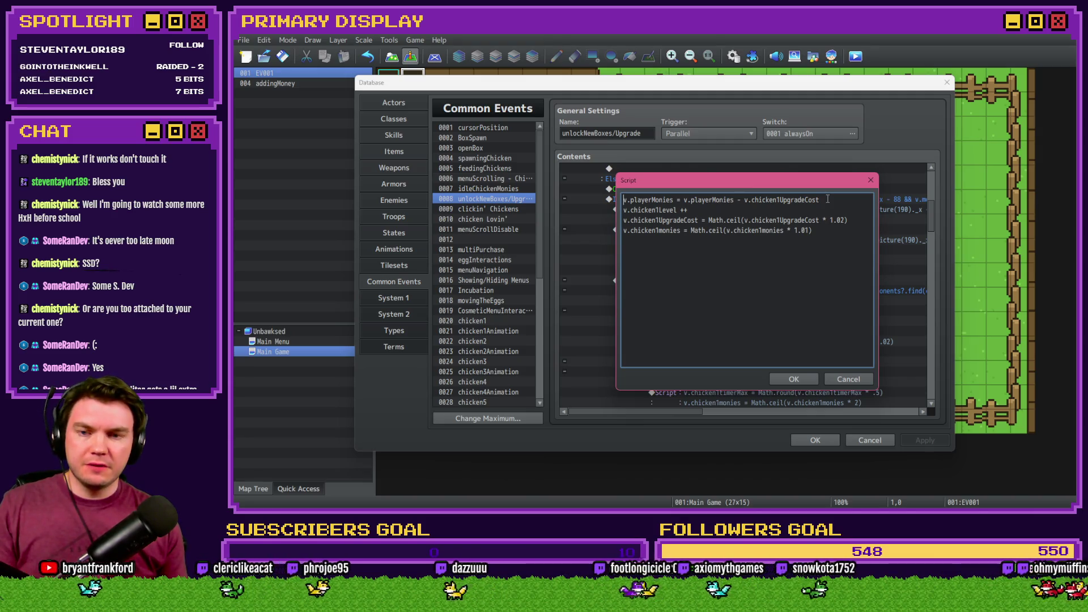
pyautogui.write('if ()')
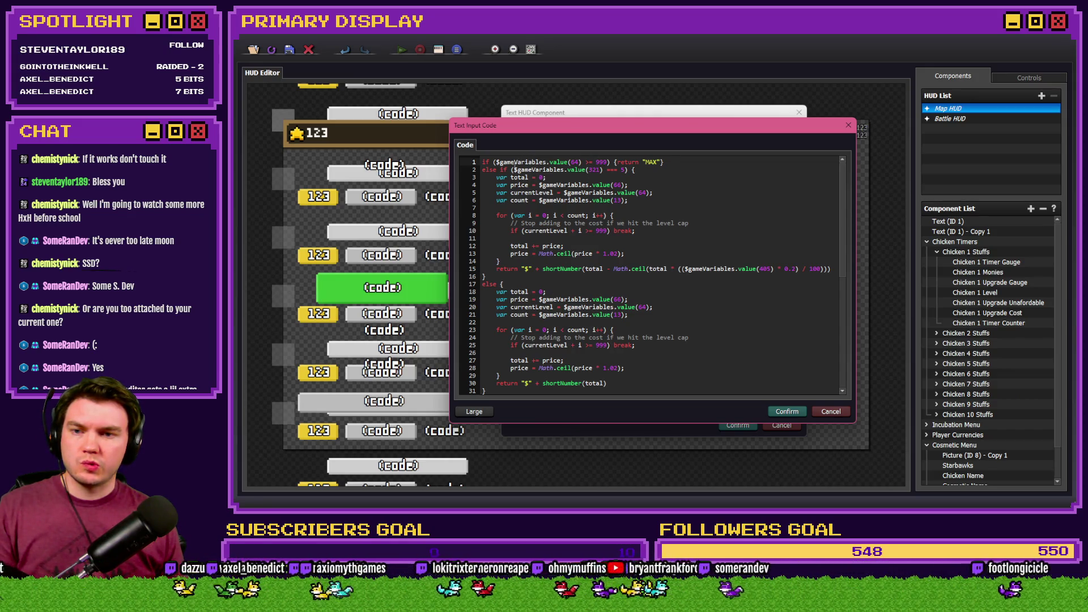
pyautogui.moveTo(513, 170); pyautogui.dragTo(623, 171)
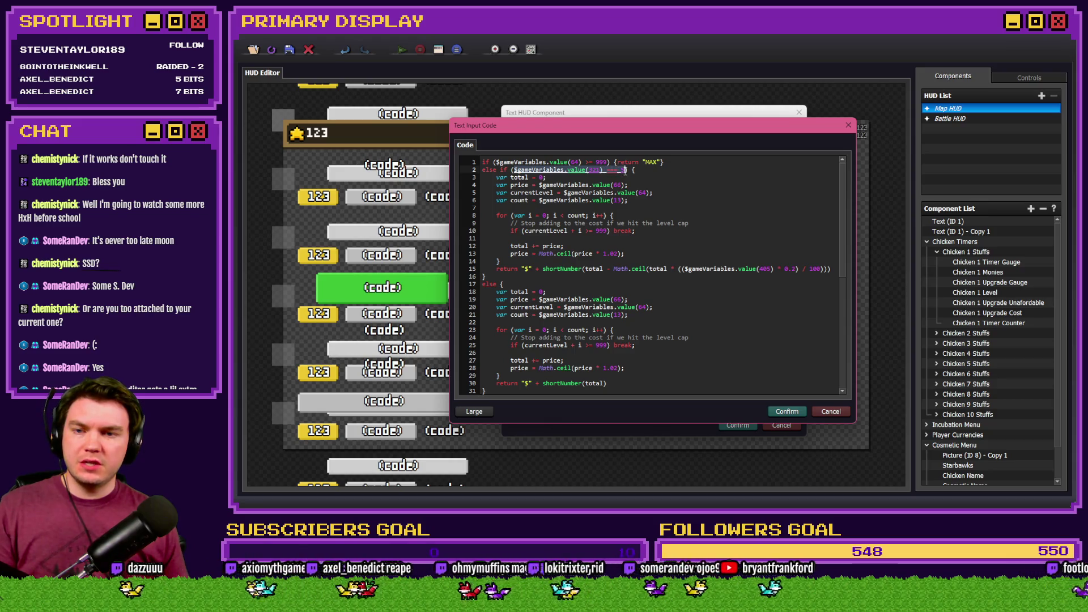
pyautogui.hotkey('alt', 'Tab')
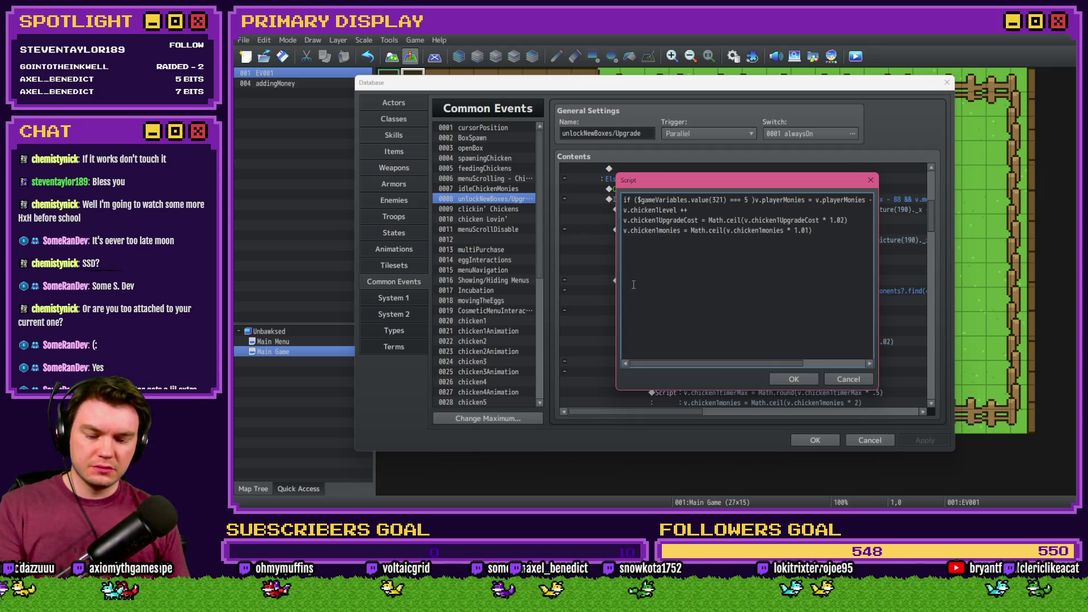
pyautogui.write('{}')
pyautogui.press('End')
pyautogui.write('}')
# Add an else branch containing a pasted copy of the money deduction.
pyautogui.press('Home')
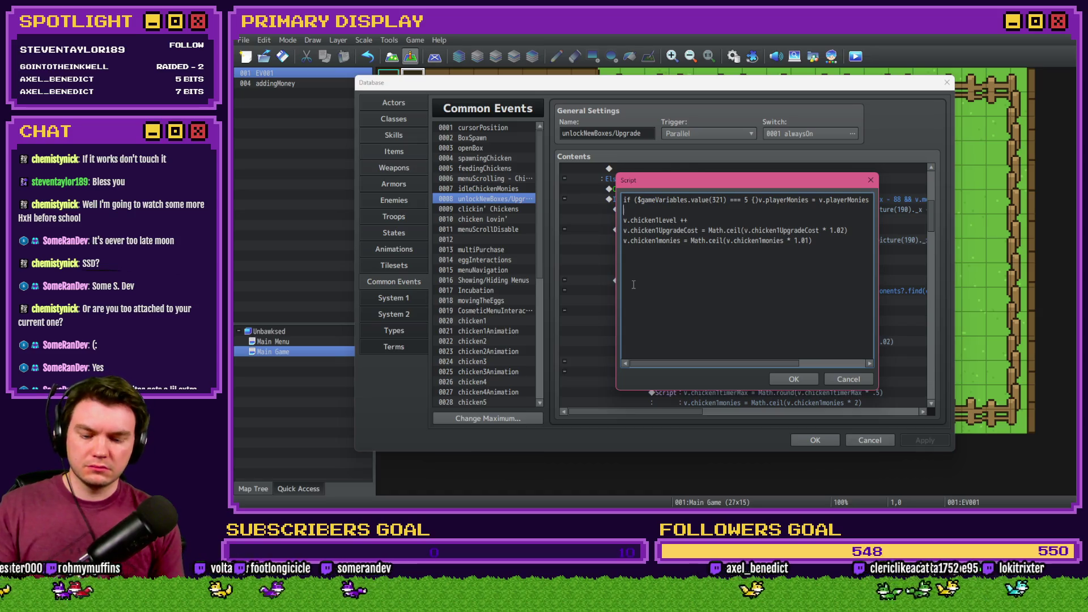
pyautogui.write('else')
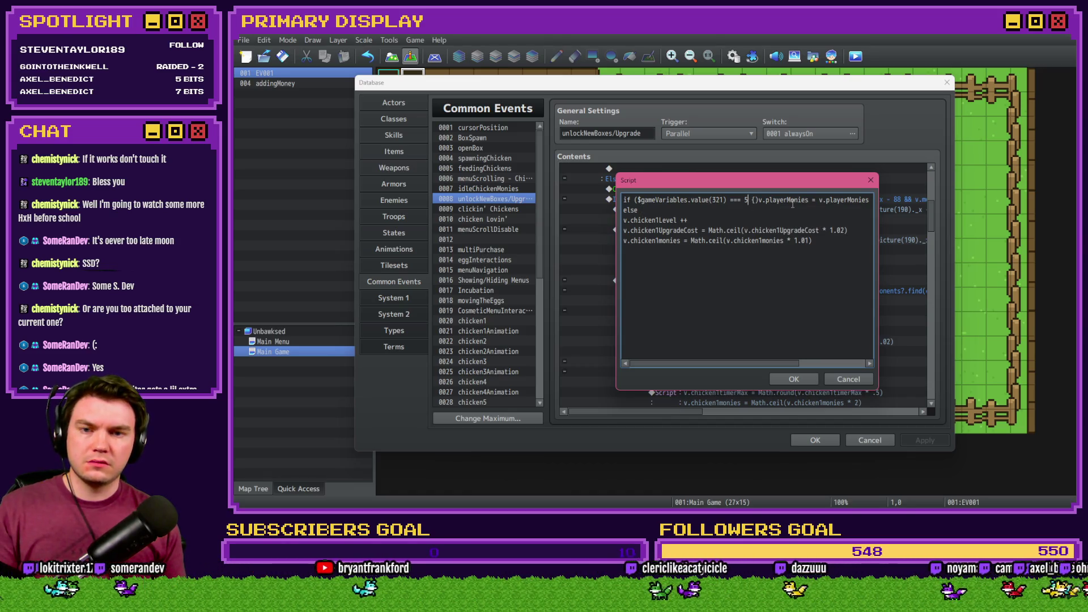
pyautogui.write(')')
pyautogui.press('BackSpace')
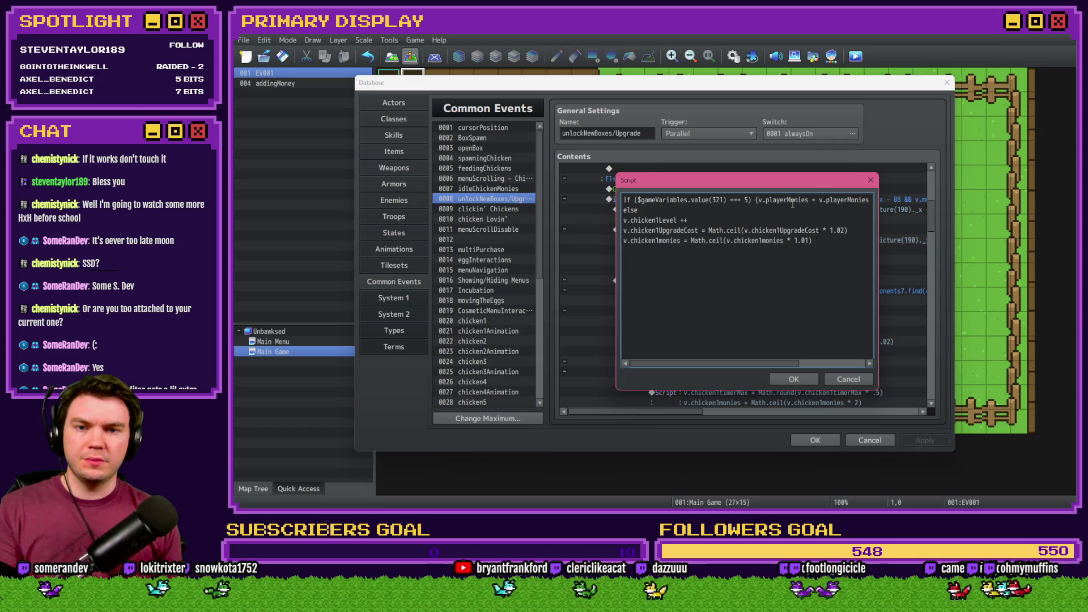
pyautogui.press('End')
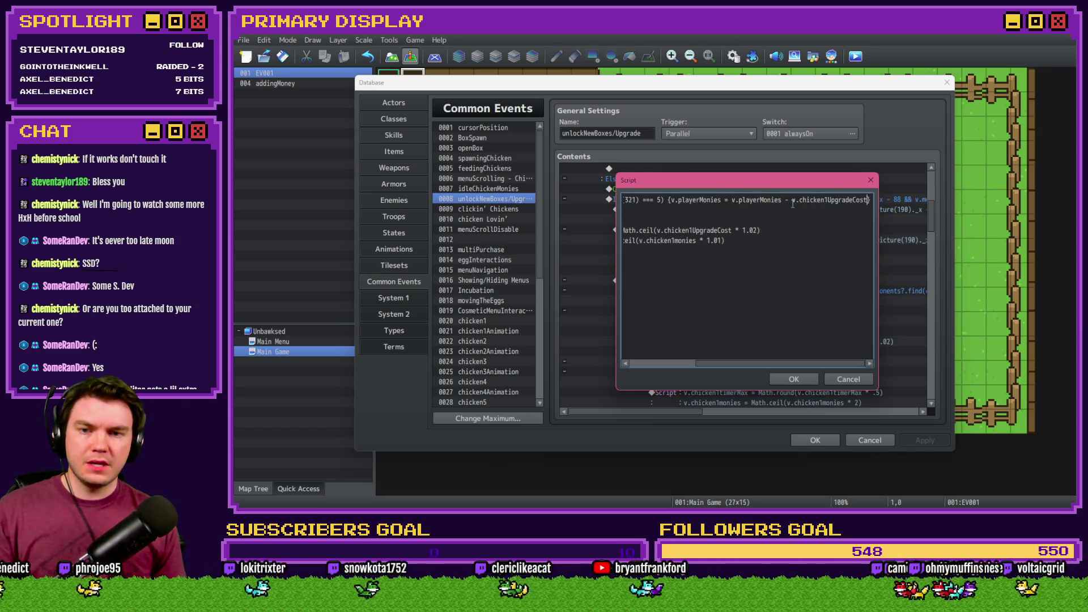
pyautogui.press('Right')
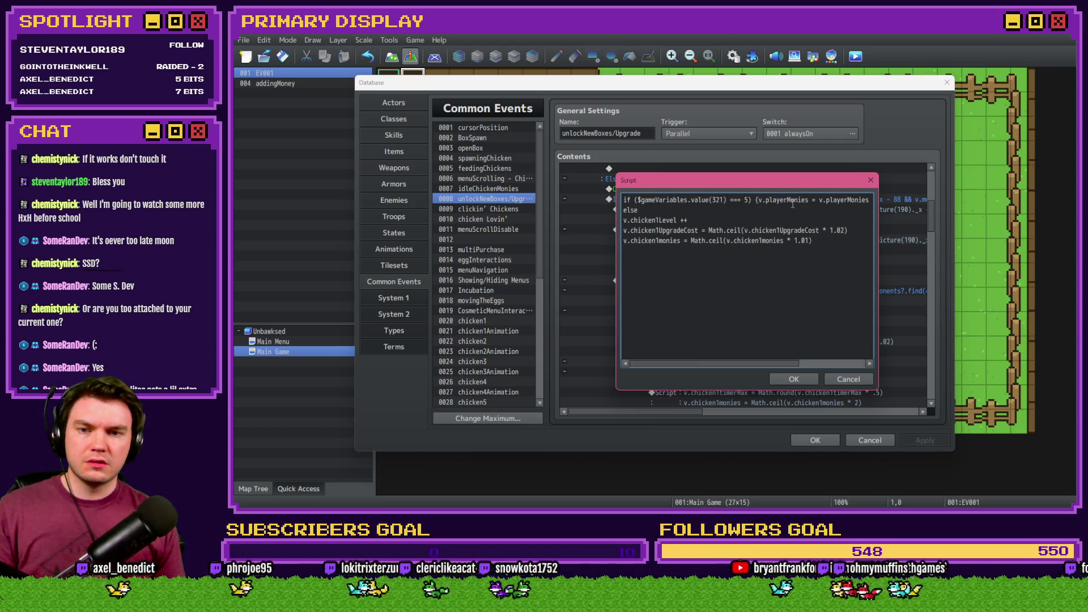
pyautogui.press('End')
pyautogui.moveTo(757, 201); pyautogui.dragTo(909, 199)
pyautogui.hotkey('ctrl', 'c')
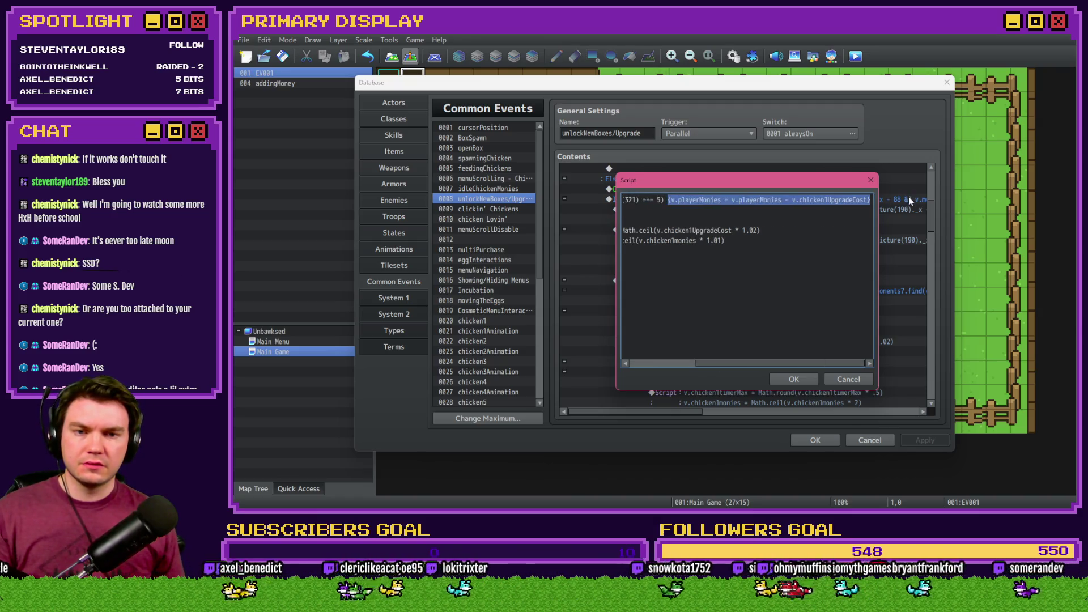
pyautogui.click(720, 214)
pyautogui.hotkey('ctrl', 'v')
pyautogui.moveTo(641, 209)
pyautogui.mouseDown()
pyautogui.moveTo(531, 206)
pyautogui.moveTo(590, 214)
pyautogui.moveTo(643, 205)
pyautogui.mouseUp()
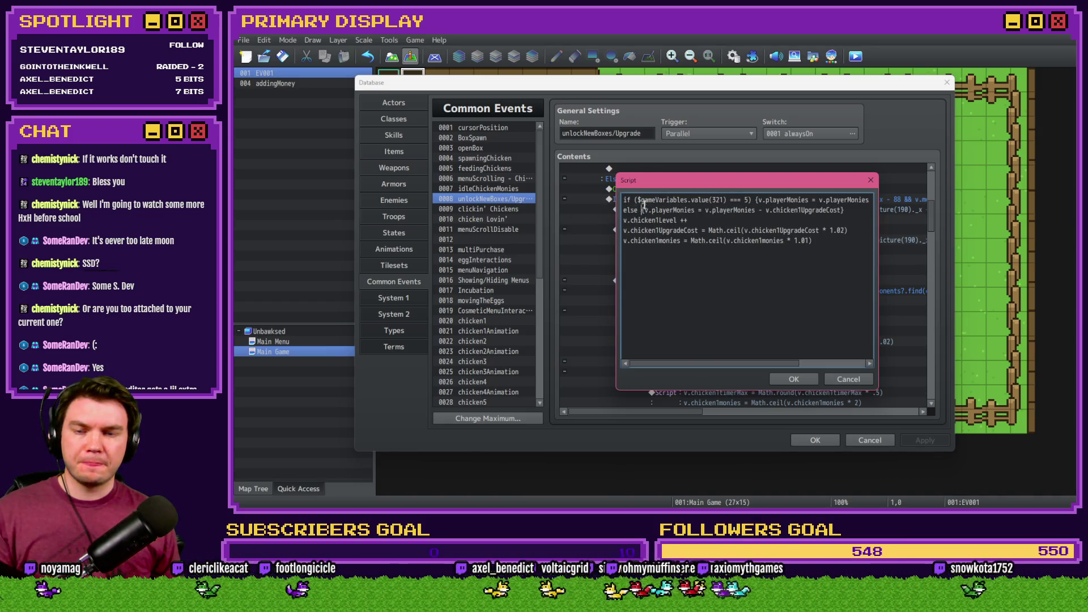
pyautogui.hscroll(3, 831, 201)
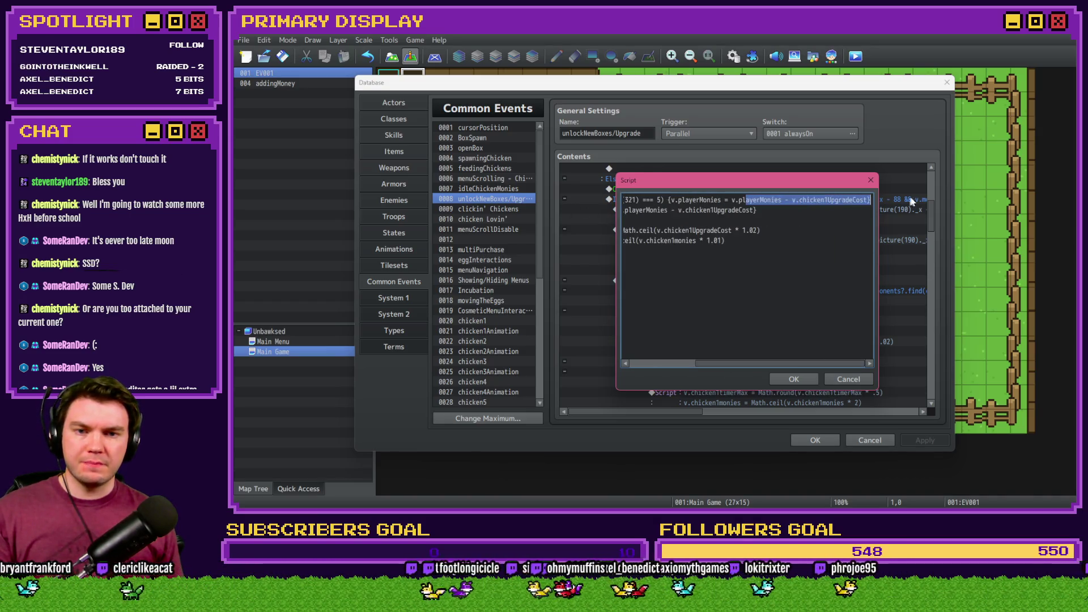
pyautogui.click(838, 200)
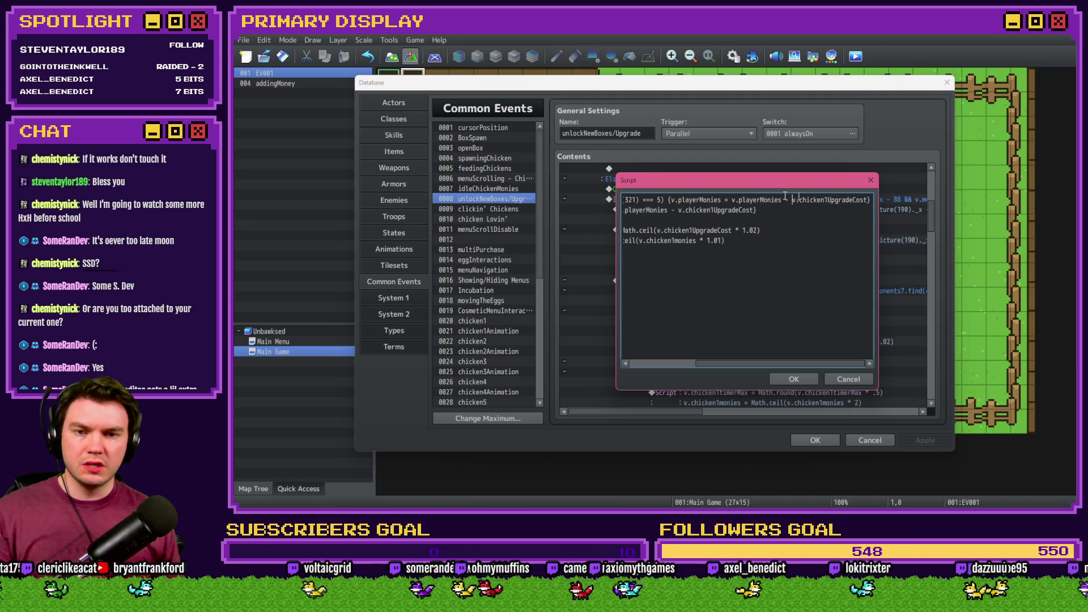
pyautogui.hotkey('alt', 'Tab')
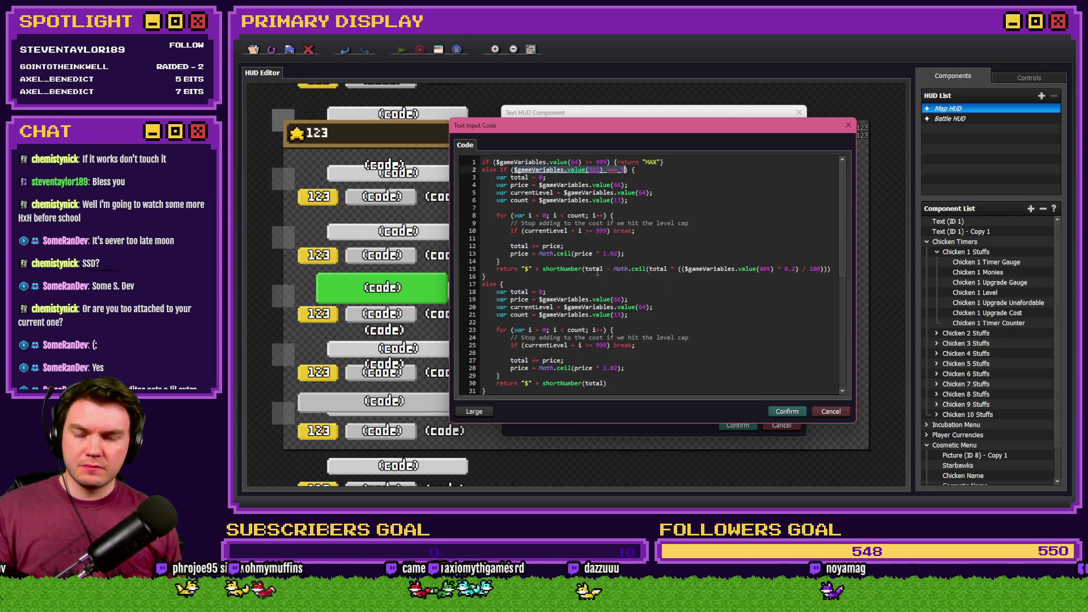
# Select the Math.ceil discount expression on line 15 of the HUD cost code.
pyautogui.hotkey('alt', 'Tab')
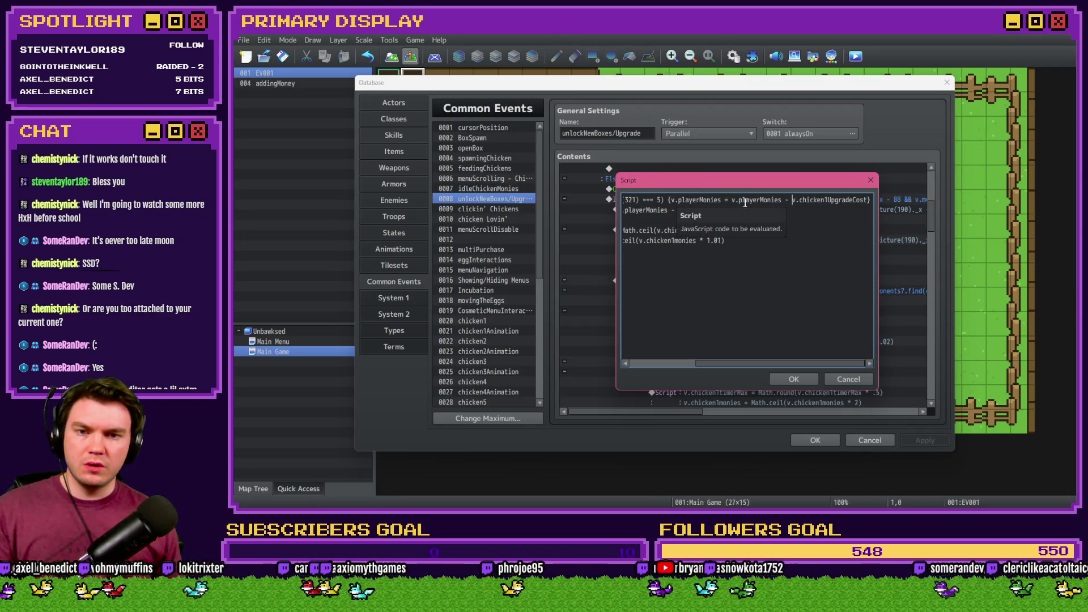
pyautogui.hotkey('alt', 'Tab')
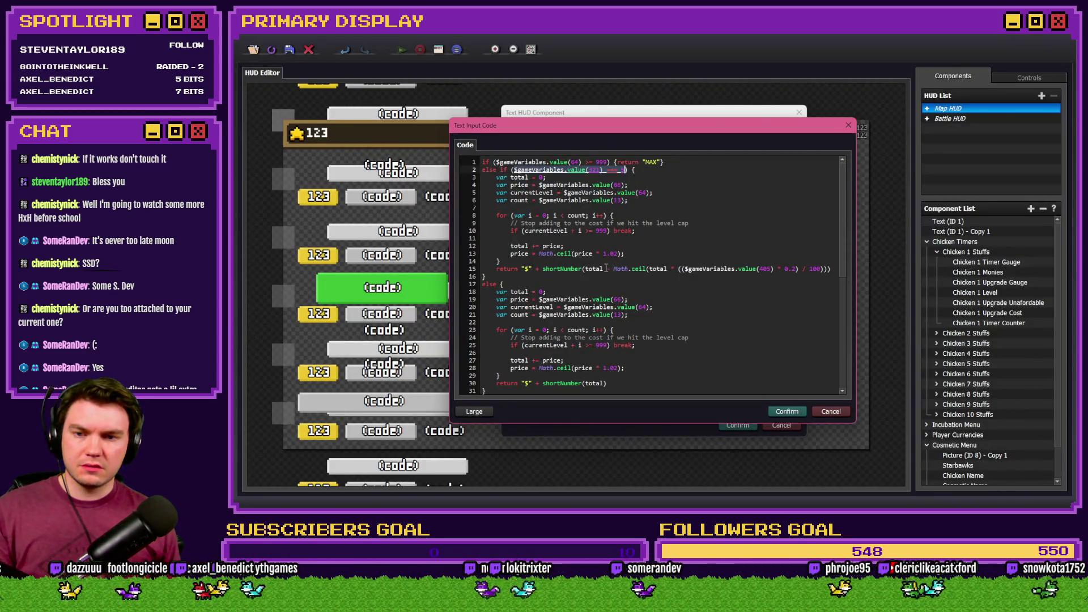
pyautogui.moveTo(608, 269); pyautogui.dragTo(825, 269)
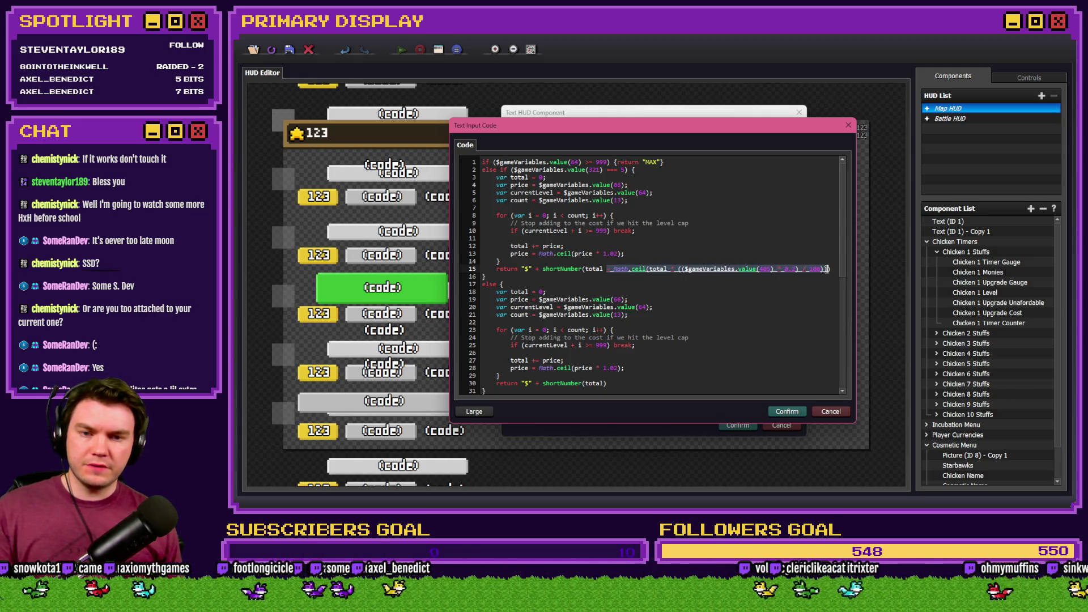
pyautogui.hotkey('alt', 'Tab')
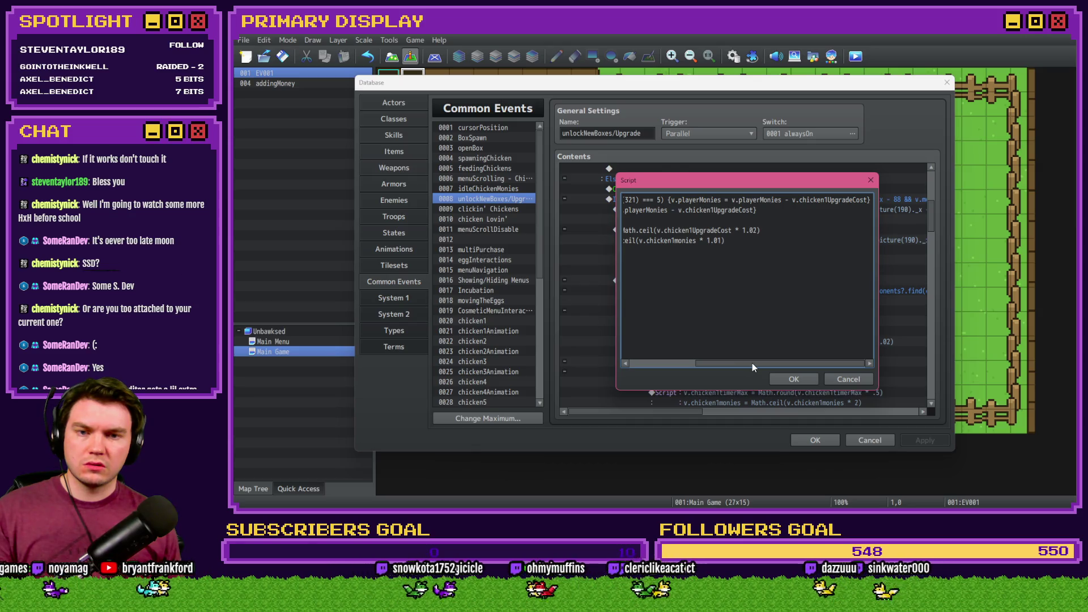
pyautogui.hotkey('alt', 'Tab')
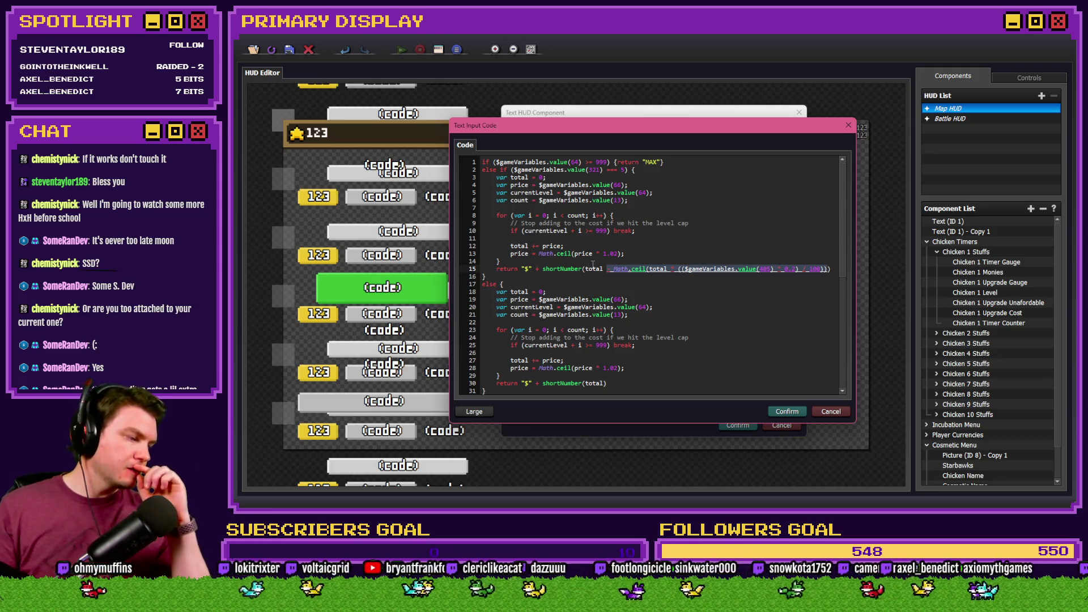
pyautogui.hotkey('alt', 'Tab')
pyautogui.hotkey('alt', 'Tab')
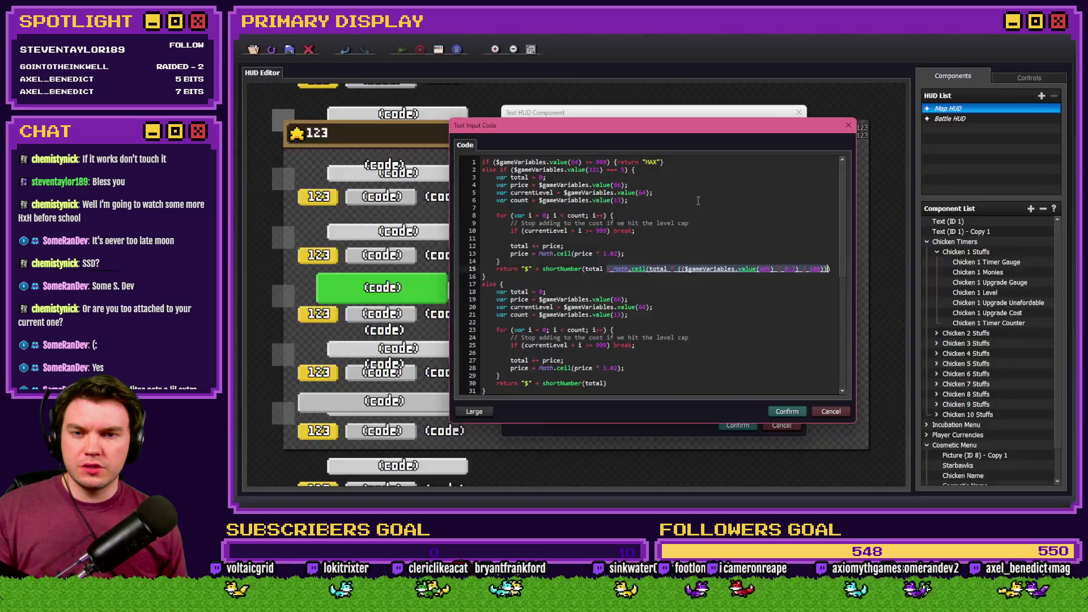
pyautogui.hotkey('alt', 'Tab')
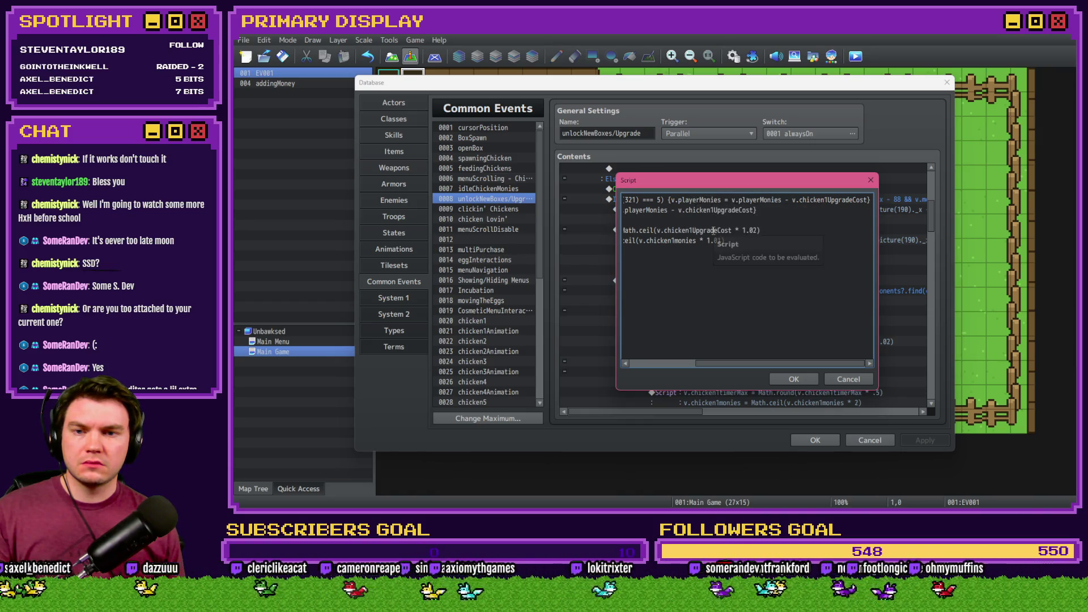
# Paste the discount expression into the if branch after v.playerMonies.
pyautogui.press('Home')
pyautogui.click(652, 210)
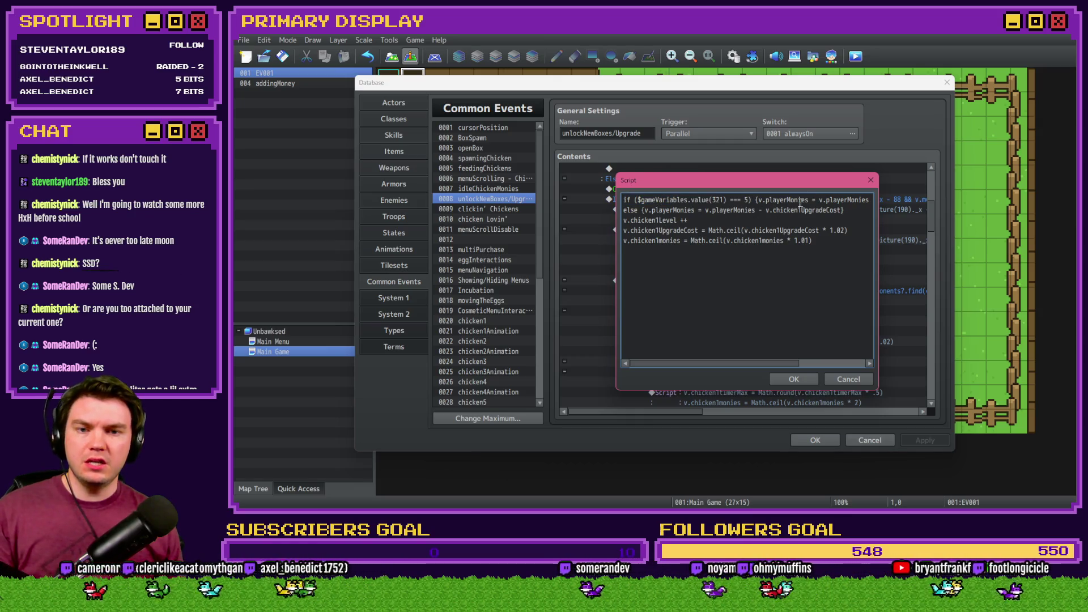
pyautogui.moveTo(847, 201); pyautogui.dragTo(872, 201)
pyautogui.click(824, 200)
pyautogui.click(787, 200)
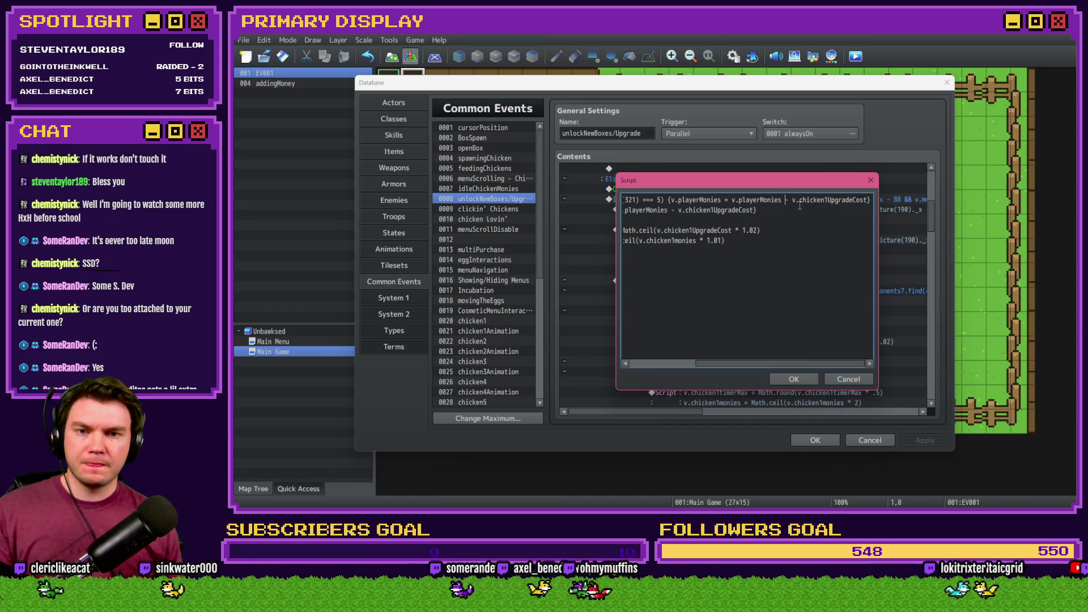
pyautogui.hotkey('alt', 'Tab')
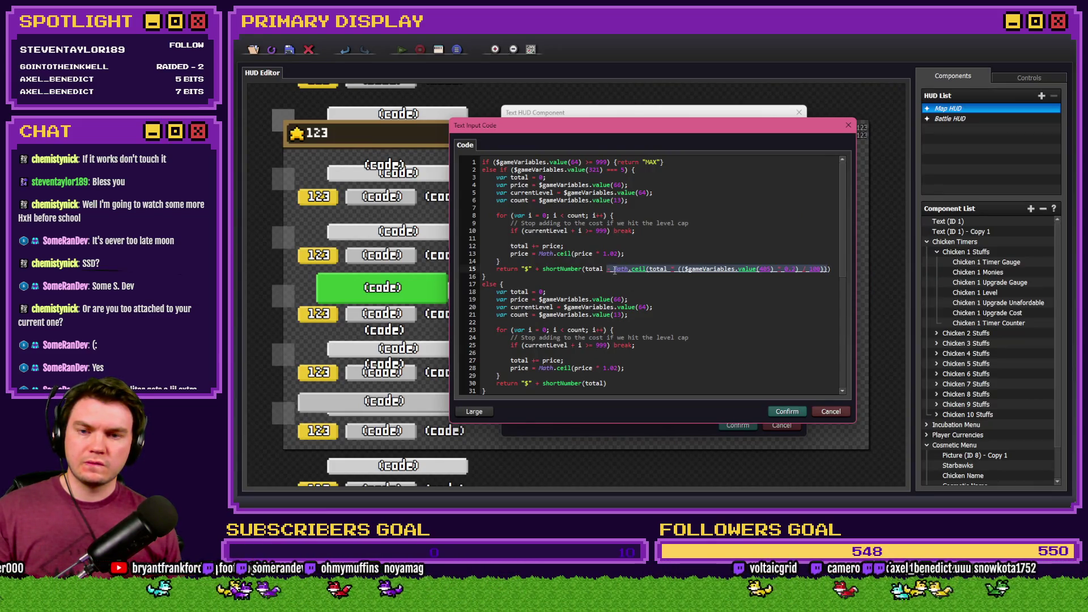
pyautogui.hotkey('alt', 'Tab')
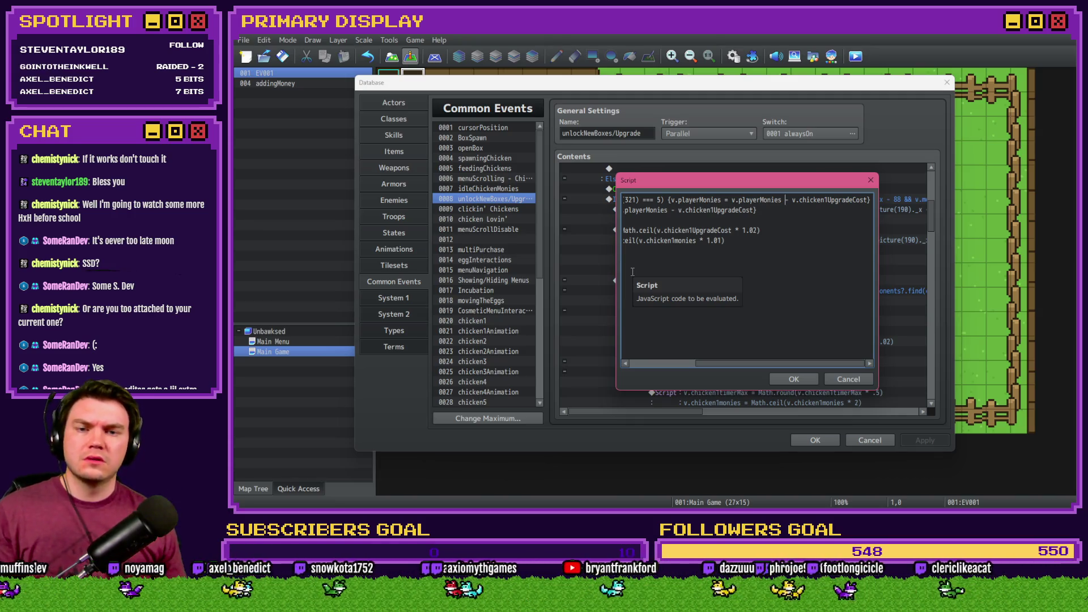
pyautogui.hotkey('ctrl', 'z')
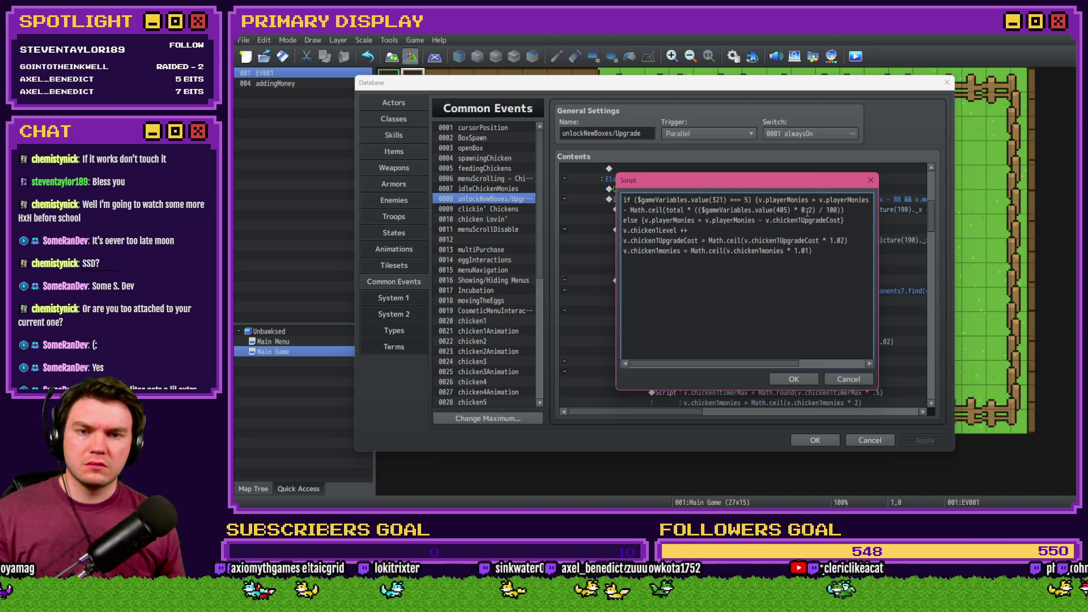
# Replace 'total' in the pasted discount with v.chicken1UpgradeCost.
pyautogui.moveTo(677, 365); pyautogui.dragTo(812, 363)
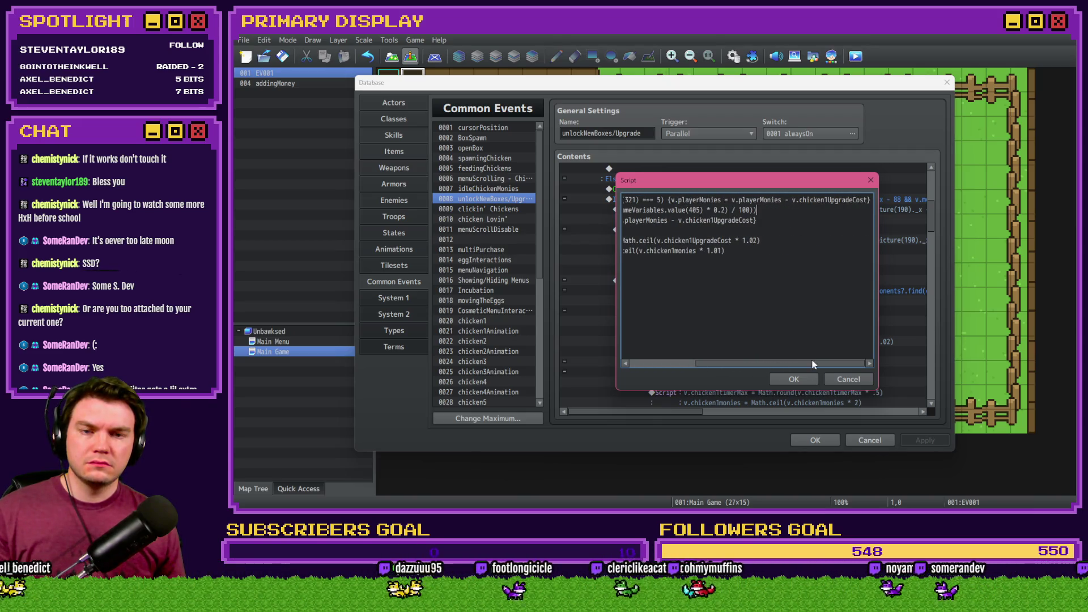
pyautogui.moveTo(793, 201); pyautogui.dragTo(868, 201)
pyautogui.hotkey('ctrl', 'c')
pyautogui.moveTo(764, 362); pyautogui.dragTo(668, 363)
pyautogui.hotkey('alt', 'Tab')
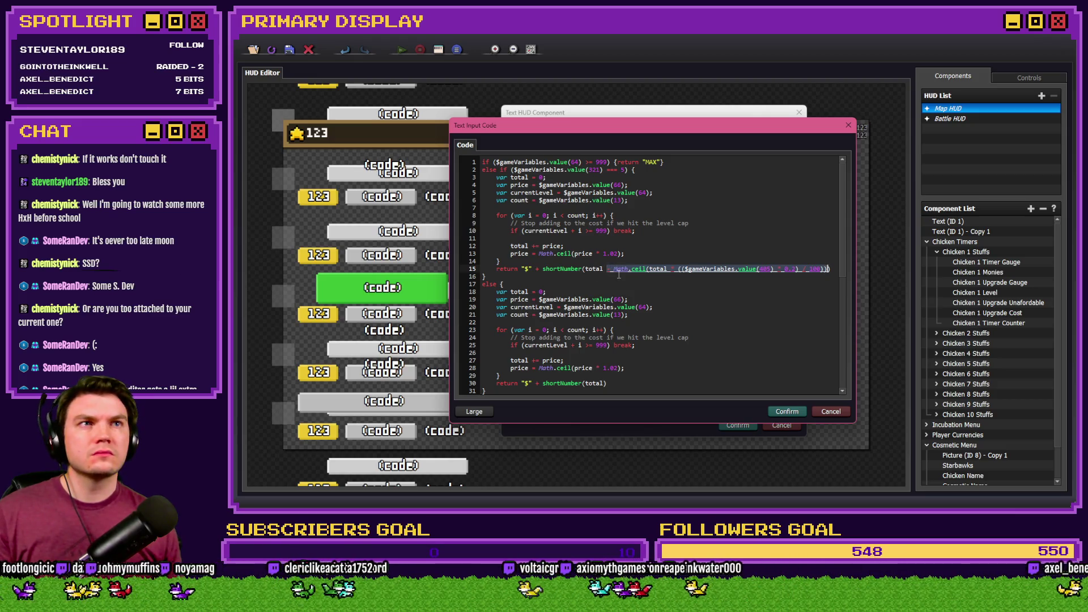
pyautogui.hotkey('alt', 'Tab')
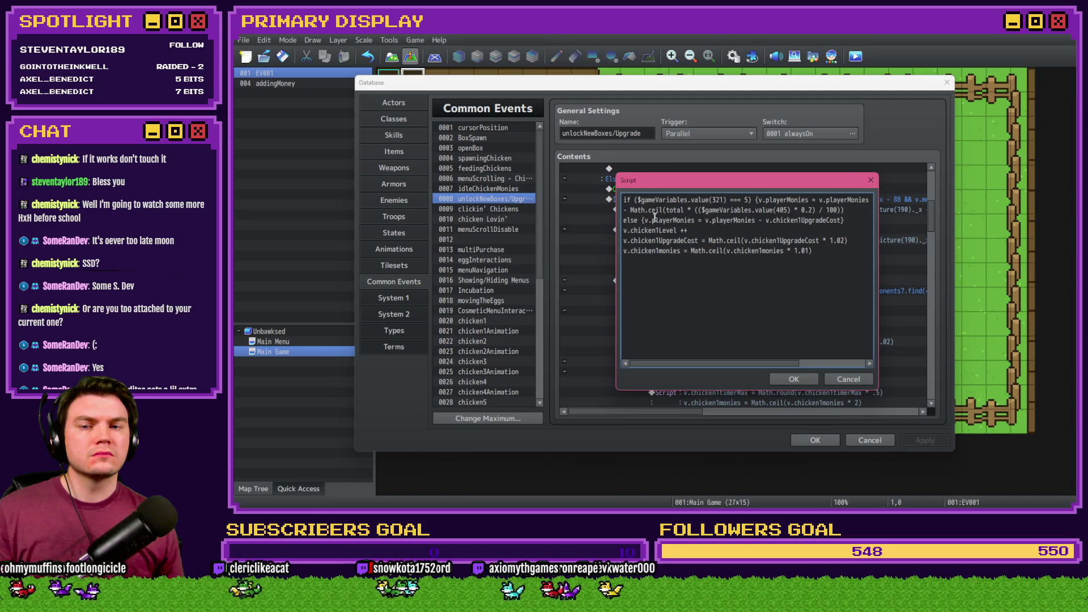
pyautogui.doubleClick(670, 209)
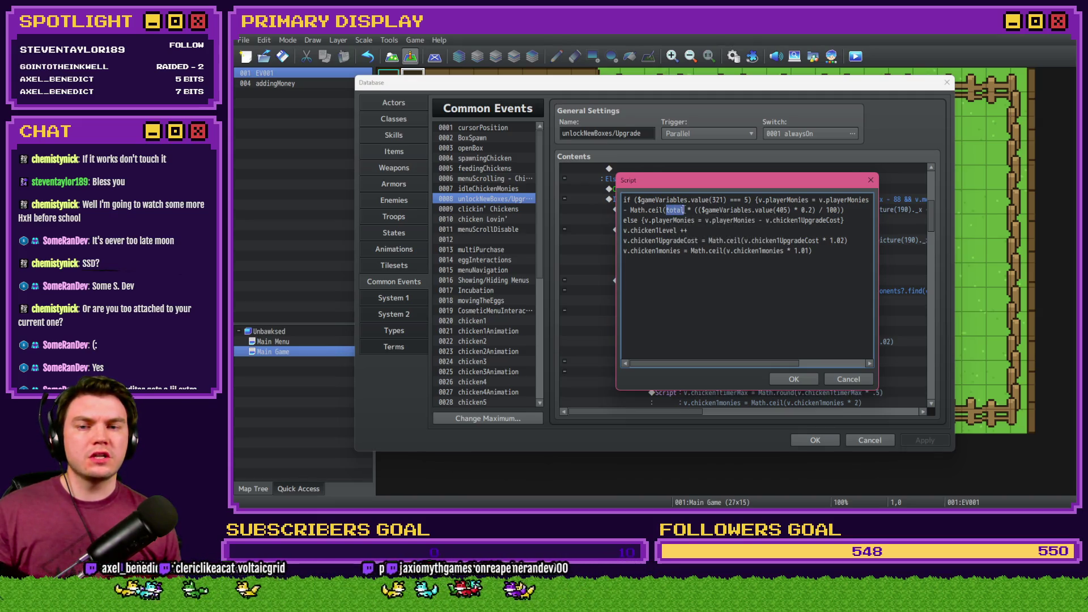
pyautogui.hotkey('ctrl', 'v')
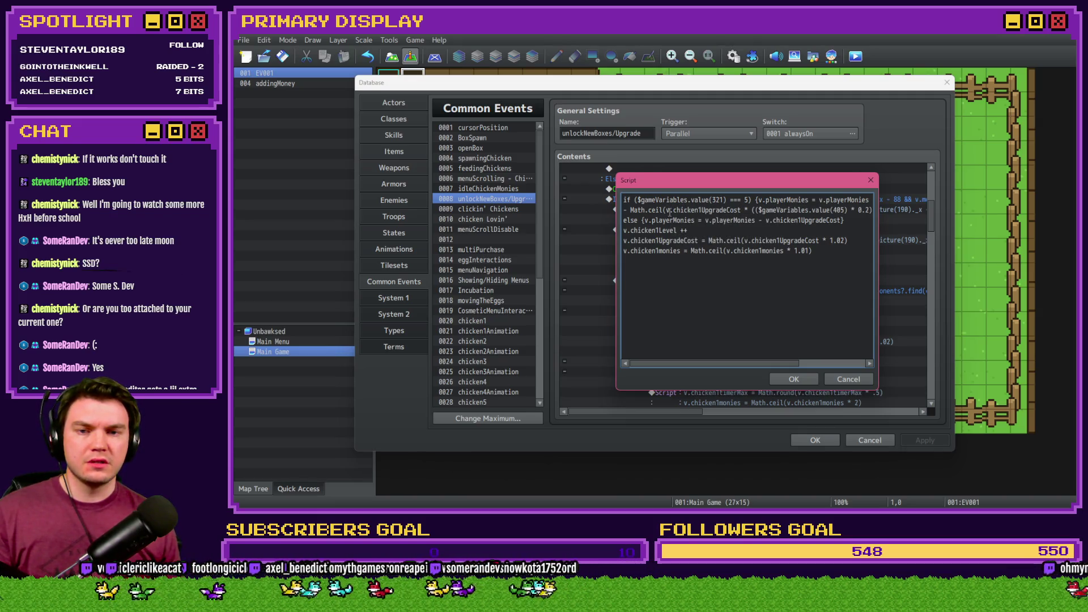
# Merge the discount formula onto the first script line, deleting the separate line.
pyautogui.moveTo(688, 365); pyautogui.dragTo(746, 364)
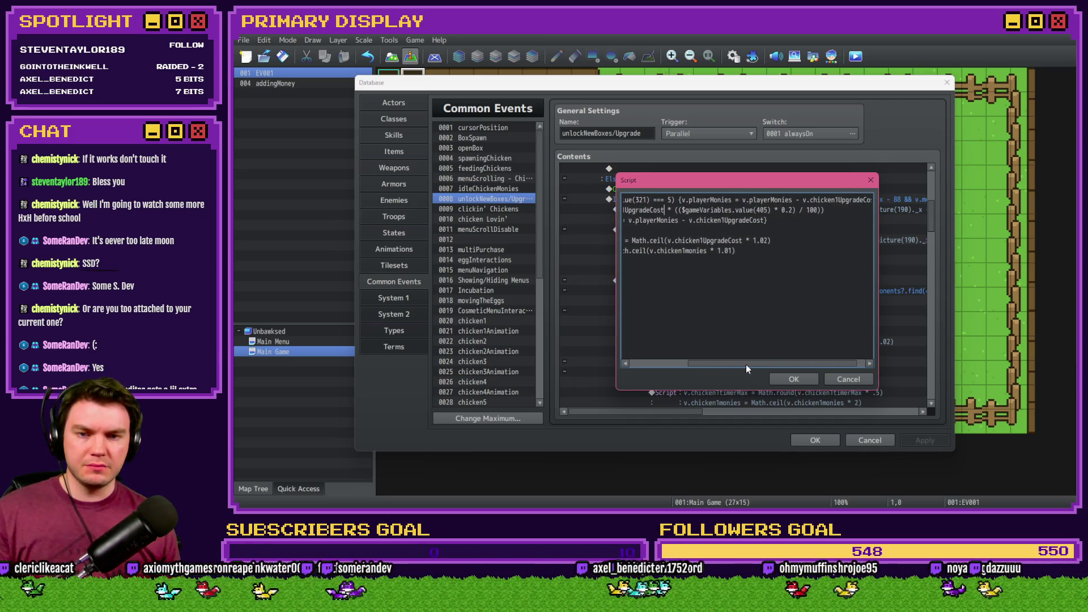
pyautogui.moveTo(832, 209); pyautogui.dragTo(592, 210)
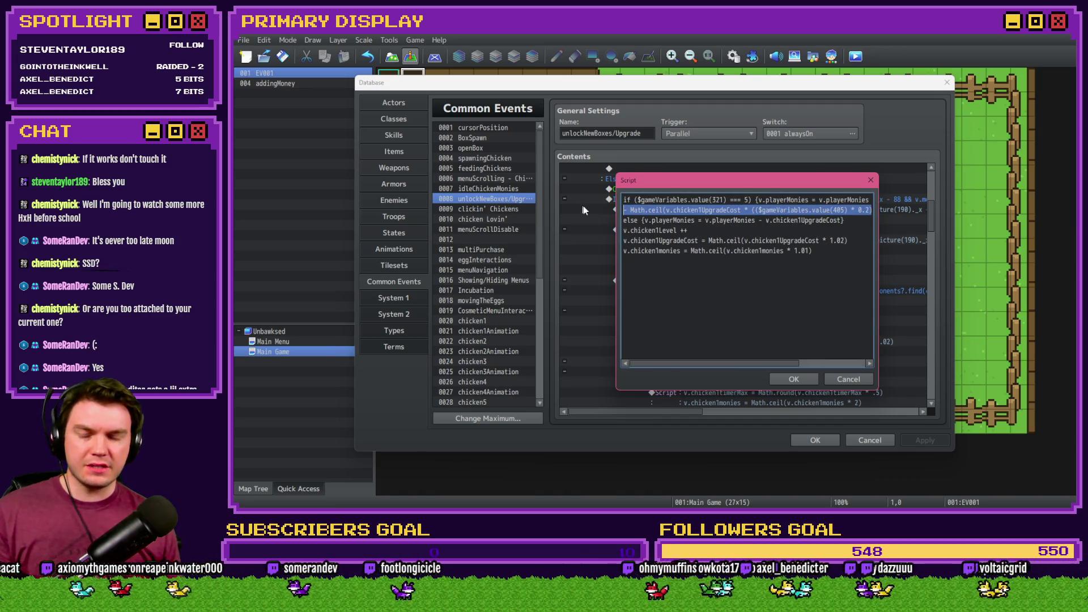
pyautogui.press('BackSpace')
pyautogui.press('BackSpace')
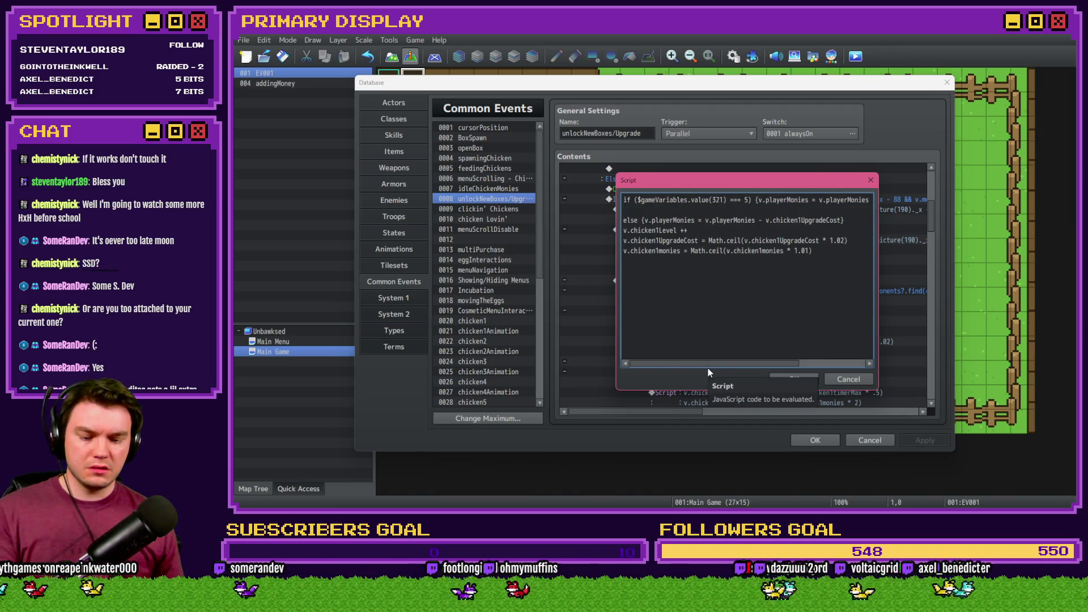
pyautogui.write('- v.chicken1UpgradeCost}')
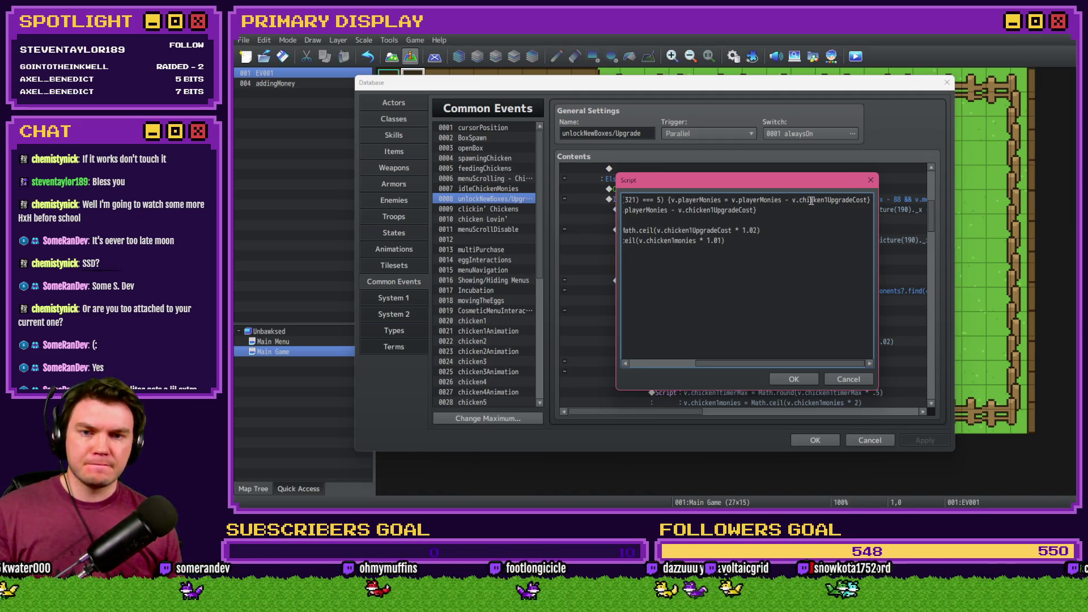
pyautogui.moveTo(787, 200); pyautogui.dragTo(868, 199)
pyautogui.hotkey('ctrl', 'v')
pyautogui.hotkey('shift', 'Home')
pyautogui.click(668, 200)
pyautogui.hotkey('ctrl', 'z')
pyautogui.hotkey('ctrl', 'z')
pyautogui.hotkey('ctrl', 'z')
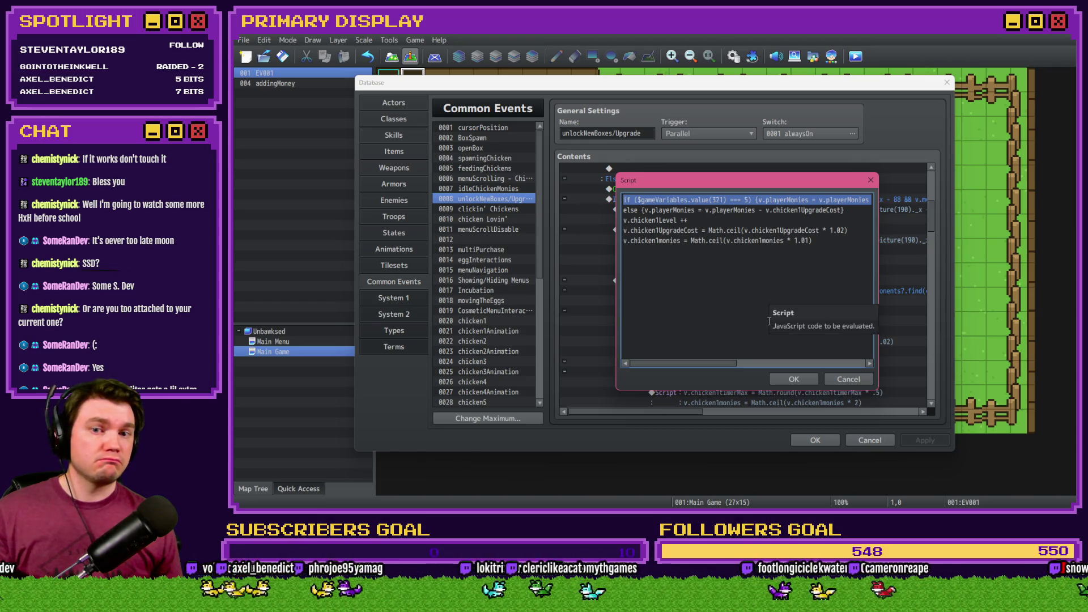
# Confirm the script, apply and close the Database, and open map event EV001.
pyautogui.click(796, 380)
pyautogui.click(918, 439)
pyautogui.click(815, 440)
pyautogui.doubleClick(414, 80)
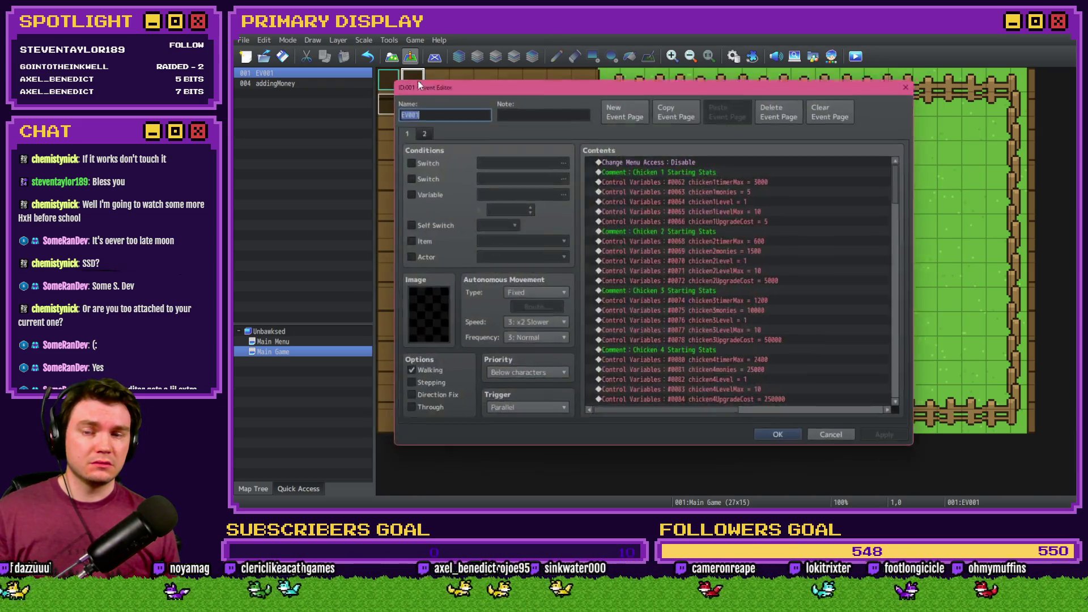
# Change EV001's chicken1timerMax starting value from 3000 to 30000 and start a playtest.
pyautogui.doubleClick(651, 179)
pyautogui.write('0')
pyautogui.click(785, 378)
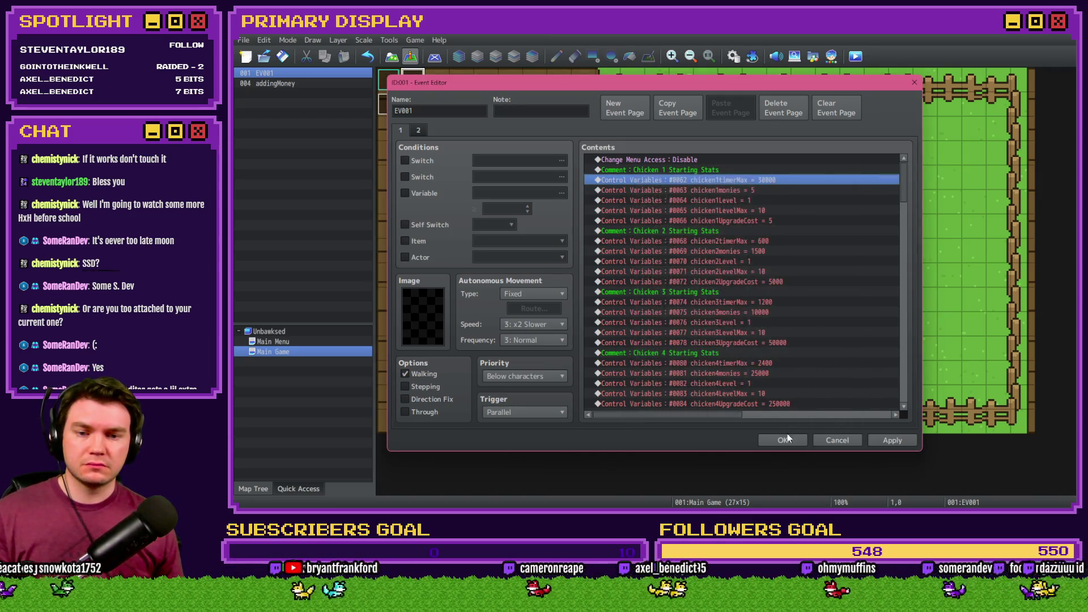
pyautogui.click(787, 435)
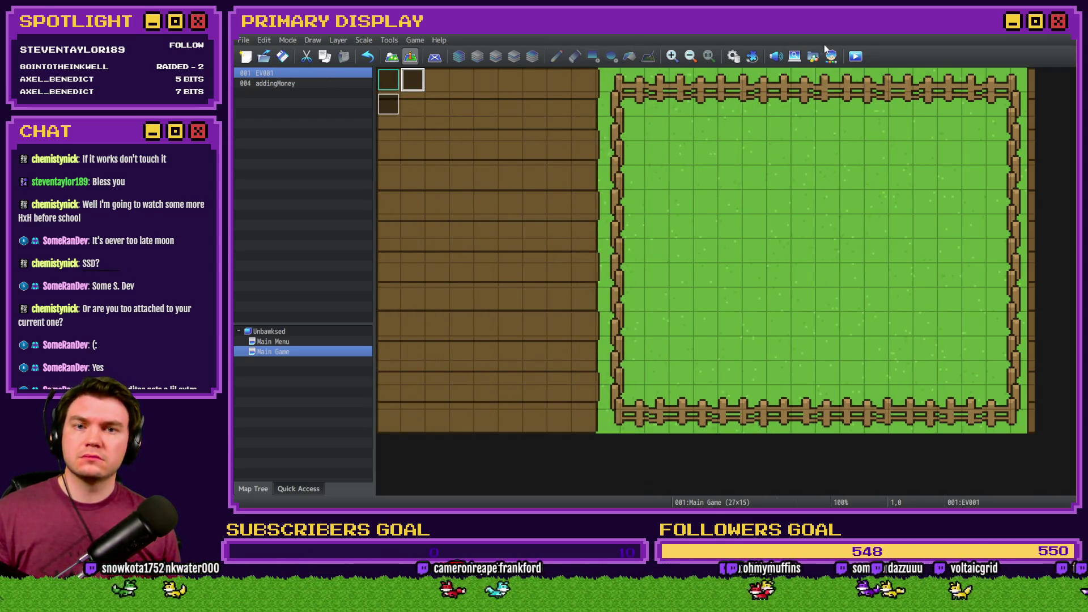
pyautogui.click(855, 56)
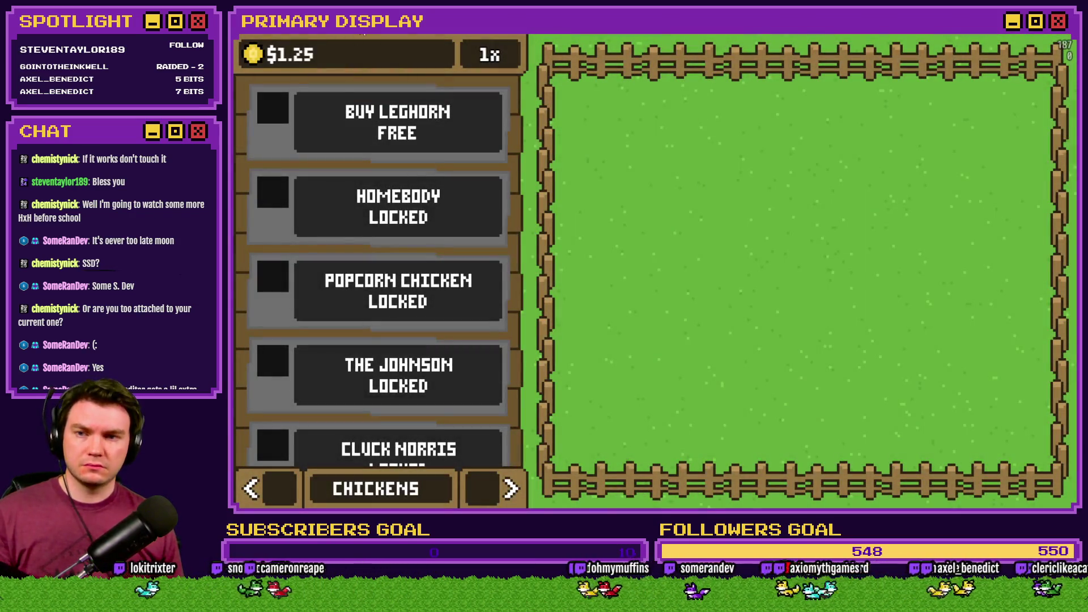
# Buy the free Leghorn, upgrade it for $0.05, and dress it in the Gold Chain outfit.
pyautogui.click(410, 142)
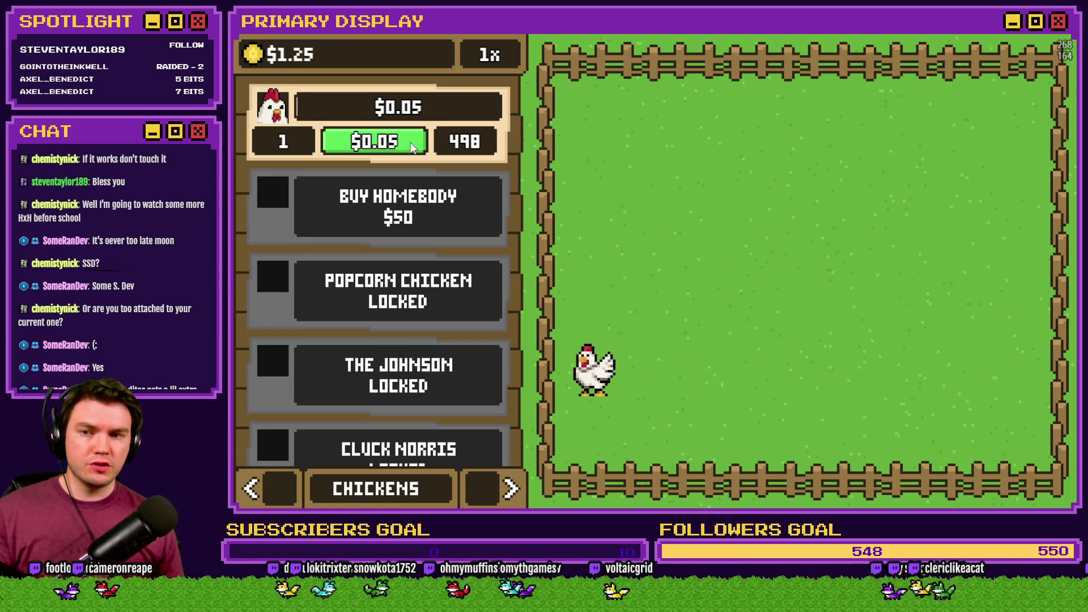
pyautogui.click(410, 141)
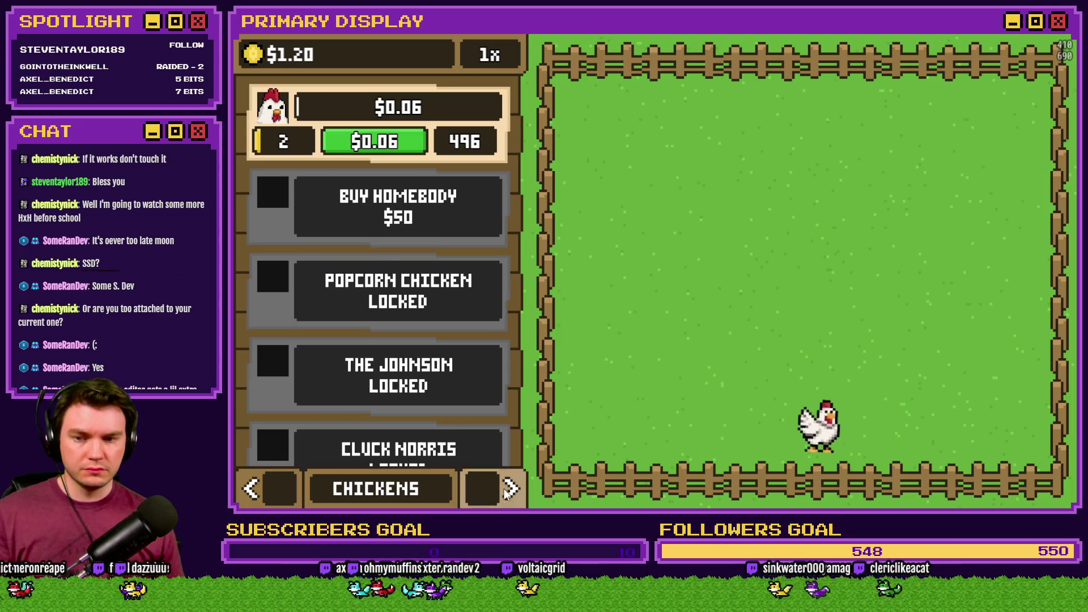
pyautogui.click(509, 489)
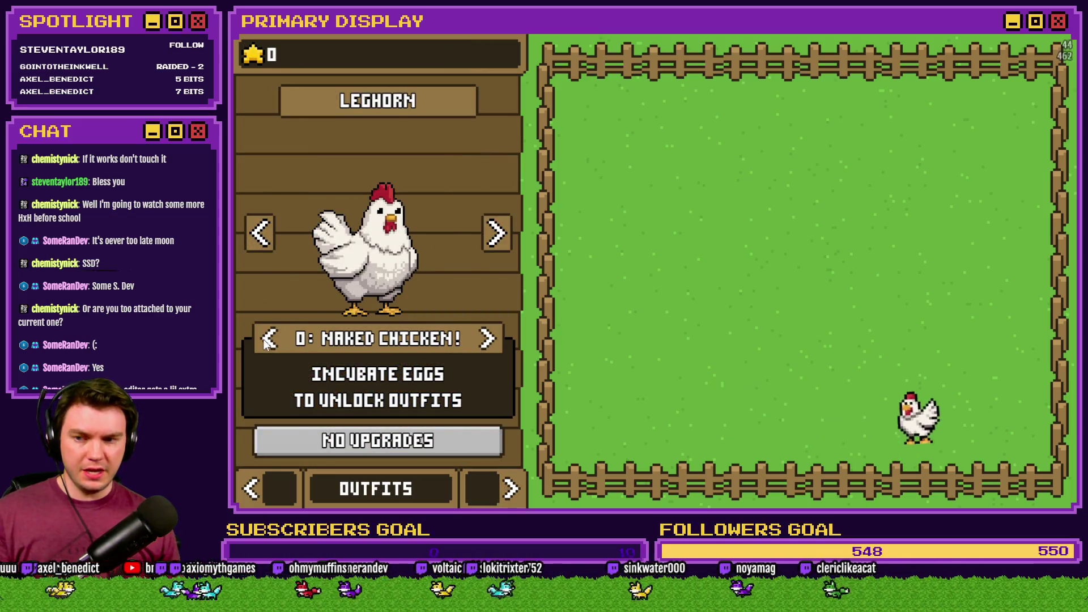
pyautogui.click(266, 340)
pyautogui.click(267, 340)
pyautogui.click(267, 341)
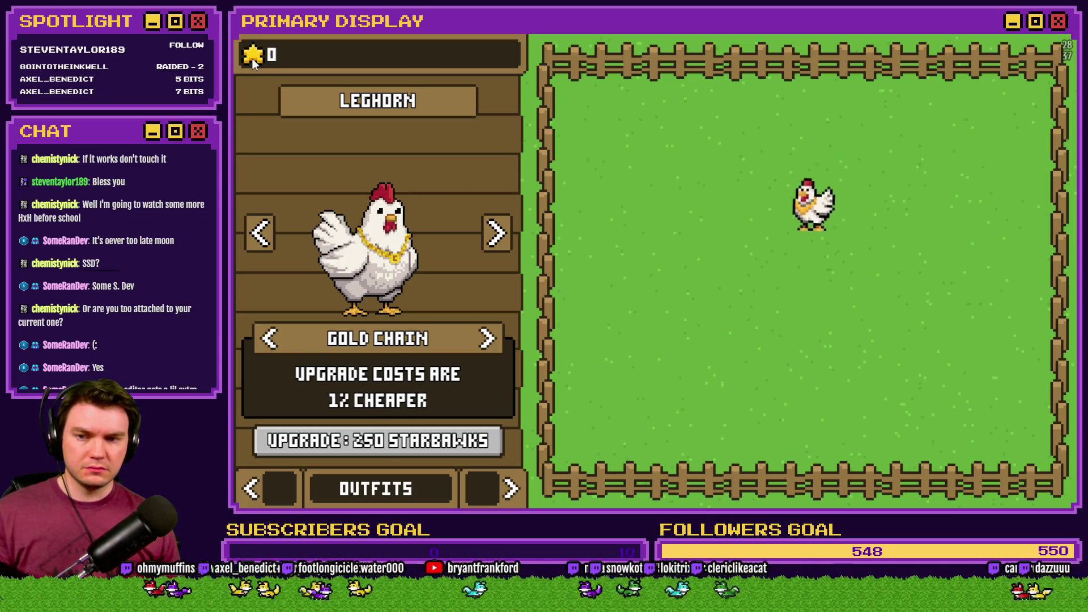
# Return to the chickens shop and buy two more discounted Leghorn upgrades, reaching level 4.
pyautogui.click(509, 489)
pyautogui.click(510, 489)
pyautogui.click(509, 488)
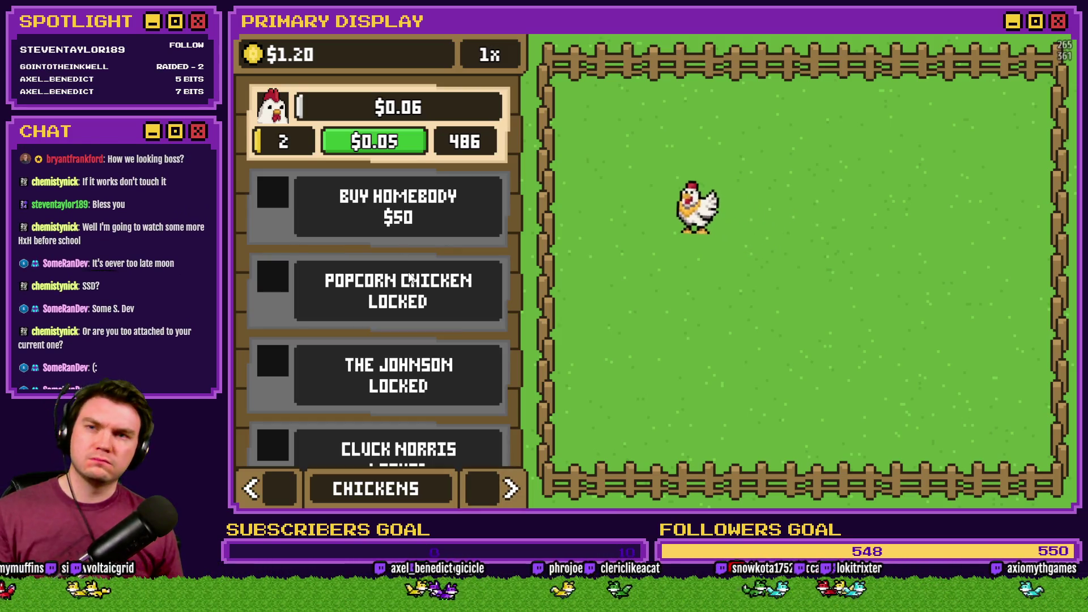
pyautogui.click(391, 152)
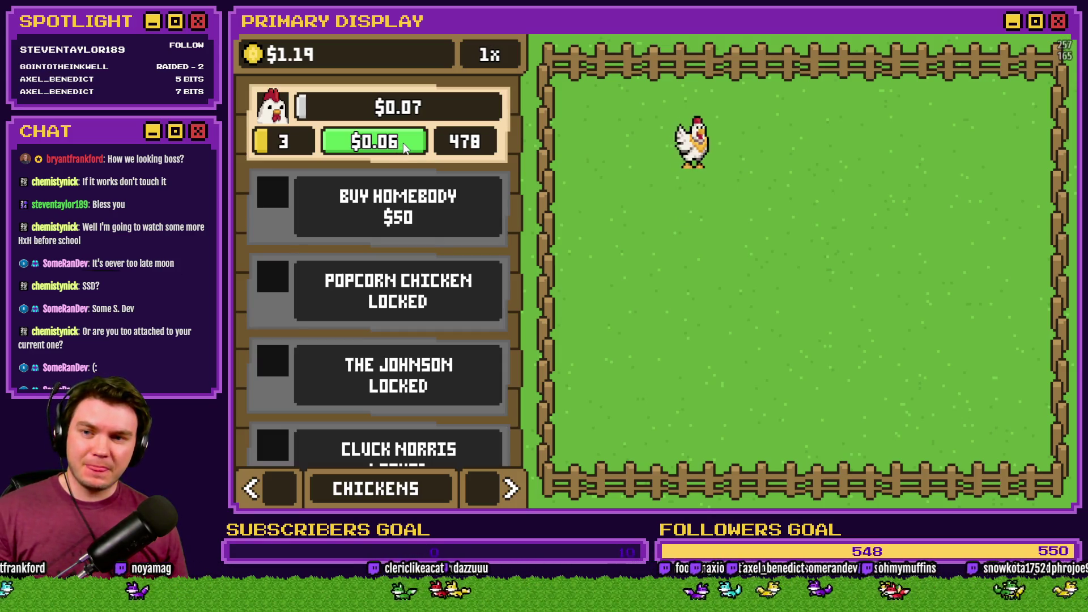
pyautogui.click(403, 143)
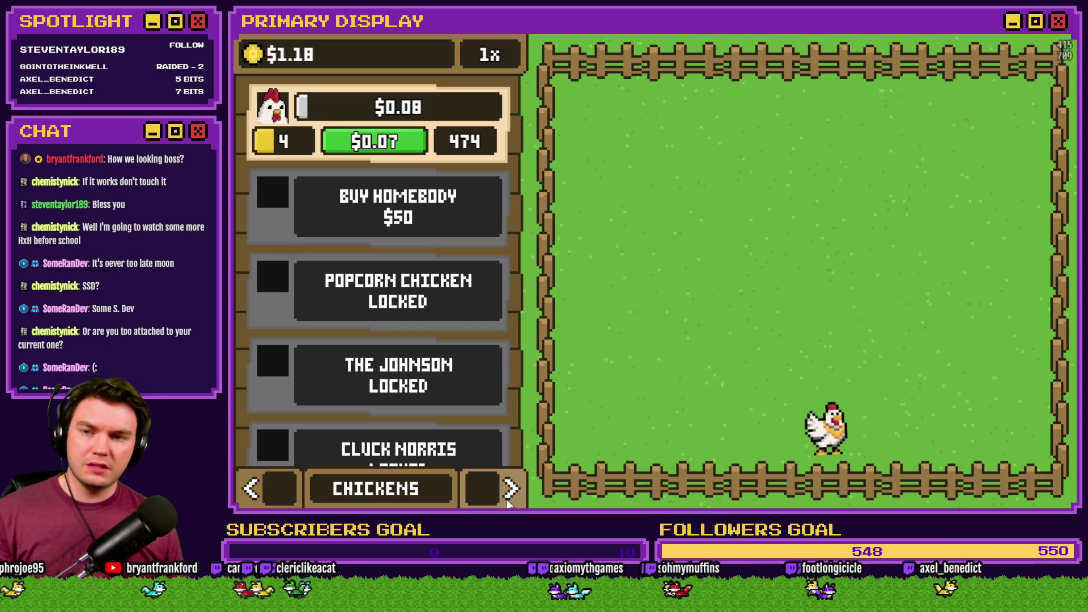
# Swap the chicken's outfit to Top Hat and move the shop on to the Nests page.
pyautogui.click(492, 485)
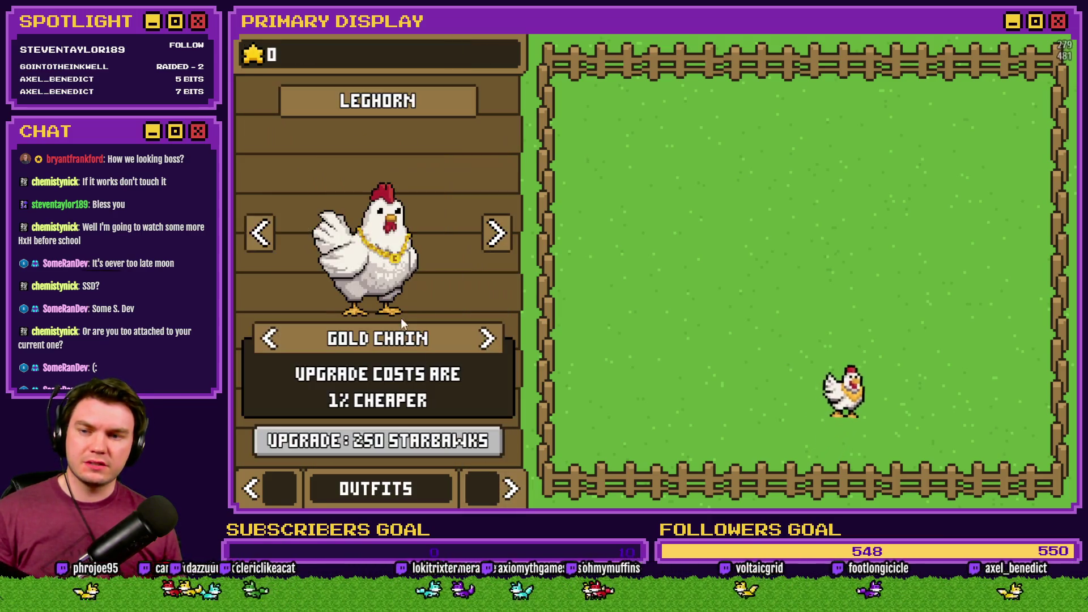
pyautogui.click(487, 339)
pyautogui.click(264, 495)
pyautogui.click(474, 491)
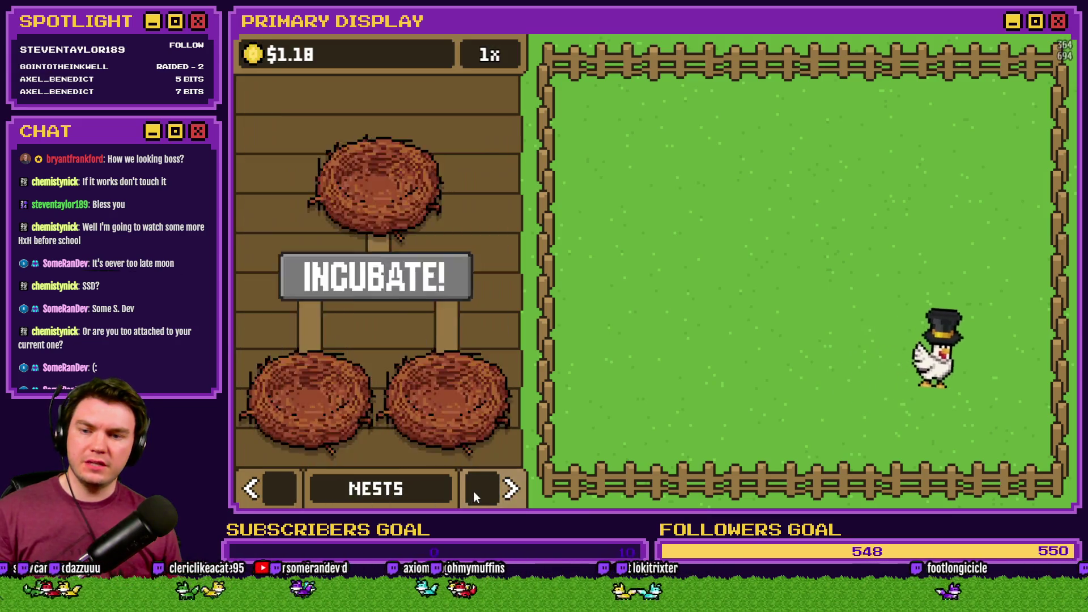
# Re-equip the Gold Chain outfit and bring the shop back to the Chickens page.
pyautogui.click(476, 490)
pyautogui.click(263, 338)
pyautogui.click(262, 479)
pyautogui.click(262, 479)
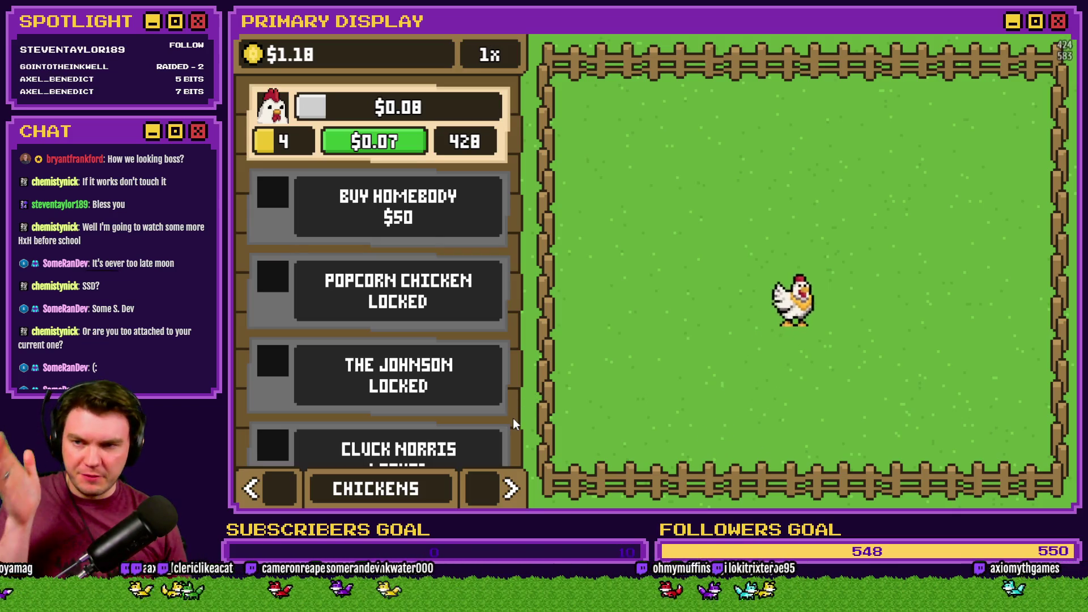
# Upgrade the first chicken four times to level 8, then exit the playtest to Common Events.
pyautogui.click(394, 143)
pyautogui.click(395, 143)
pyautogui.click(394, 143)
pyautogui.click(394, 143)
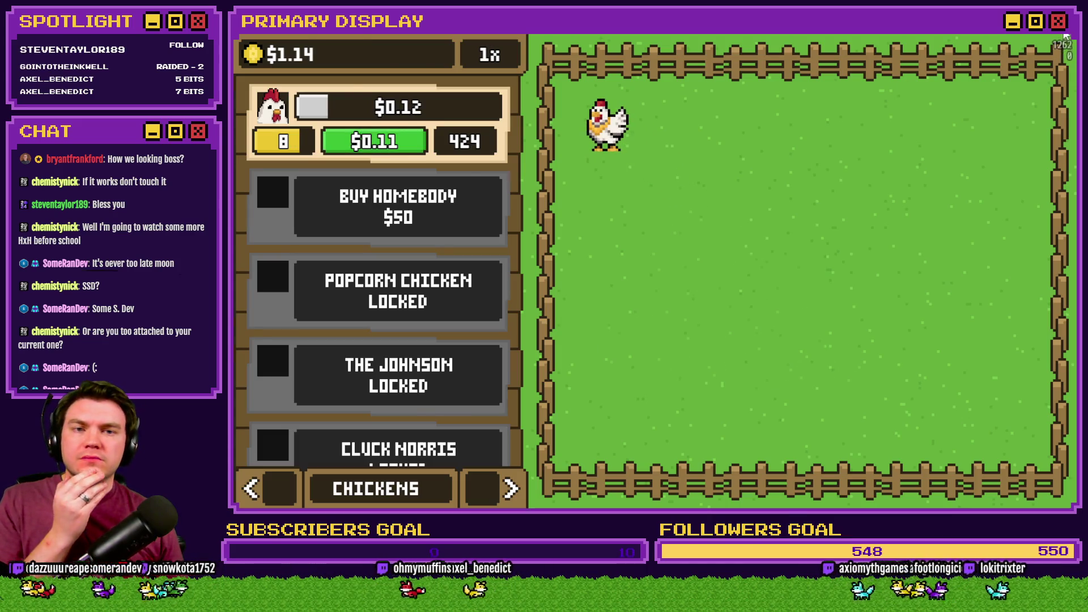
pyautogui.hotkey('alt', 'F4')
pyautogui.click(733, 56)
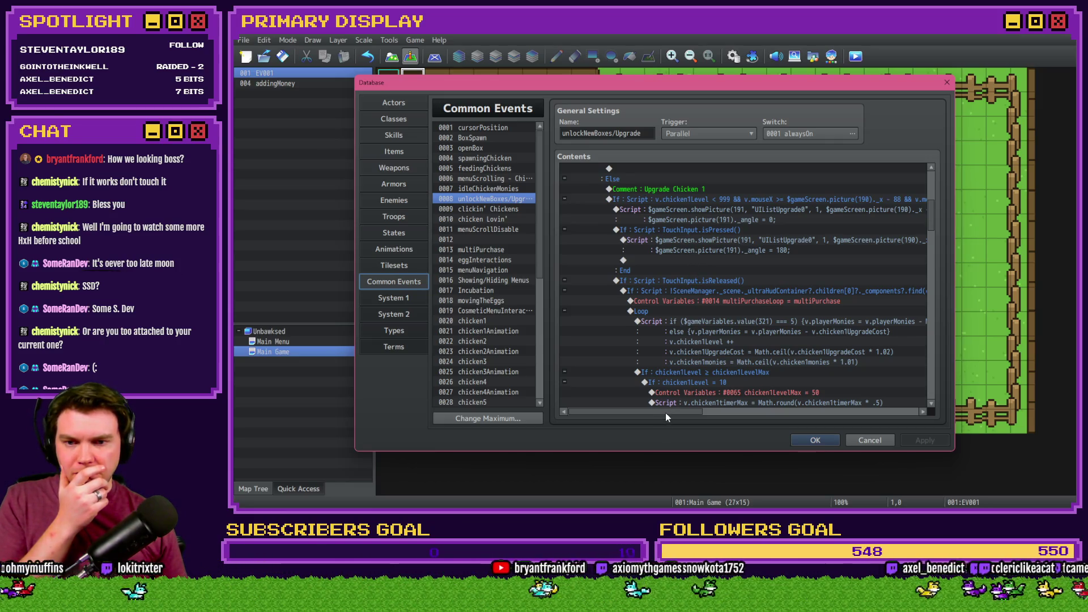
# Open the Upgrade Chicken 1 script, delete '= v.playerMonies ' from line one, and view the HUD cost code.
pyautogui.moveTo(666, 414)
pyautogui.mouseDown()
pyautogui.moveTo(754, 418)
pyautogui.moveTo(732, 418)
pyautogui.mouseUp()
pyautogui.doubleClick(705, 319)
pyautogui.click(766, 203)
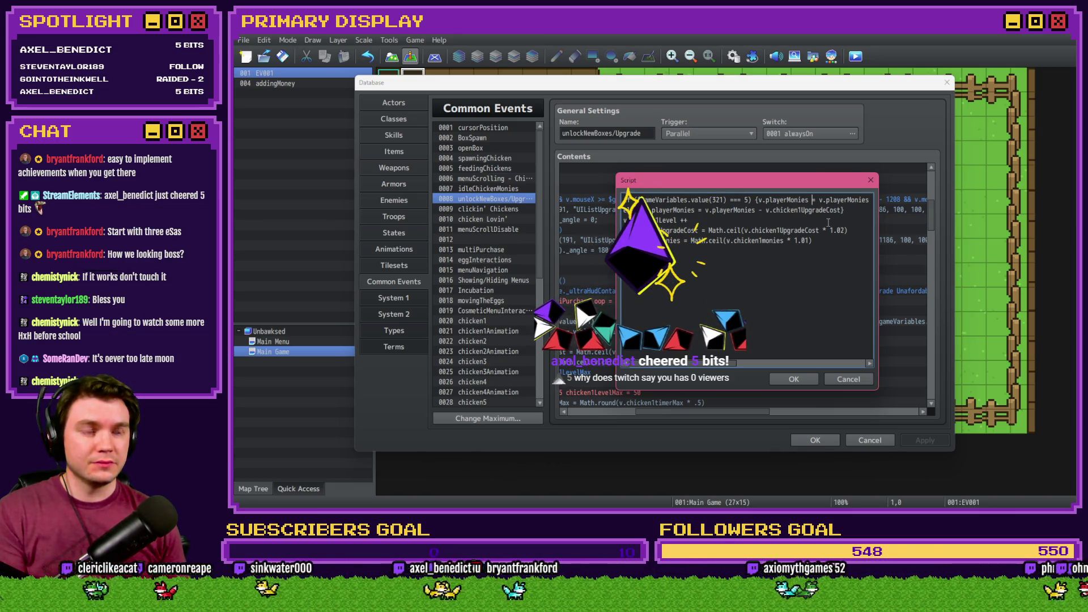
pyautogui.click(828, 222)
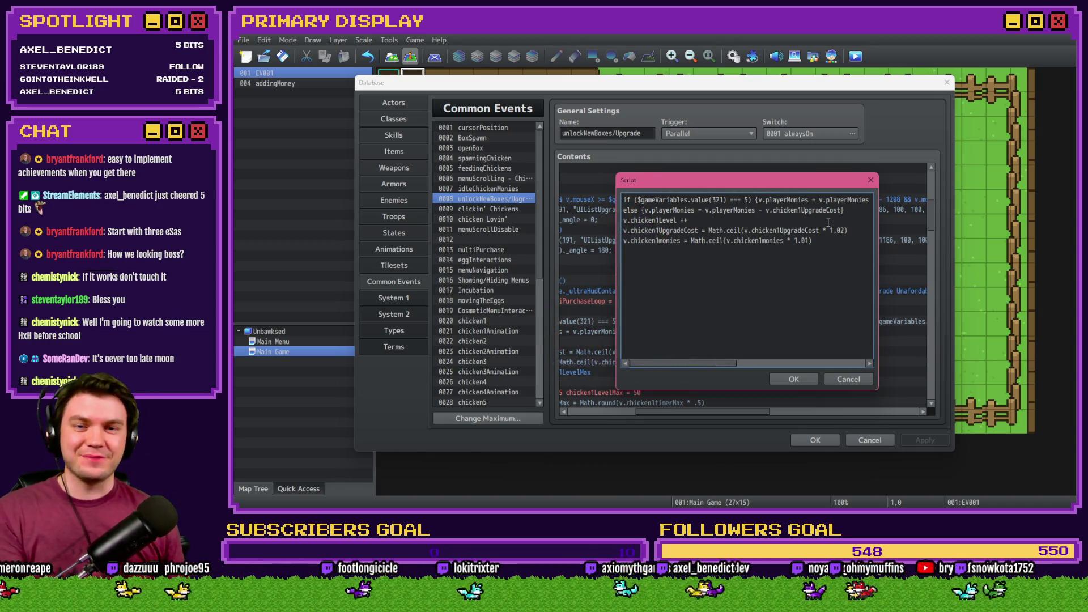
pyautogui.press('Delete')
pyautogui.press('Delete')
pyautogui.press('Delete')
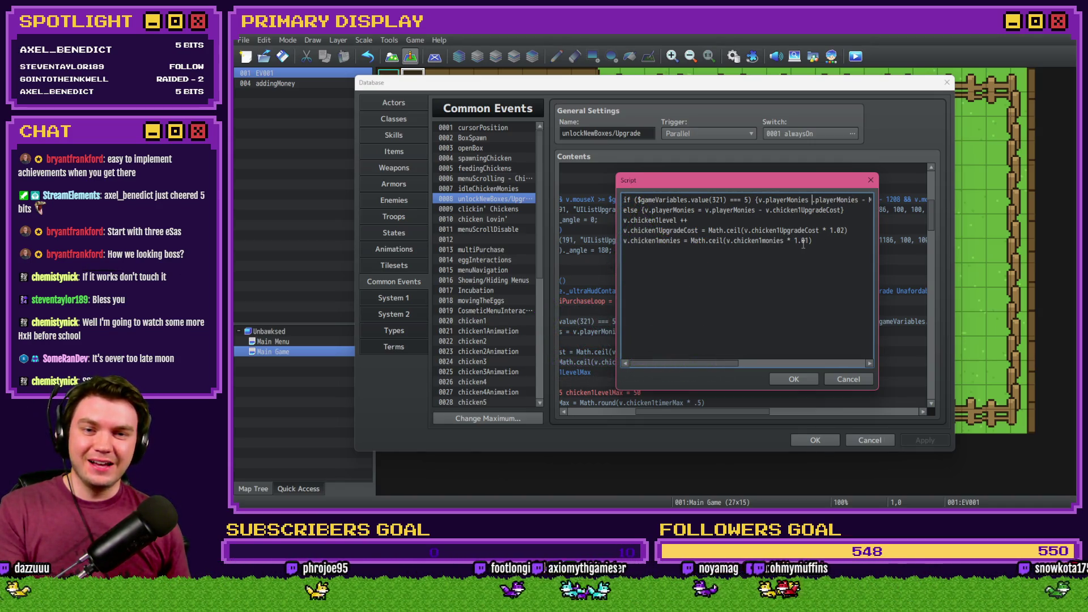
pyautogui.press('Delete')
pyautogui.press('Delete')
pyautogui.press('Delete')
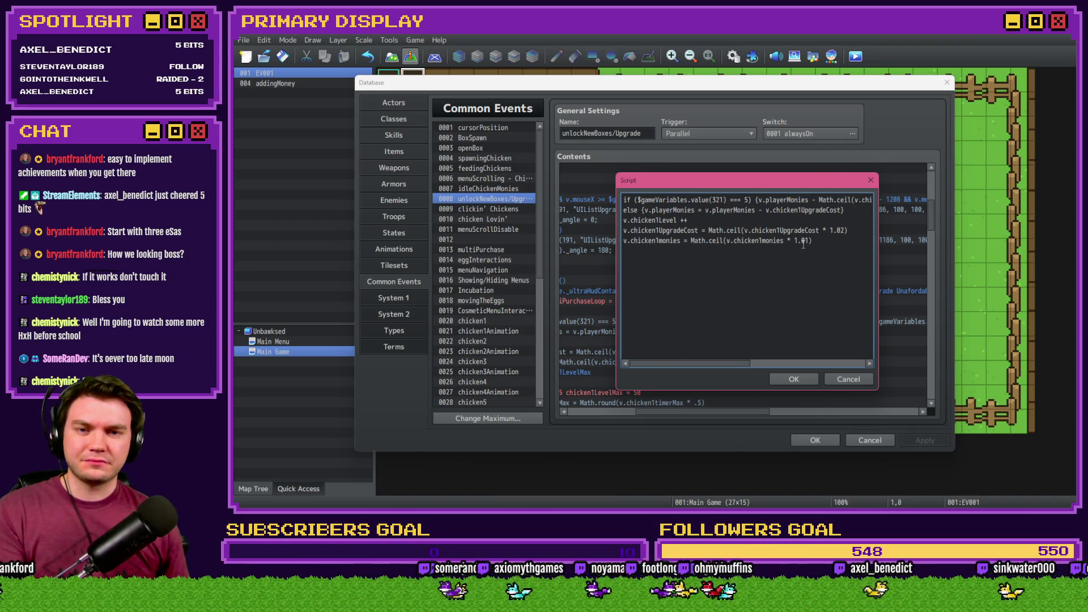
pyautogui.hotkey('alt', 'Tab')
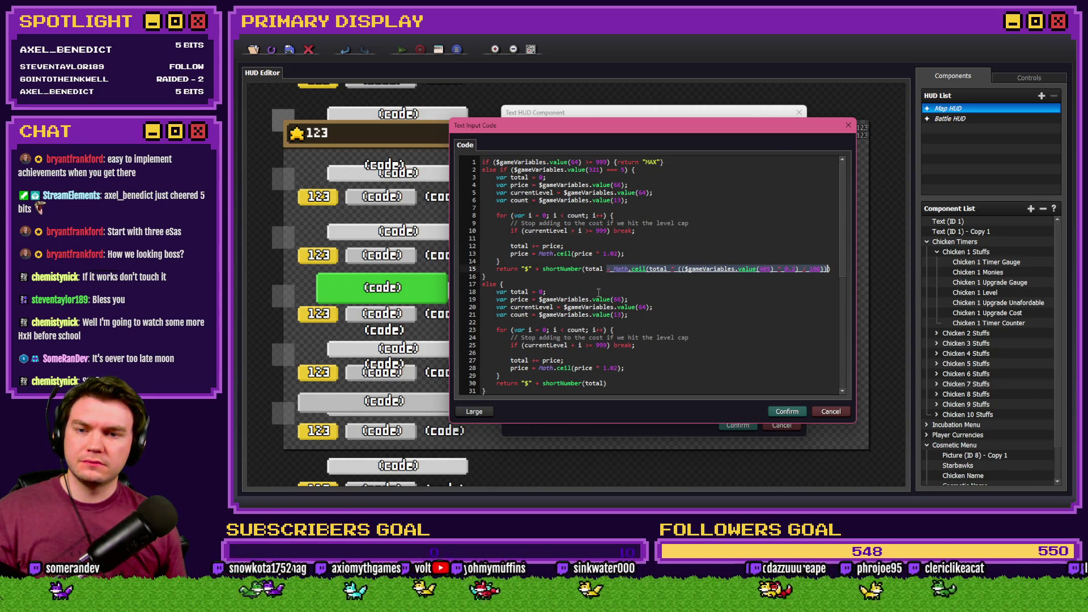
# Compare v.chicken1UpgradeCost in the script's first line against the HUD Editor's cost code.
pyautogui.hotkey('alt', 'Tab')
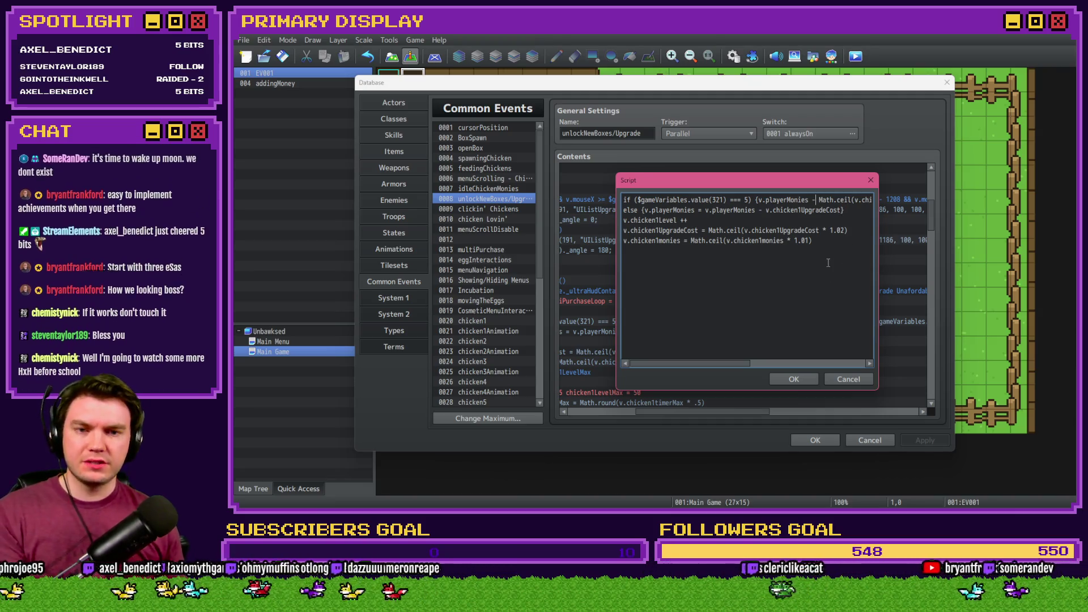
pyautogui.hscroll(3, 828, 263)
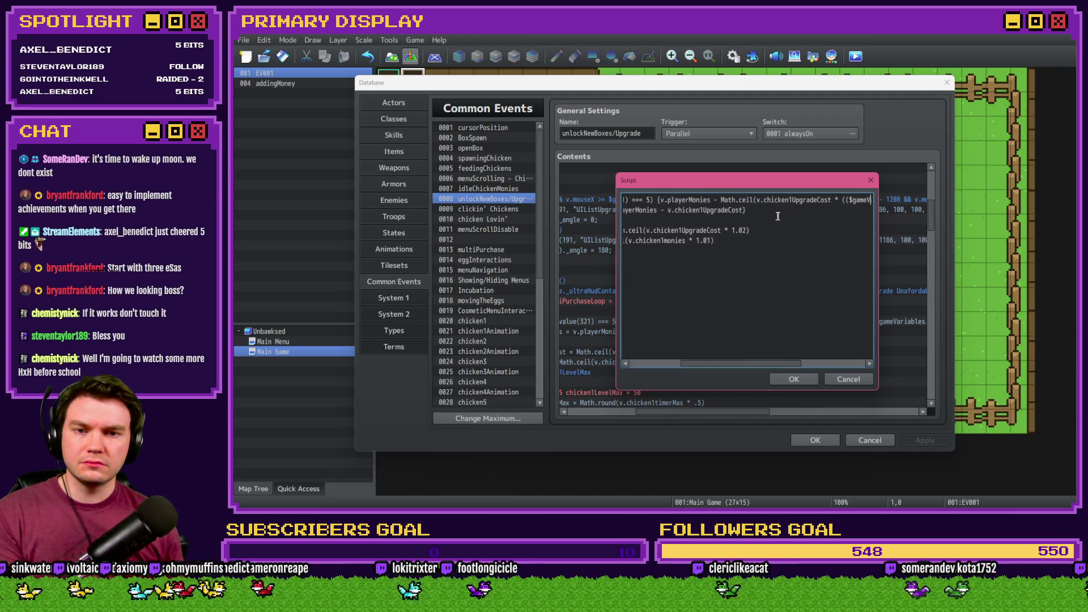
pyautogui.moveTo(757, 199); pyautogui.dragTo(830, 200)
pyautogui.hotkey('ctrl', 'c')
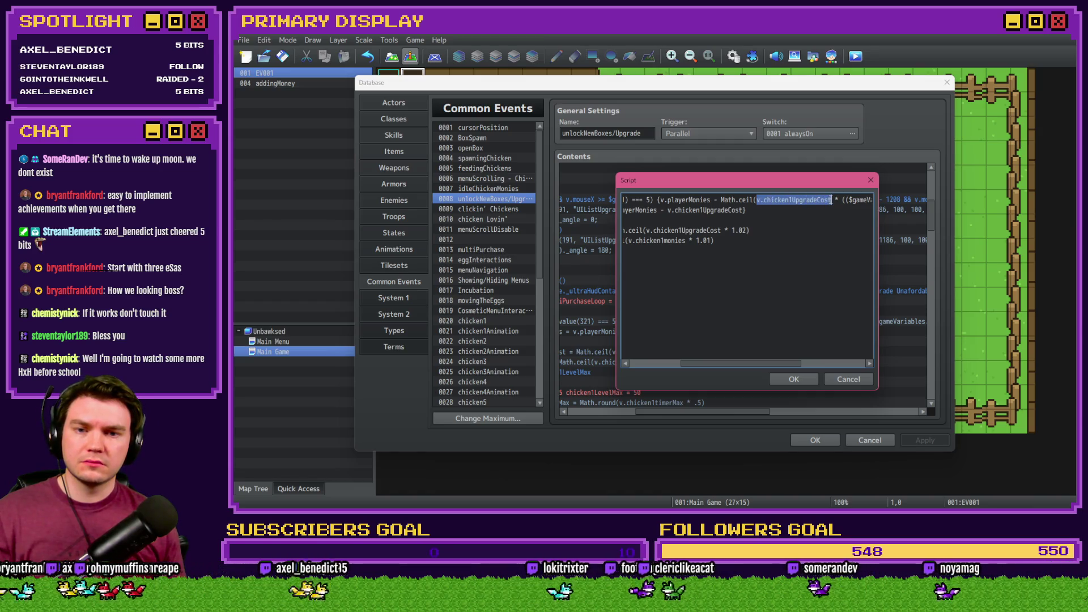
pyautogui.click(761, 230)
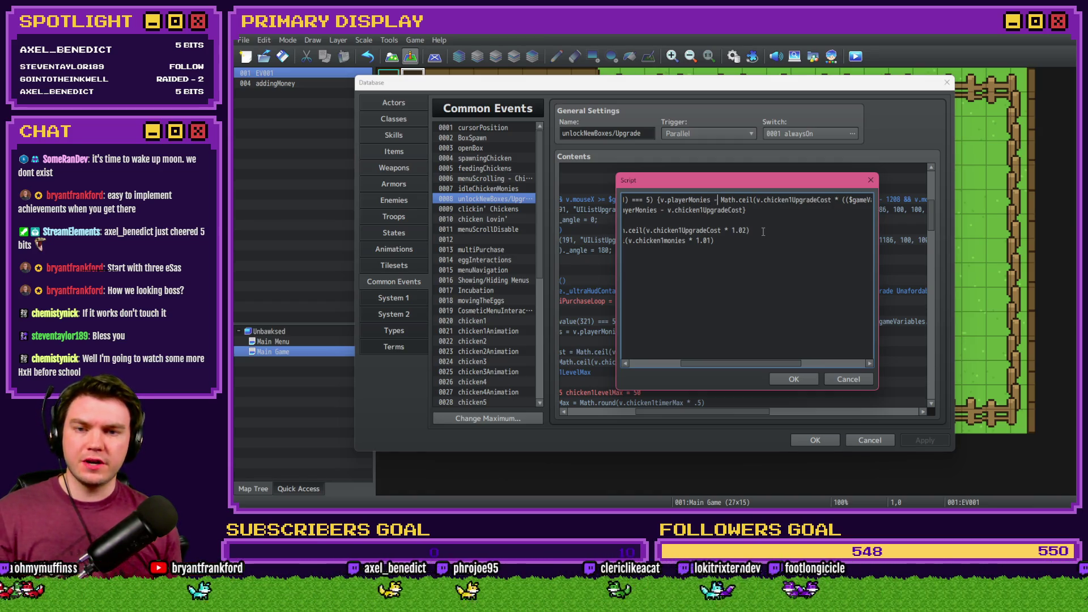
pyautogui.hotkey('alt', 'Tab')
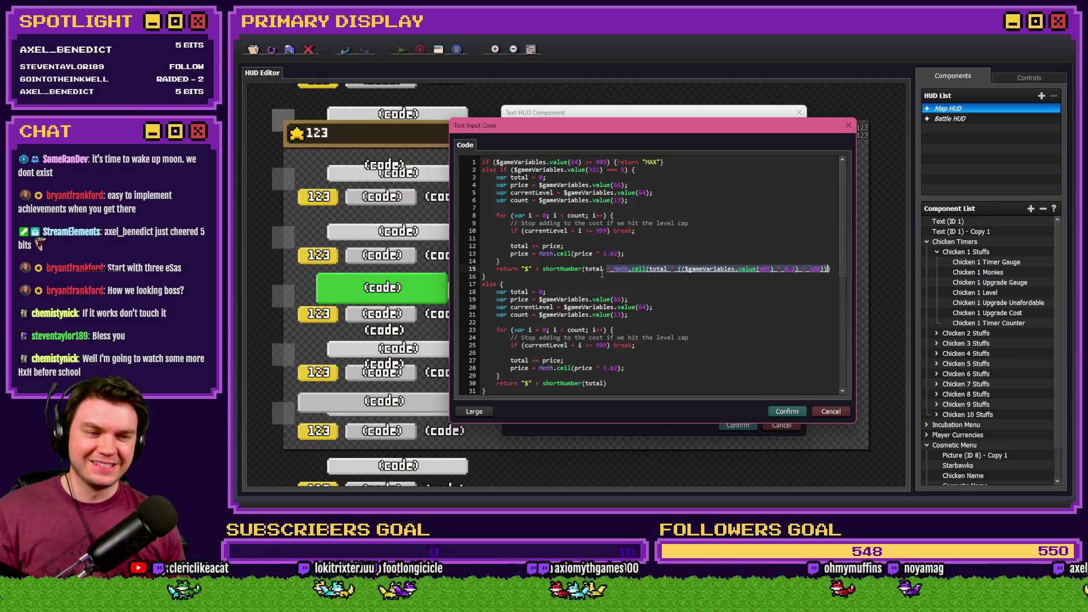
pyautogui.hotkey('alt', 'Tab')
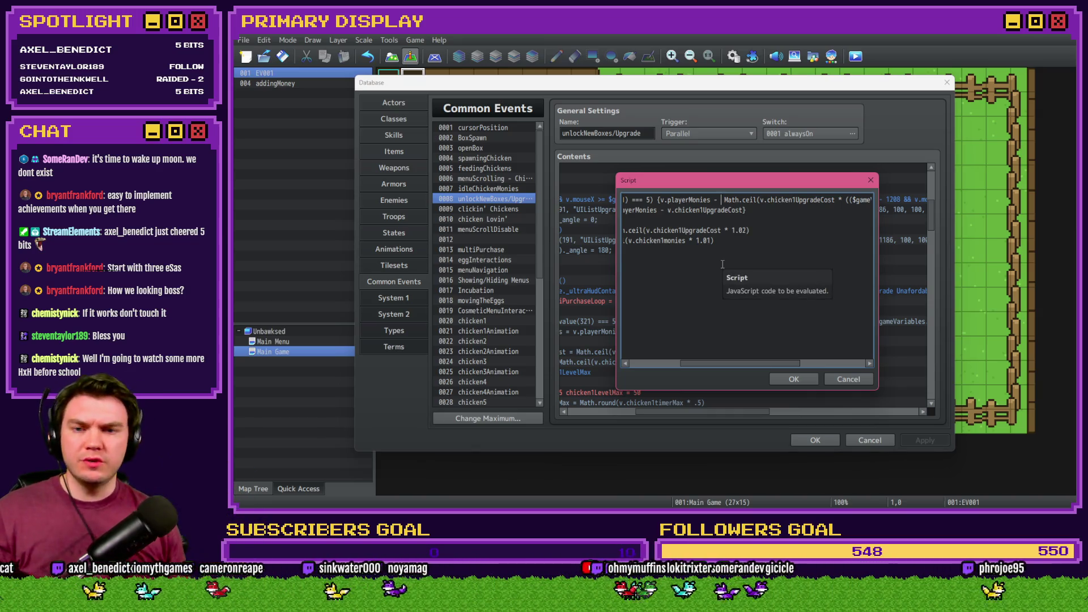
# Make the first line deduct (v.chicken1UpgradeCost - Math.ceil(discount)) from v.playerMonies.
pyautogui.hotkey('ctrl', 'v')
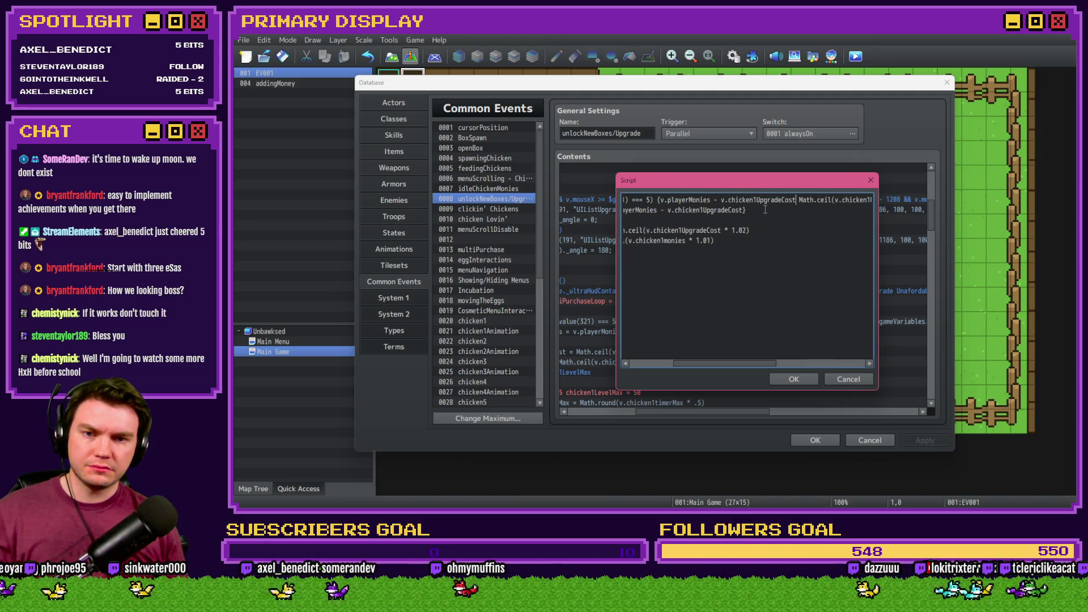
pyautogui.hotkey('ctrl', 'z')
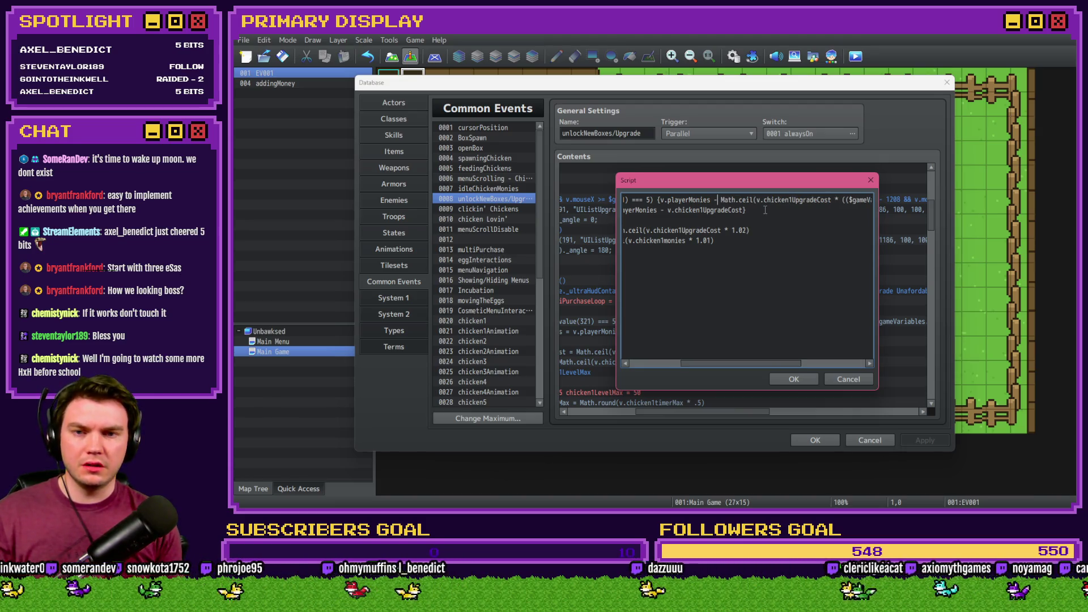
pyautogui.hotkey('alt', 'Tab')
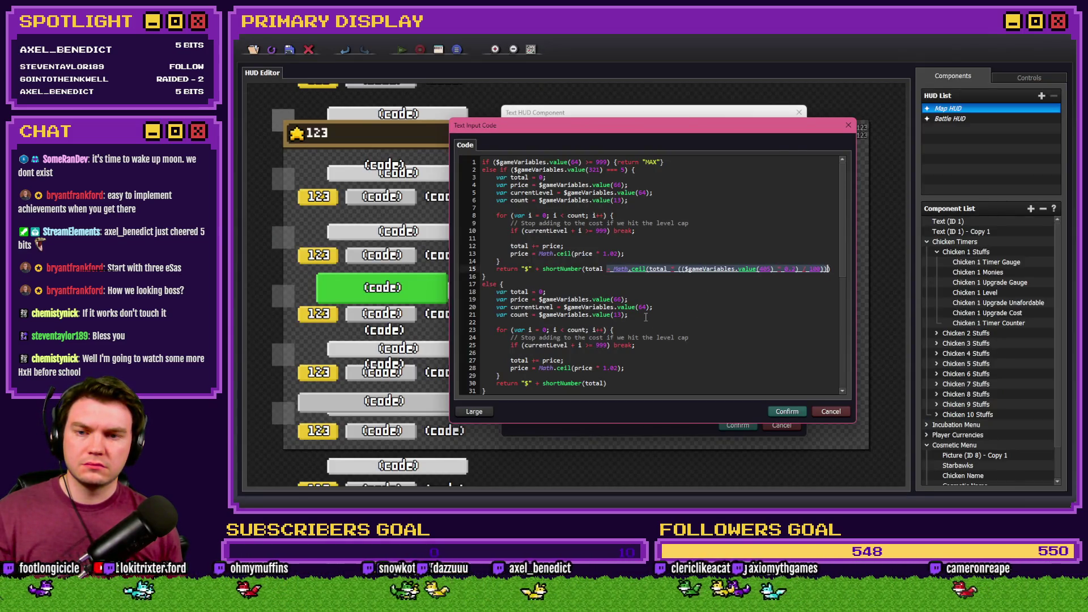
pyautogui.hotkey('alt', 'Tab')
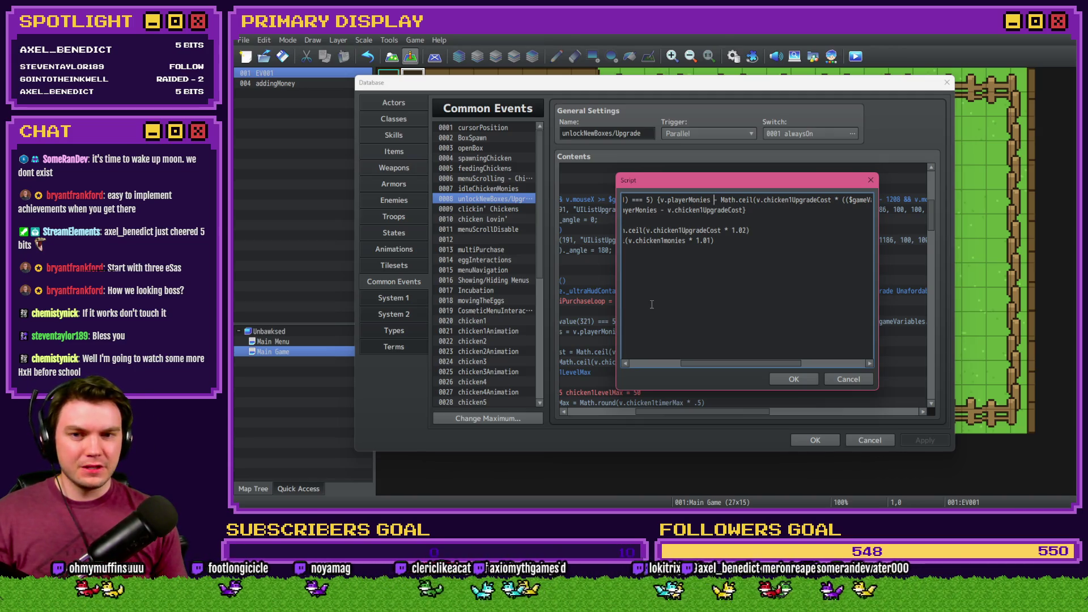
pyautogui.write('((')
pyautogui.press('End')
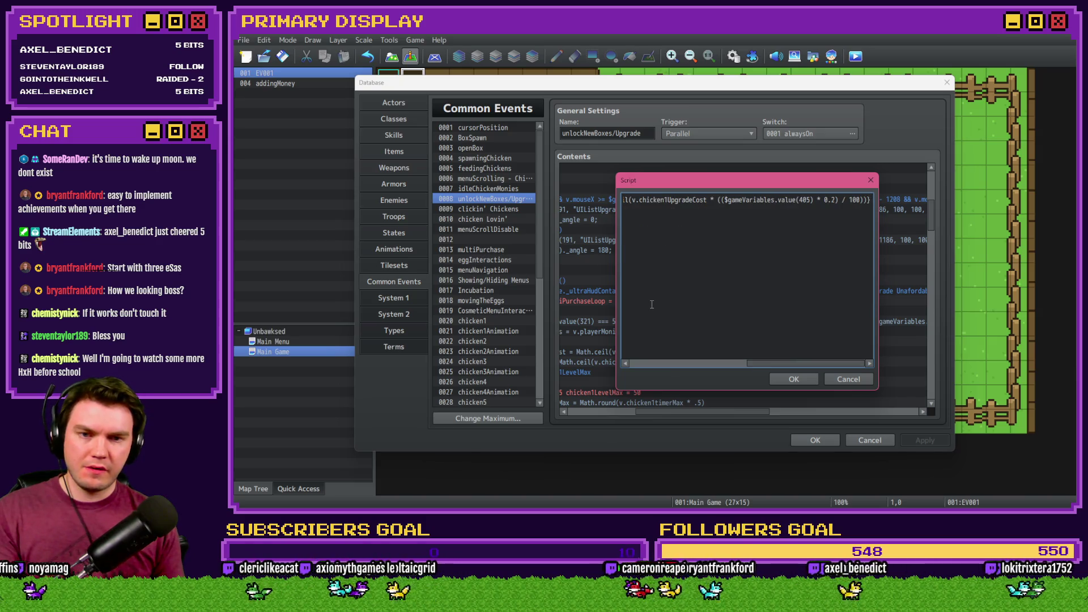
pyautogui.moveTo(648, 200); pyautogui.dragTo(613, 198)
pyautogui.click(712, 202)
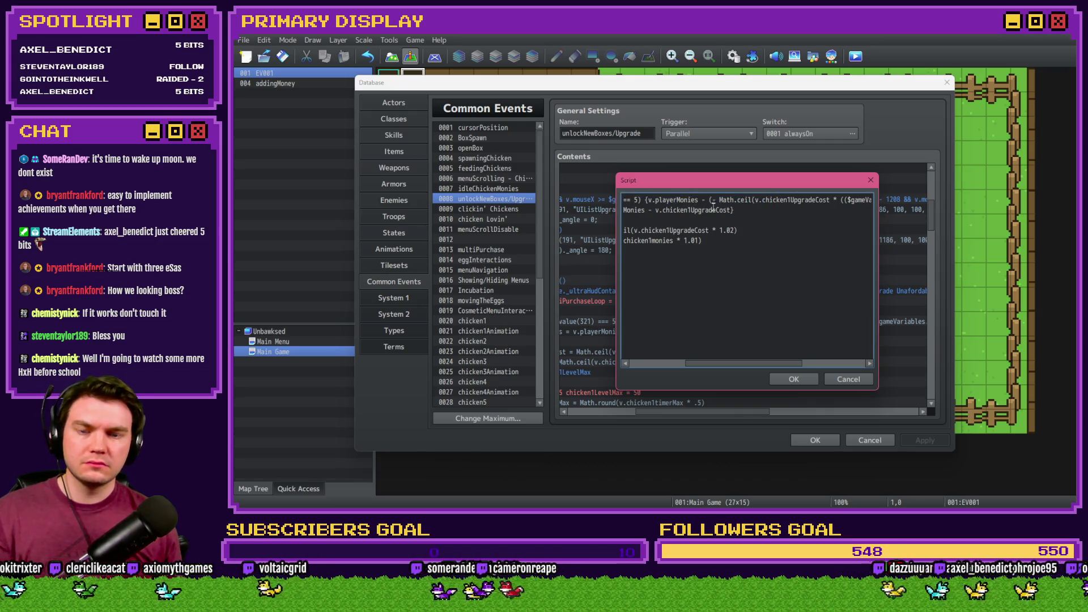
pyautogui.hotkey('ctrl', 'v')
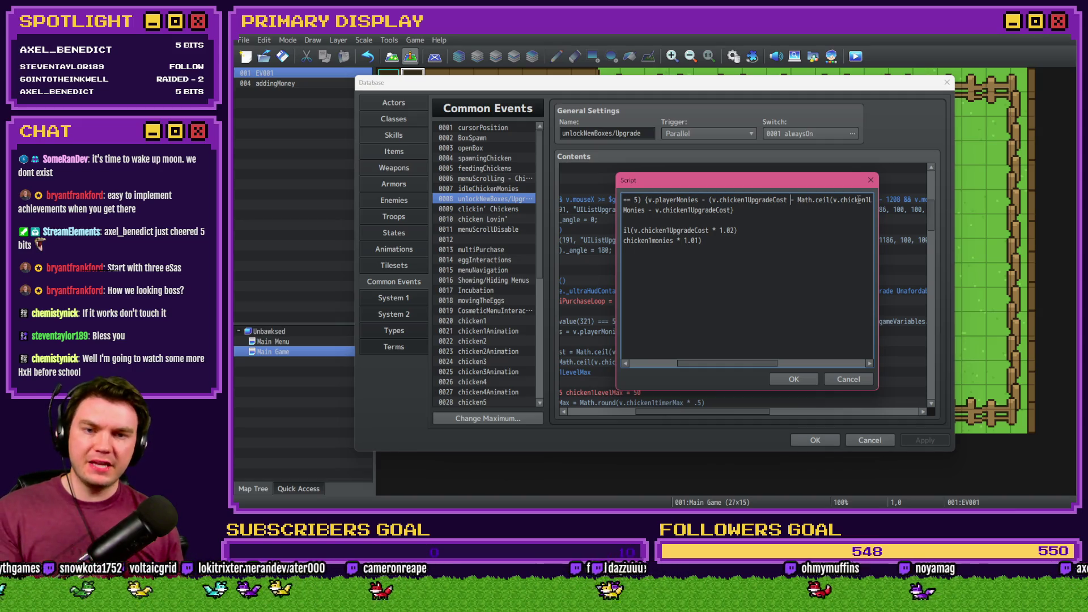
# Confirm the script, save and close the Database, and start a fresh playtest.
pyautogui.hscroll(3, 832, 250)
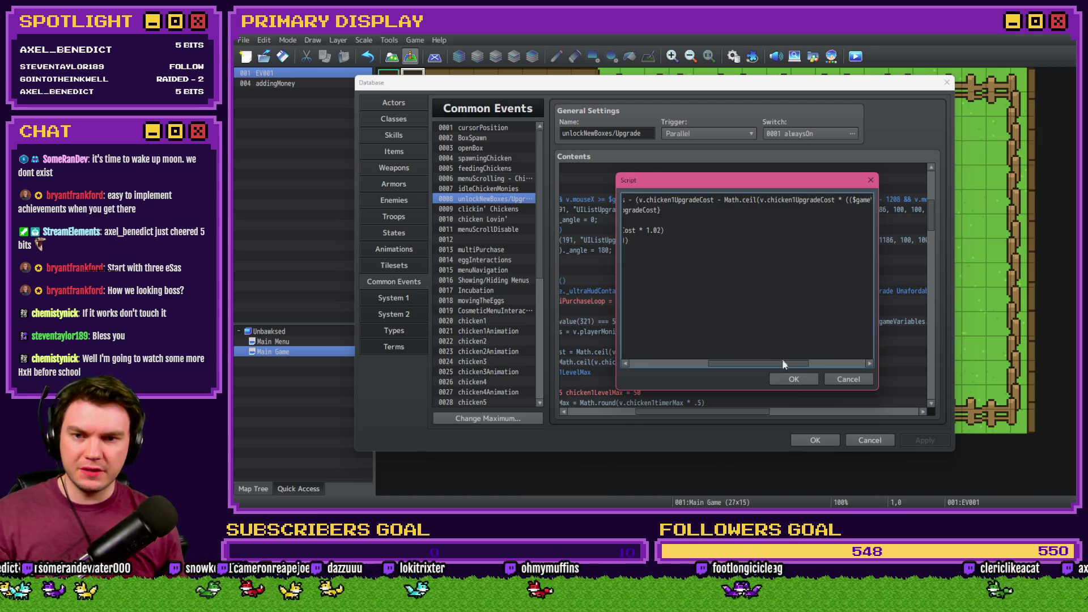
pyautogui.click(794, 379)
pyautogui.click(868, 441)
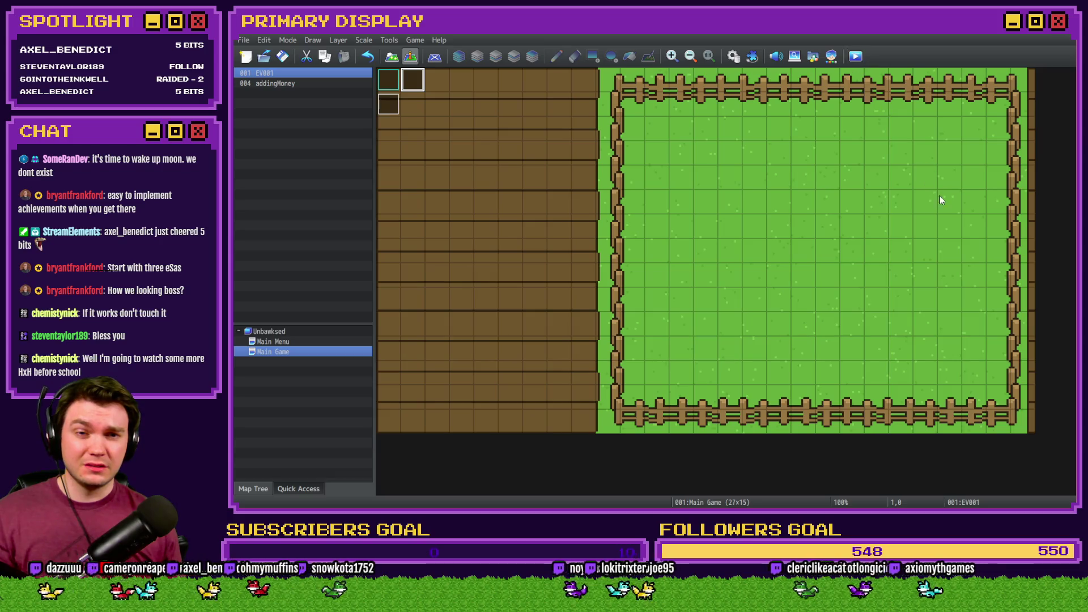
pyautogui.press('F12')
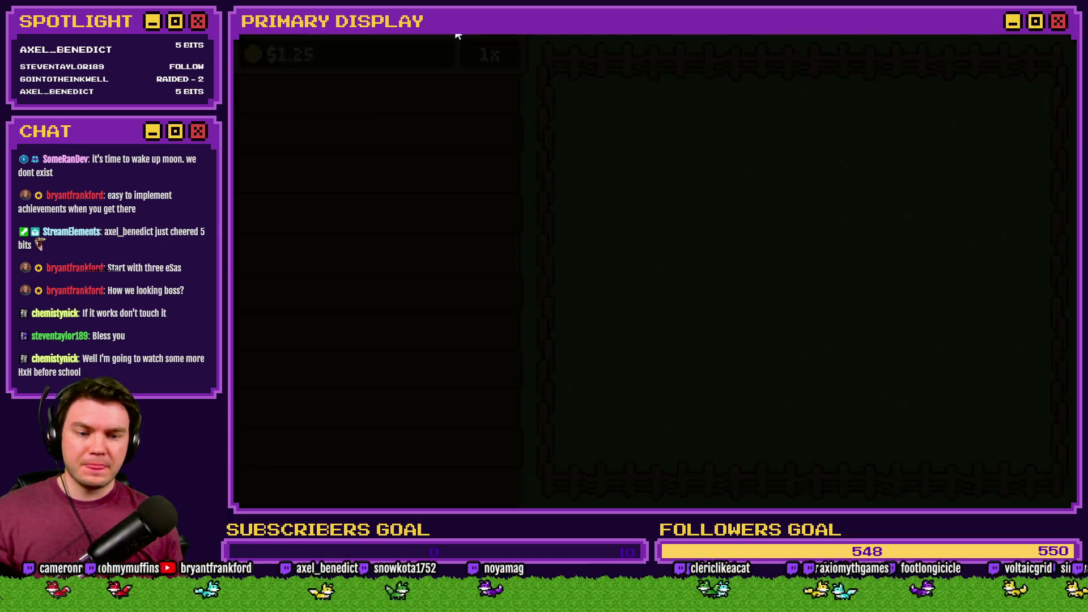
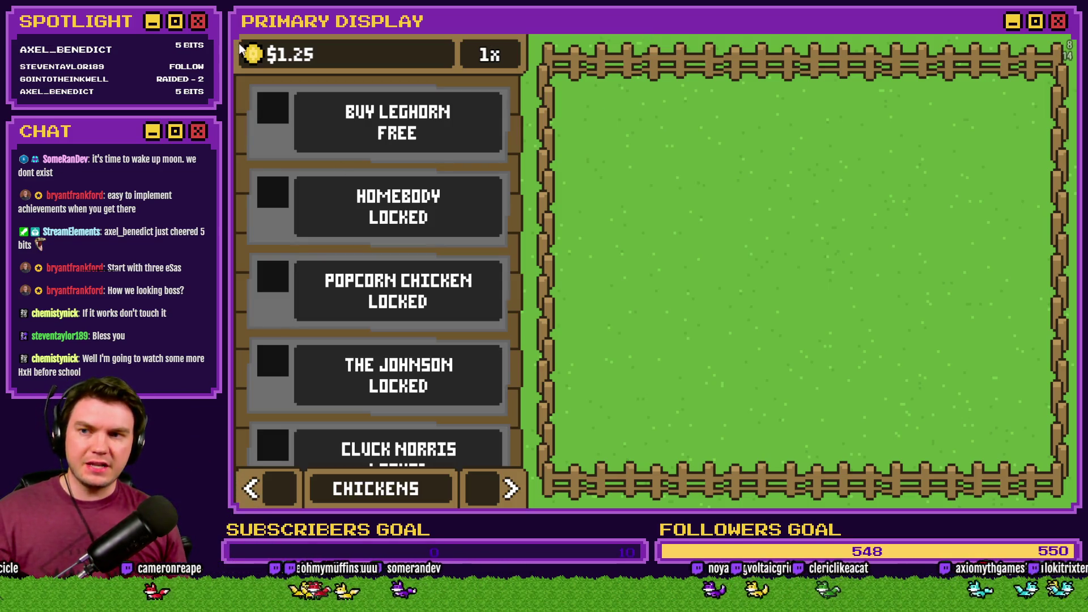
# Buy the Leghorn, upgrade it to level 2, and dress it in the Gold Chain outfit.
pyautogui.click(357, 133)
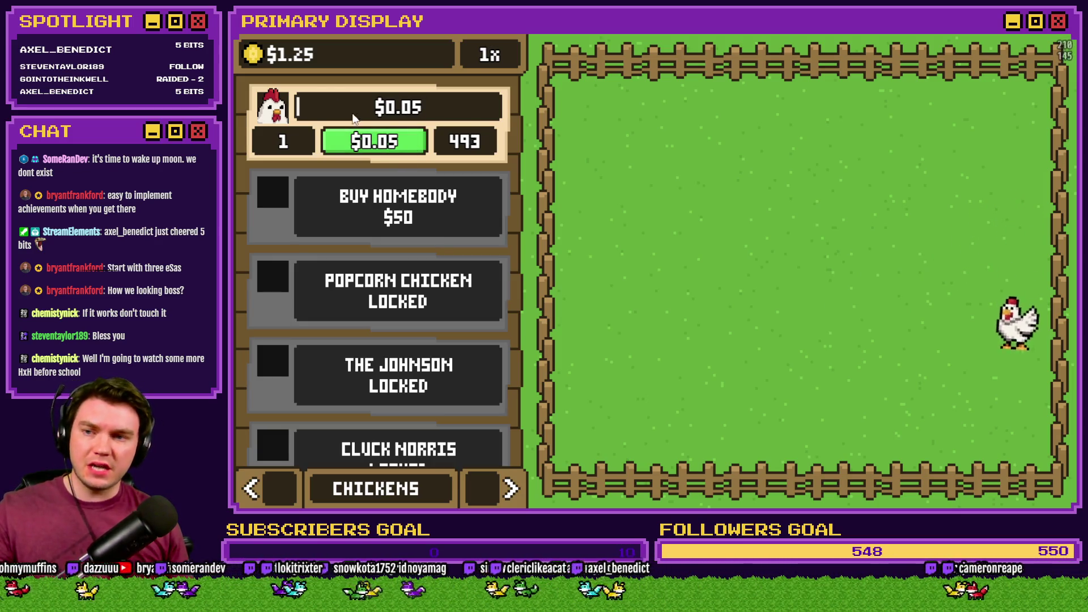
pyautogui.click(390, 147)
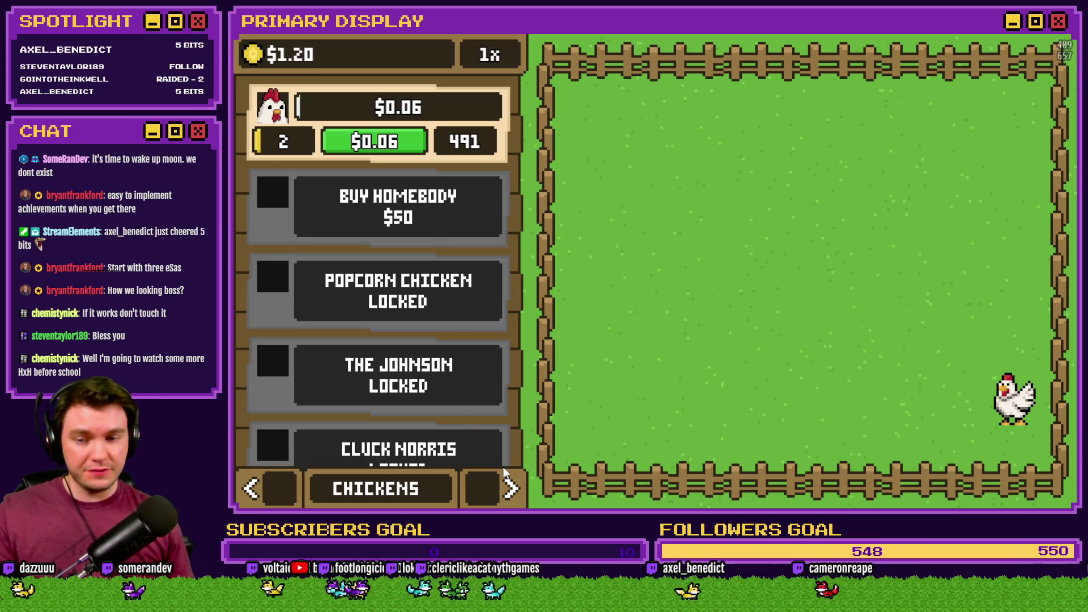
pyautogui.click(484, 489)
pyautogui.click(488, 339)
pyautogui.click(488, 339)
pyautogui.click(488, 338)
pyautogui.click(488, 338)
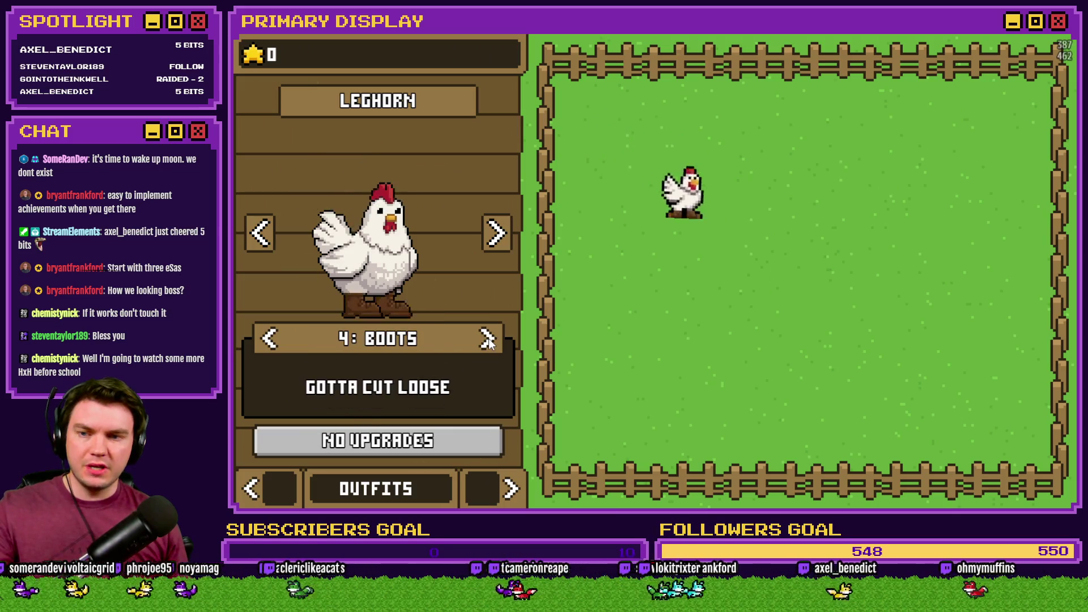
pyautogui.click(488, 338)
pyautogui.click(487, 338)
pyautogui.click(270, 338)
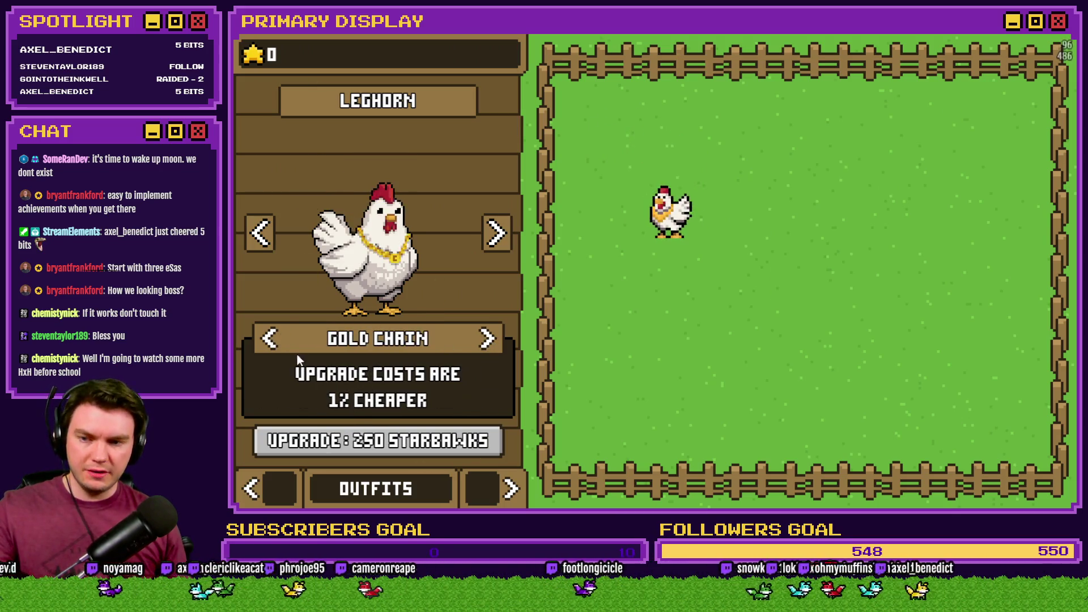
# Back on the chickens list, upgrade the Leghorn to level 4 and close the playtest.
pyautogui.click(281, 495)
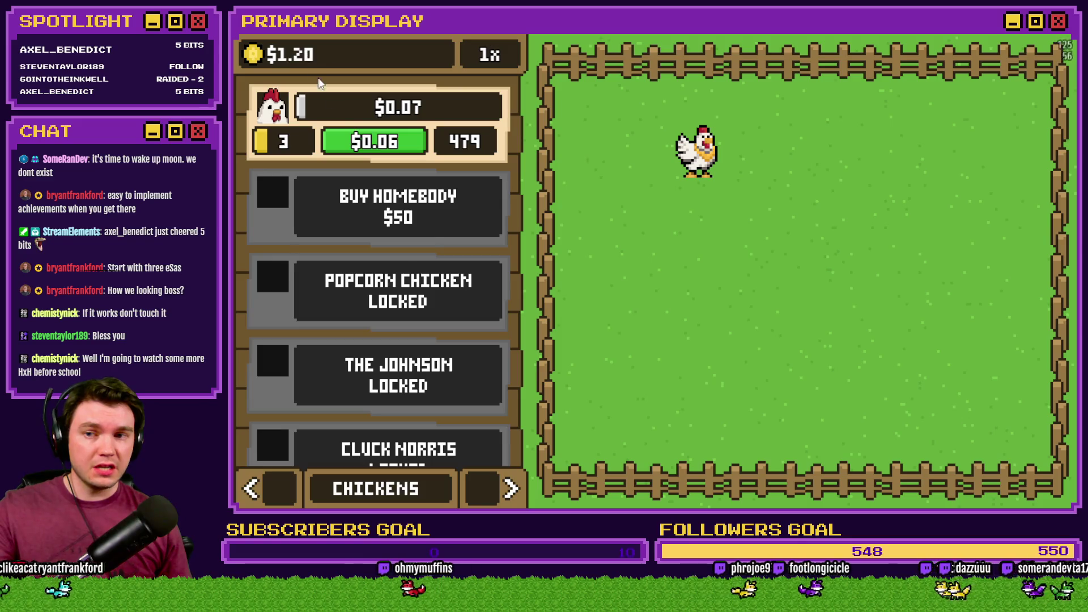
pyautogui.click(382, 150)
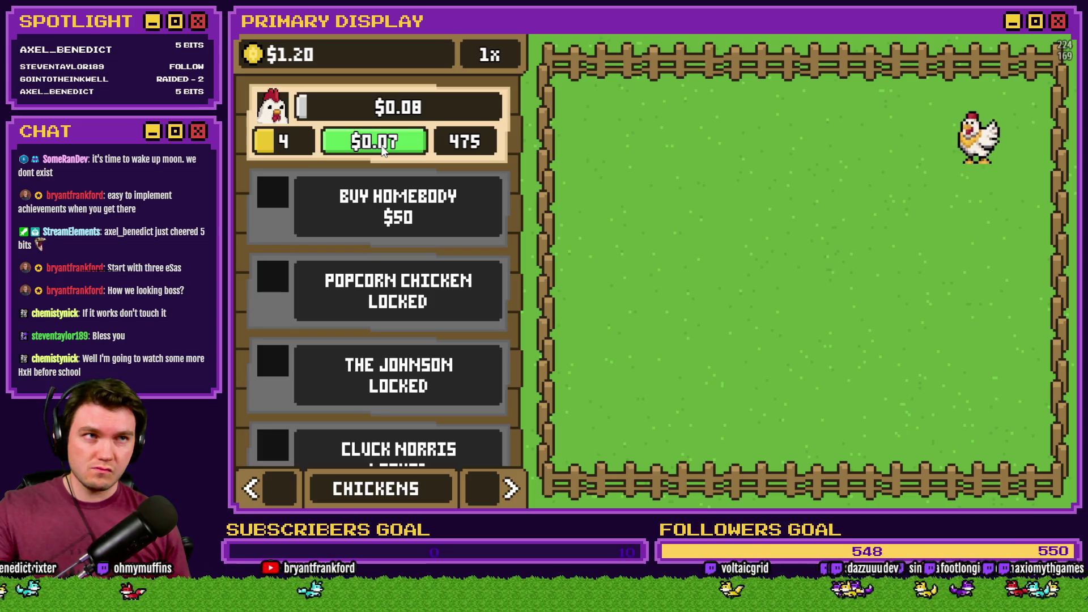
pyautogui.click(1057, 34)
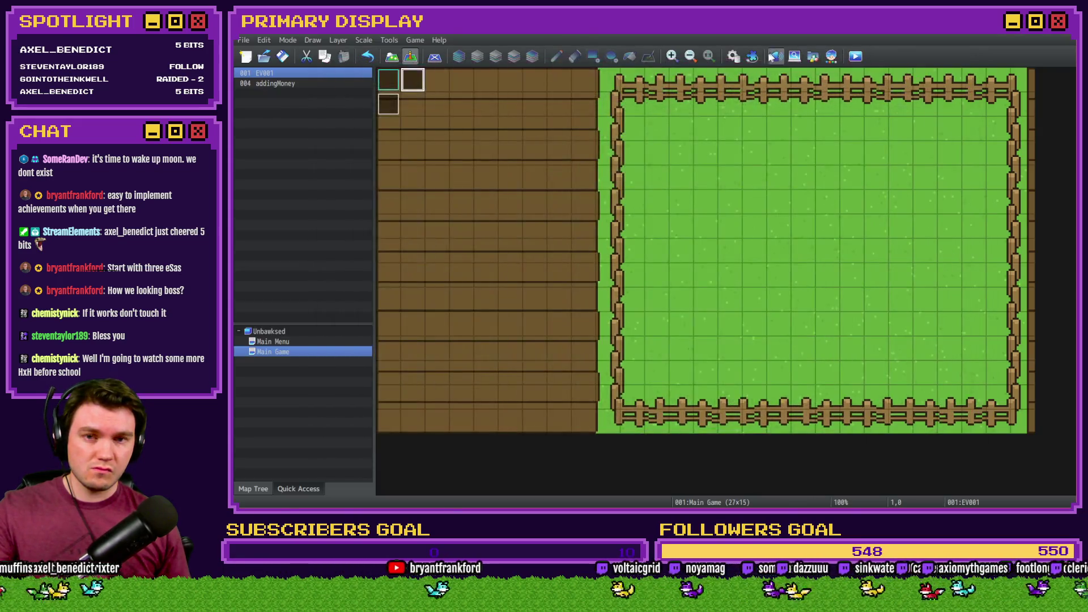
# Fix the Upgrade common event script so the cost is subtracted from playerMonies.
pyautogui.click(733, 56)
pyautogui.click(737, 209)
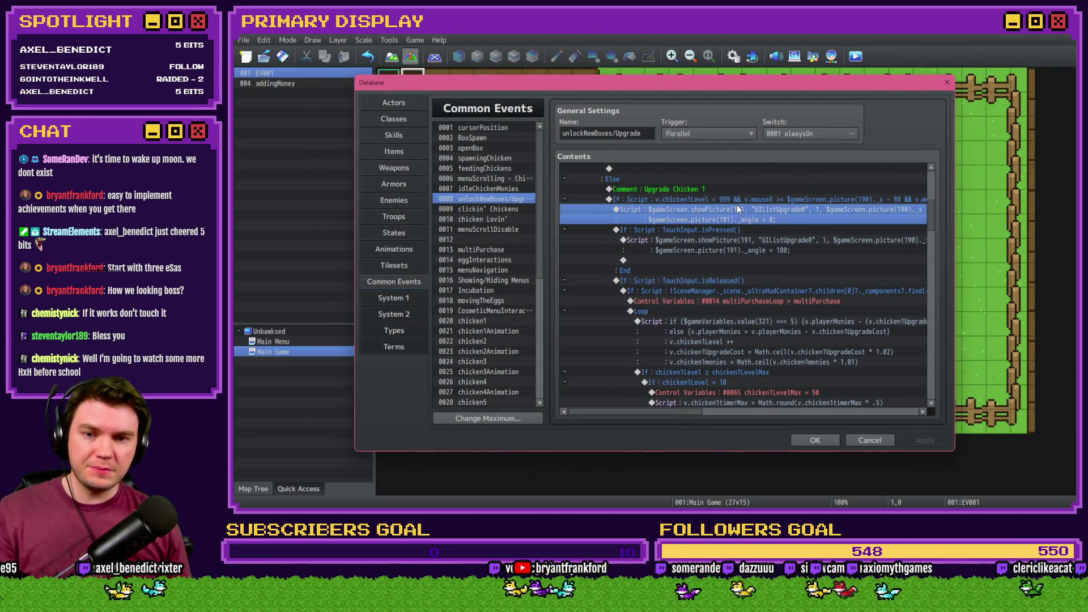
pyautogui.doubleClick(733, 322)
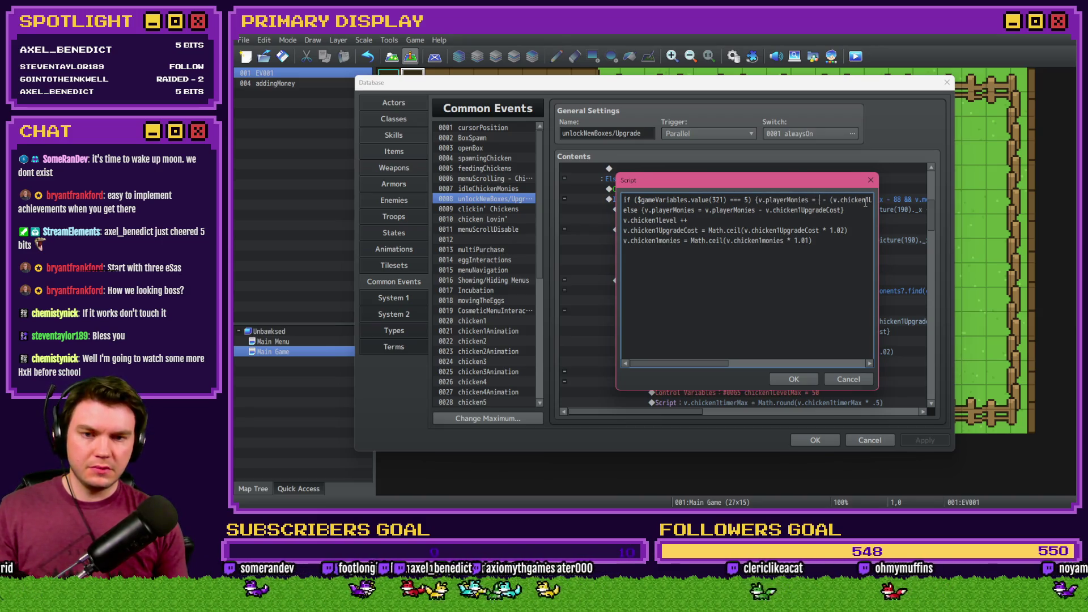
pyautogui.moveTo(860, 201)
pyautogui.mouseDown()
pyautogui.moveTo(872, 200)
pyautogui.moveTo(854, 201)
pyautogui.mouseUp()
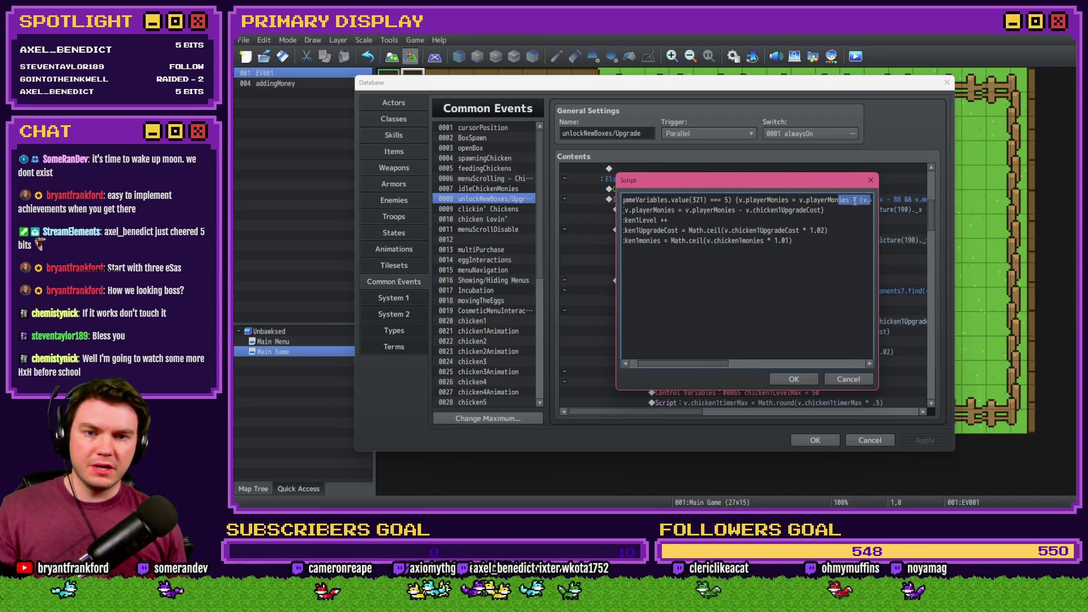
pyautogui.click(793, 379)
# Close the Database and the editor, saving the project.
pyautogui.click(813, 438)
pyautogui.hotkey('alt', 'F4')
pyautogui.click(633, 284)
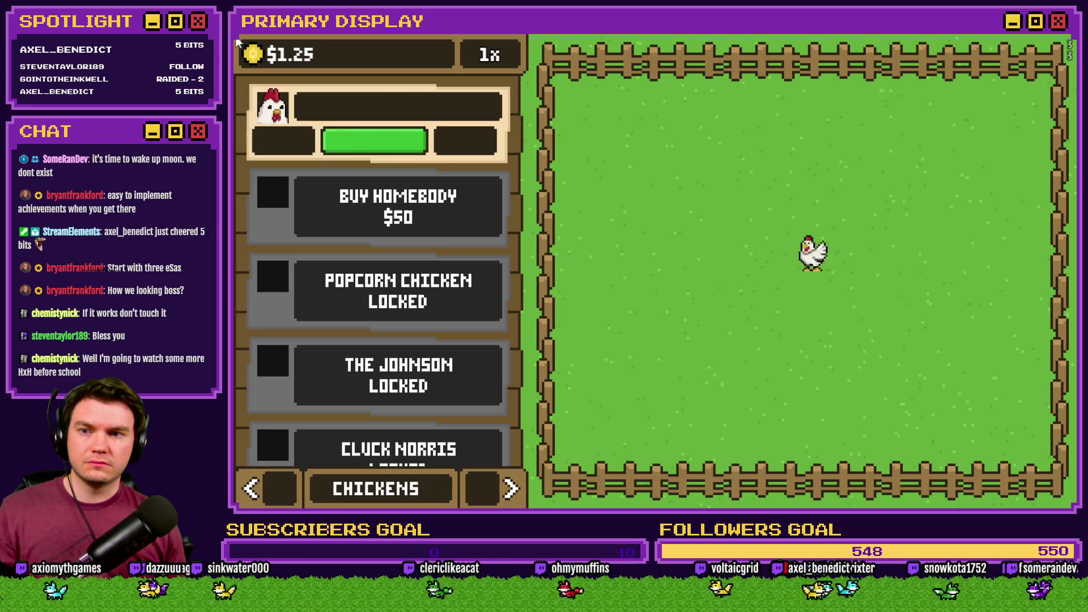
# Check the Leghorn's Gold Chain outfit, then upgrade the Leghorn to level 2 for the discounted $0.04.
pyautogui.click(496, 485)
pyautogui.click(497, 486)
pyautogui.click(484, 349)
pyautogui.click(484, 349)
pyautogui.click(484, 349)
pyautogui.click(484, 350)
pyautogui.click(484, 349)
pyautogui.click(277, 478)
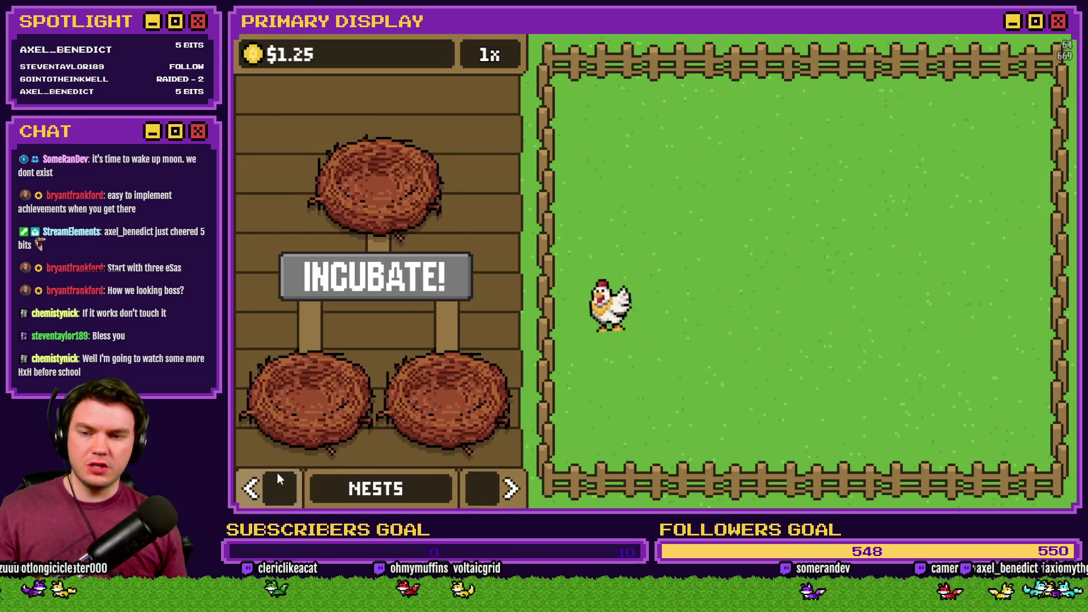
pyautogui.click(274, 484)
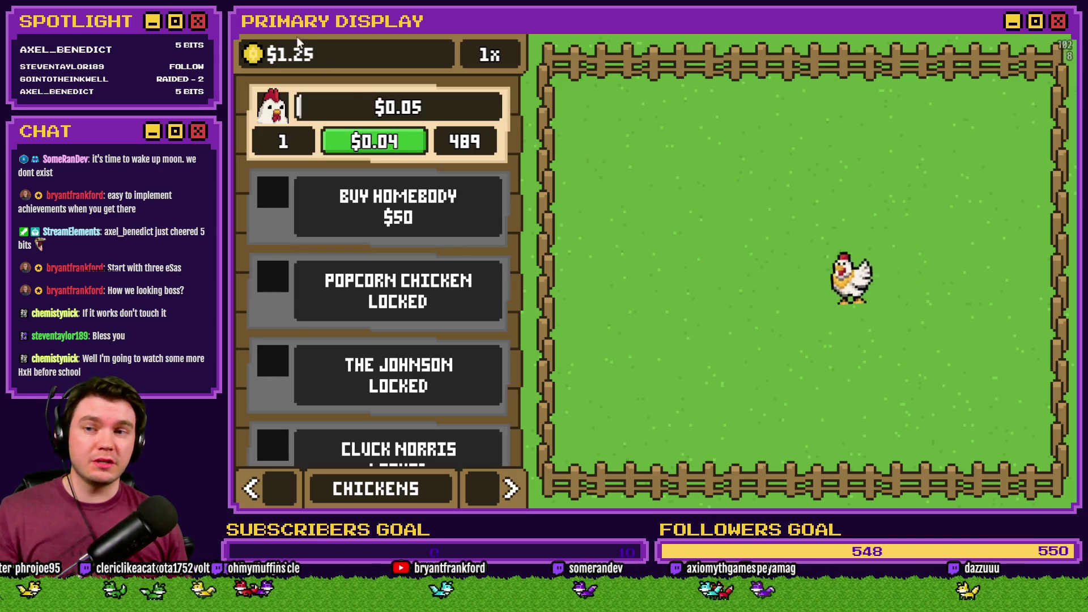
pyautogui.click(395, 146)
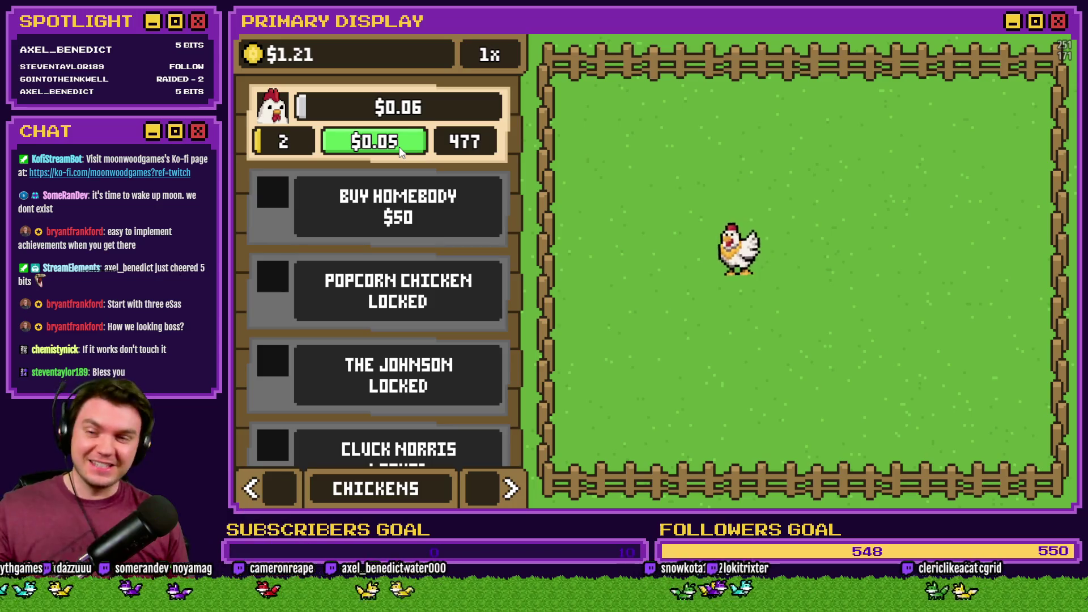
pyautogui.click(479, 493)
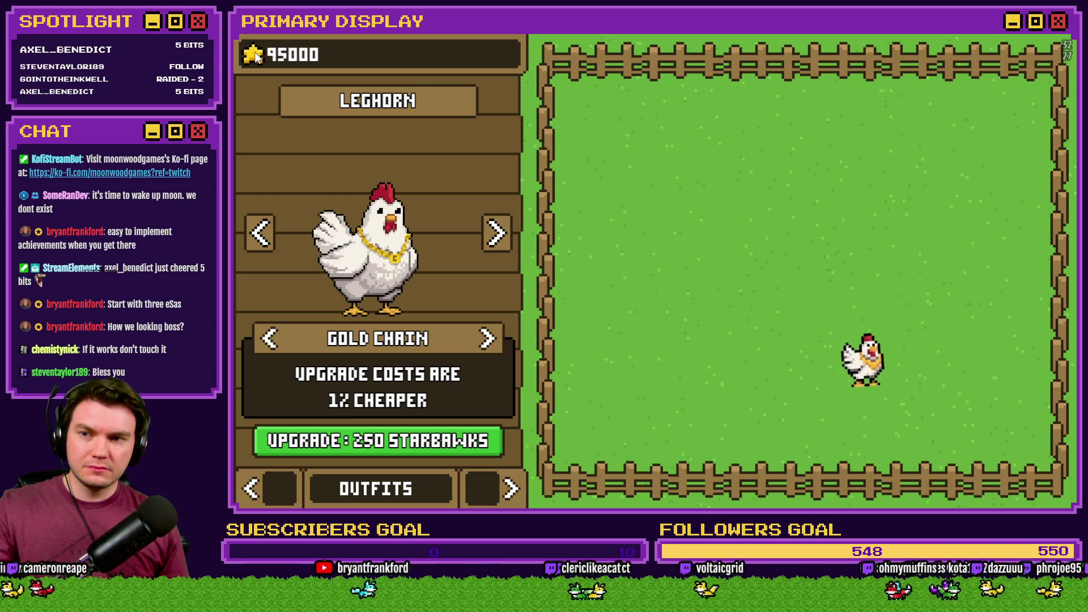
# Upgrade the Gold Chain repeatedly until it is fully upgraded at 20% cheaper.
pyautogui.doubleClick(366, 444)
pyautogui.doubleClick(379, 445)
pyautogui.doubleClick(381, 445)
pyautogui.doubleClick(395, 446)
pyautogui.doubleClick(396, 447)
pyautogui.doubleClick(396, 449)
pyautogui.doubleClick(396, 449)
pyautogui.doubleClick(396, 445)
pyautogui.doubleClick(396, 446)
# Upgrade the Leghorn three times to level 5, then return to the outfits page.
pyautogui.click(395, 444)
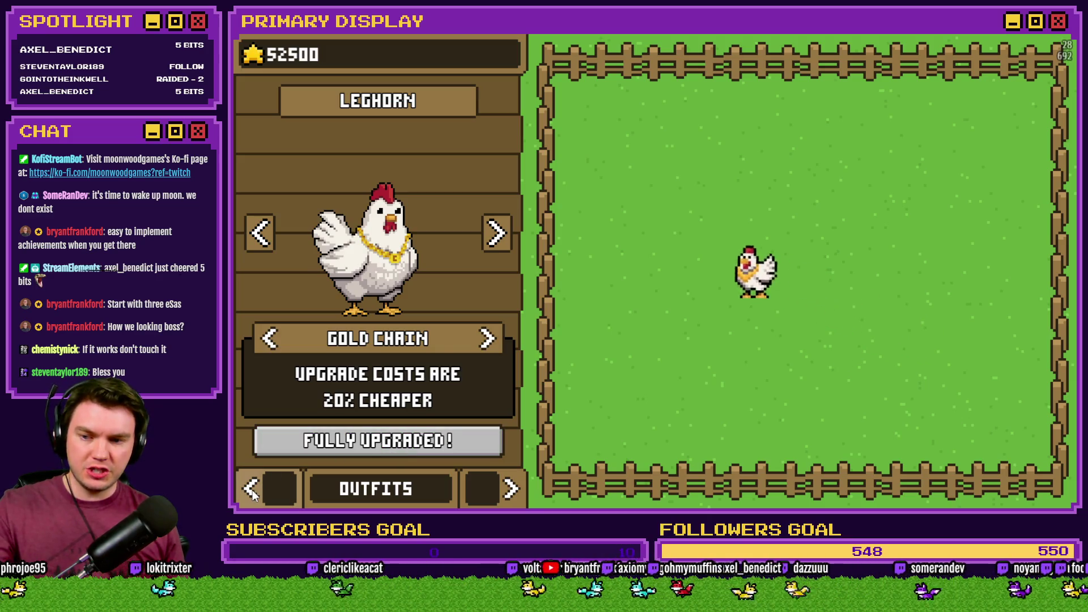
pyautogui.click(254, 489)
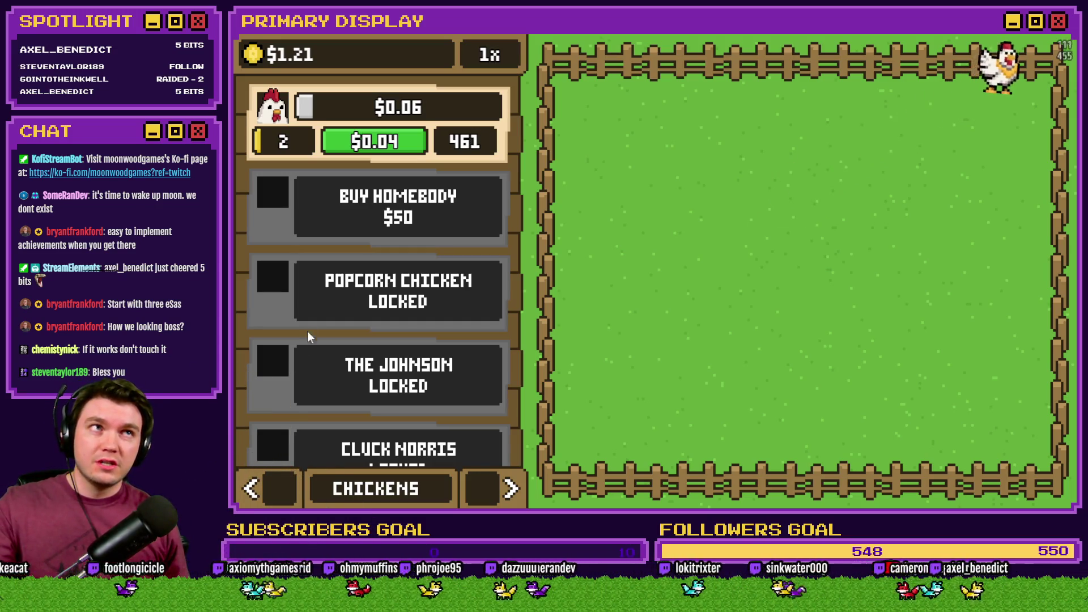
pyautogui.click(369, 144)
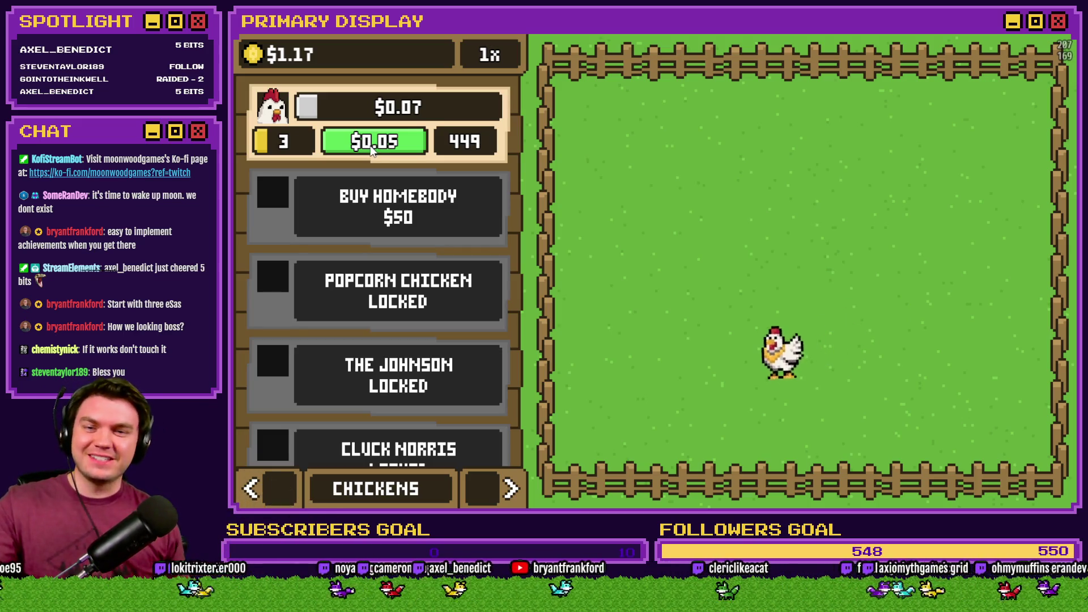
pyautogui.click(386, 147)
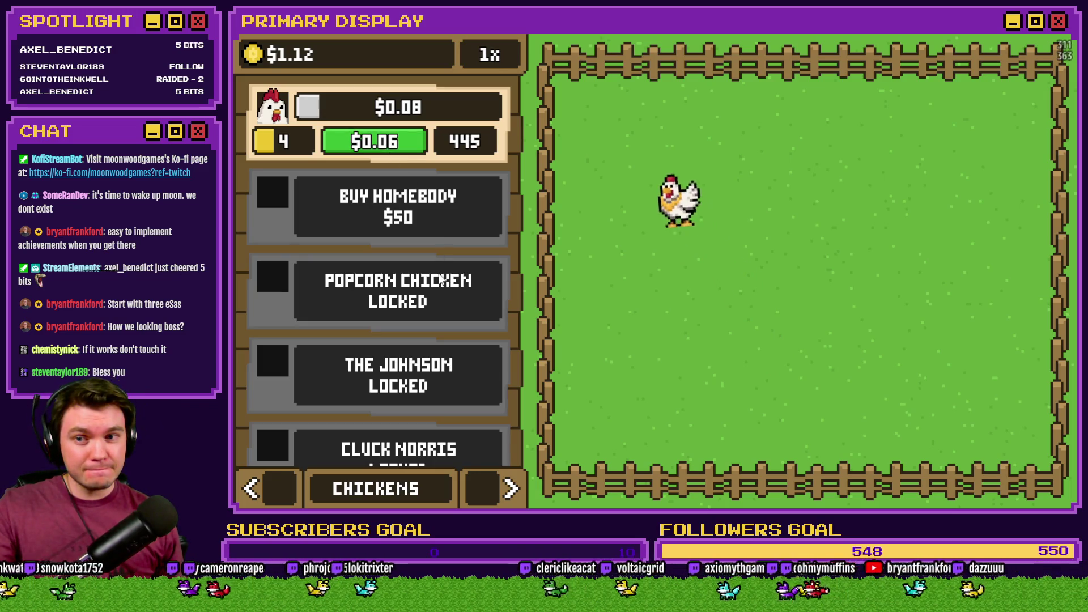
pyautogui.click(383, 144)
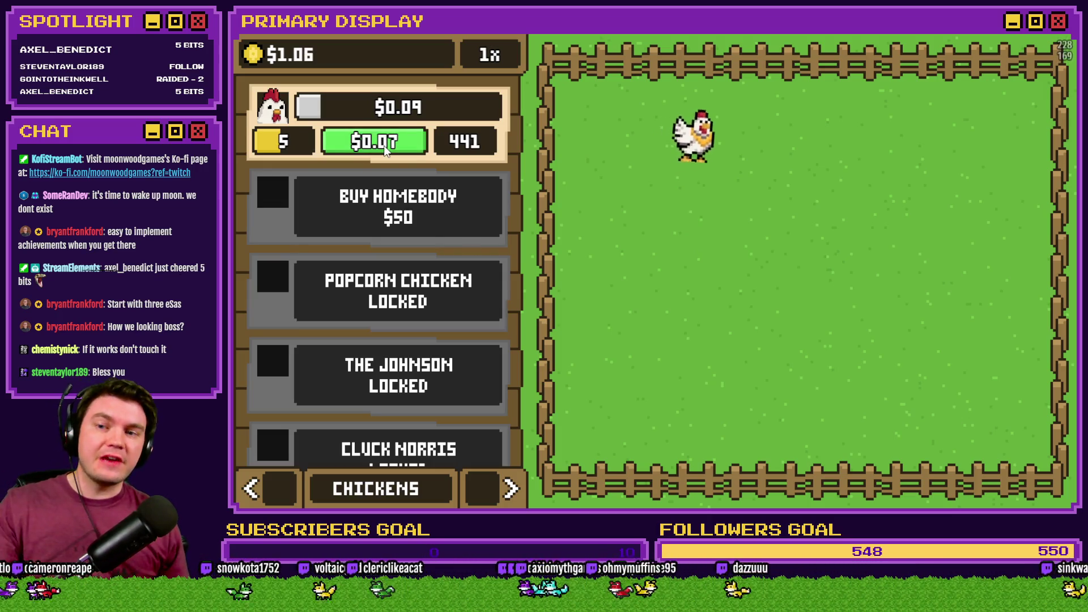
pyautogui.click(484, 491)
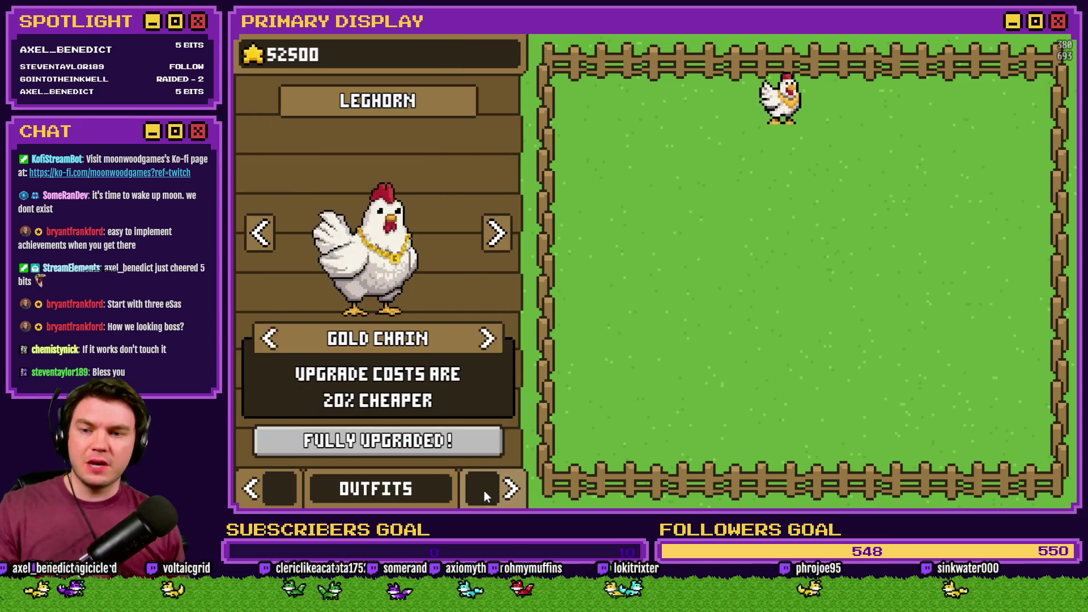
# Dress the Leghorn in the Top Hat and upgrade it to level 7.
pyautogui.click(488, 339)
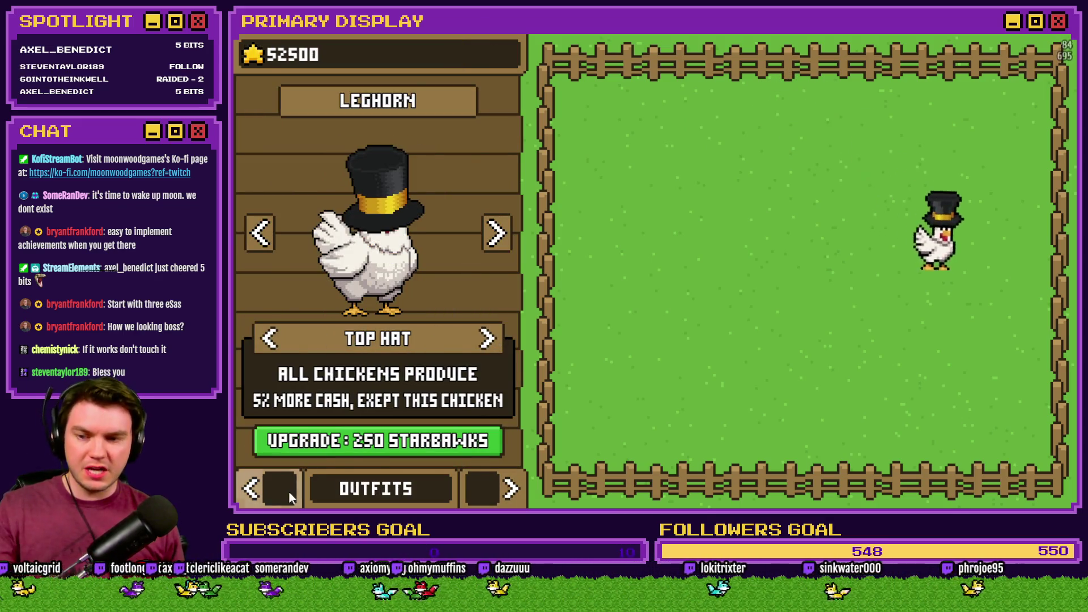
pyautogui.click(287, 490)
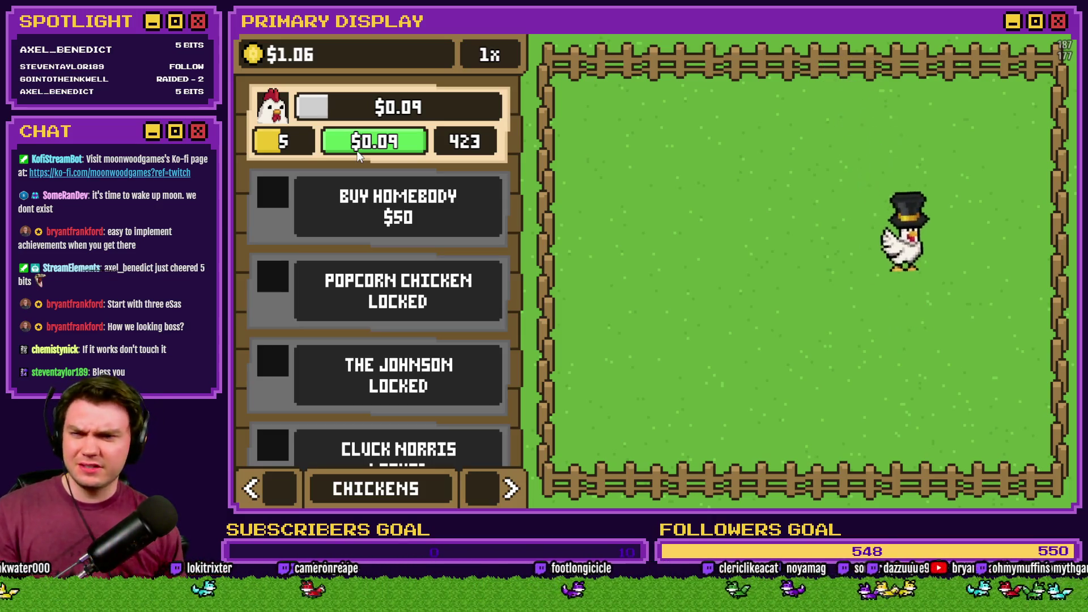
pyautogui.click(357, 153)
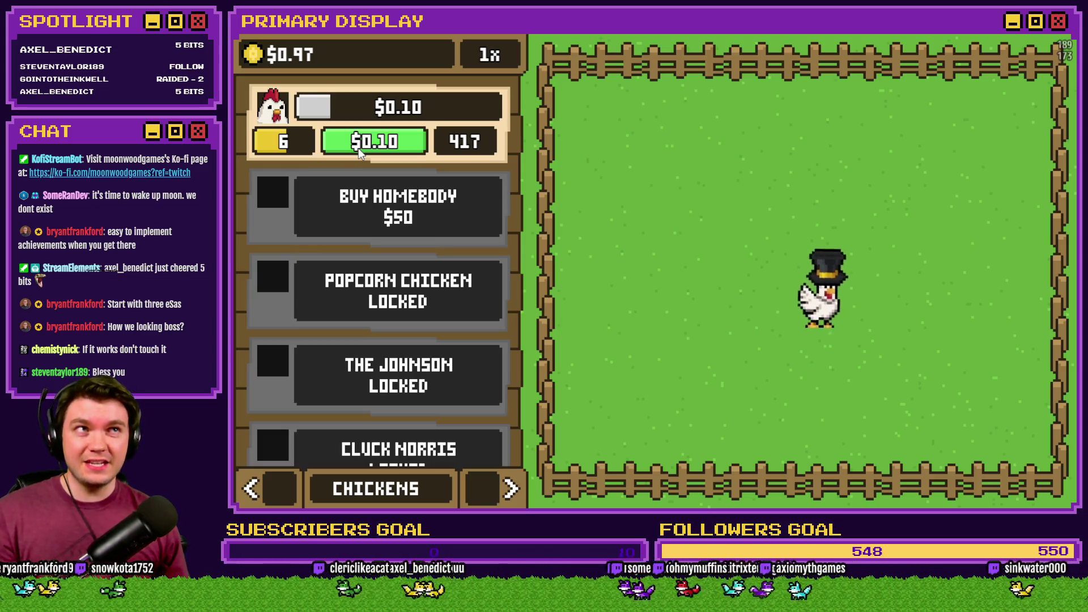
pyautogui.click(359, 148)
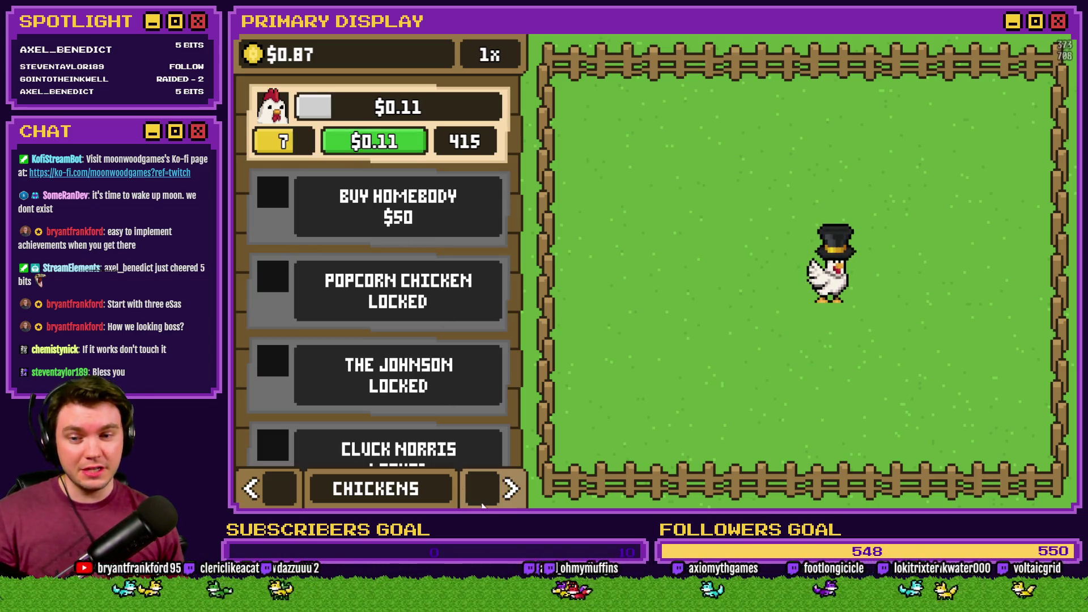
# Switch back to the Gold Chain, upgrade the Leghorn to level 8, and set buying to 10x.
pyautogui.click(501, 499)
pyautogui.click(501, 498)
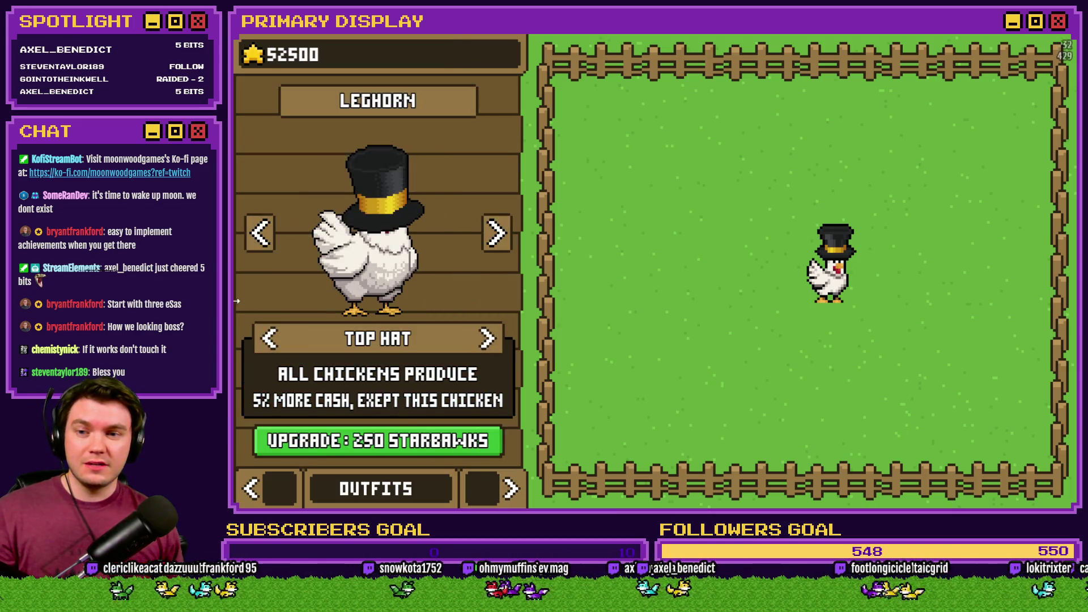
pyautogui.click(271, 339)
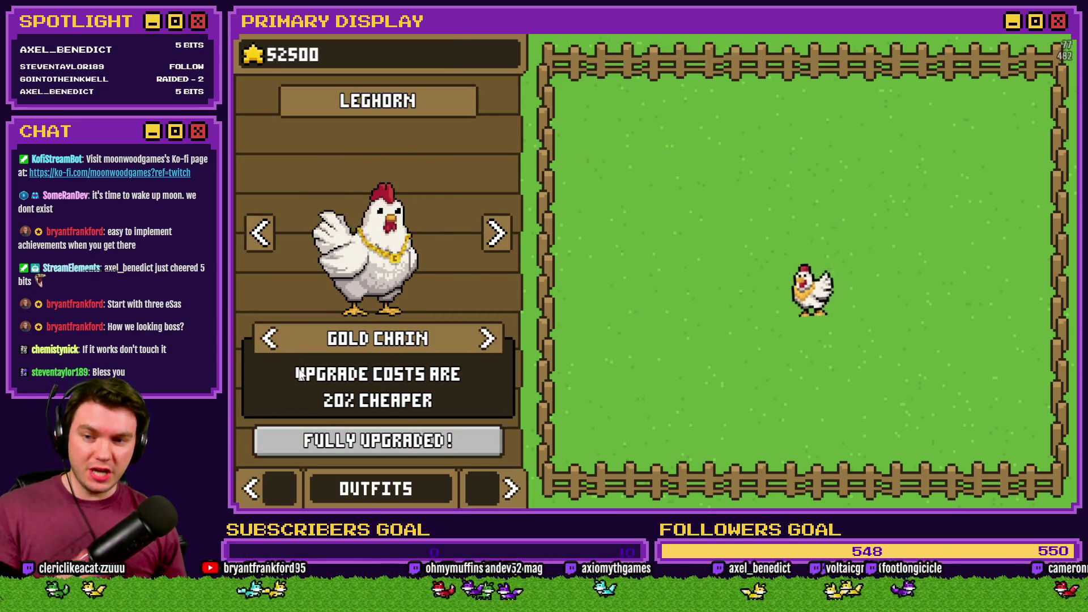
pyautogui.click(282, 491)
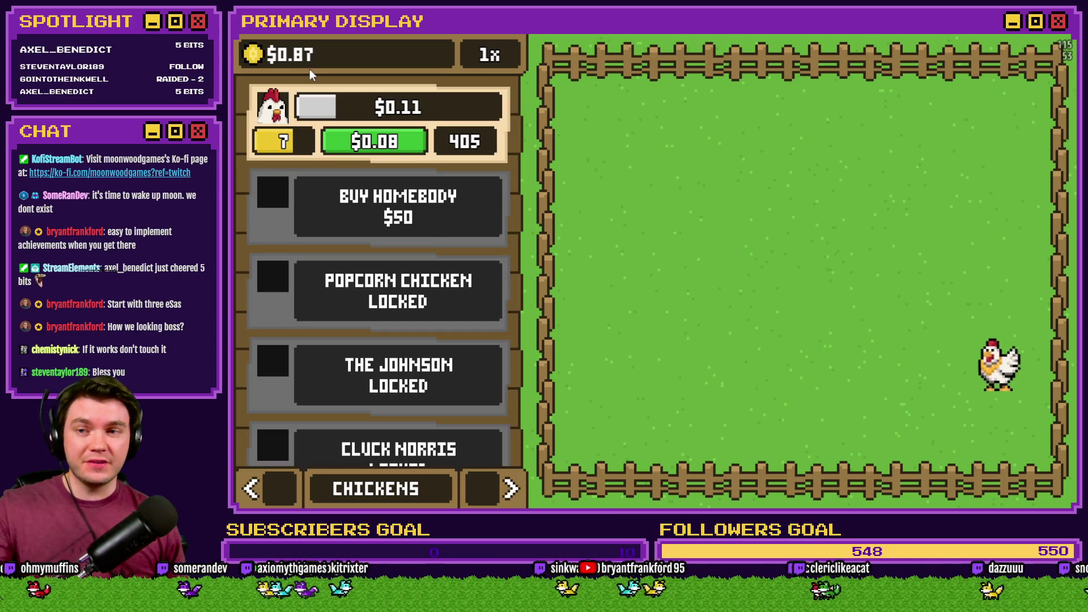
pyautogui.click(370, 145)
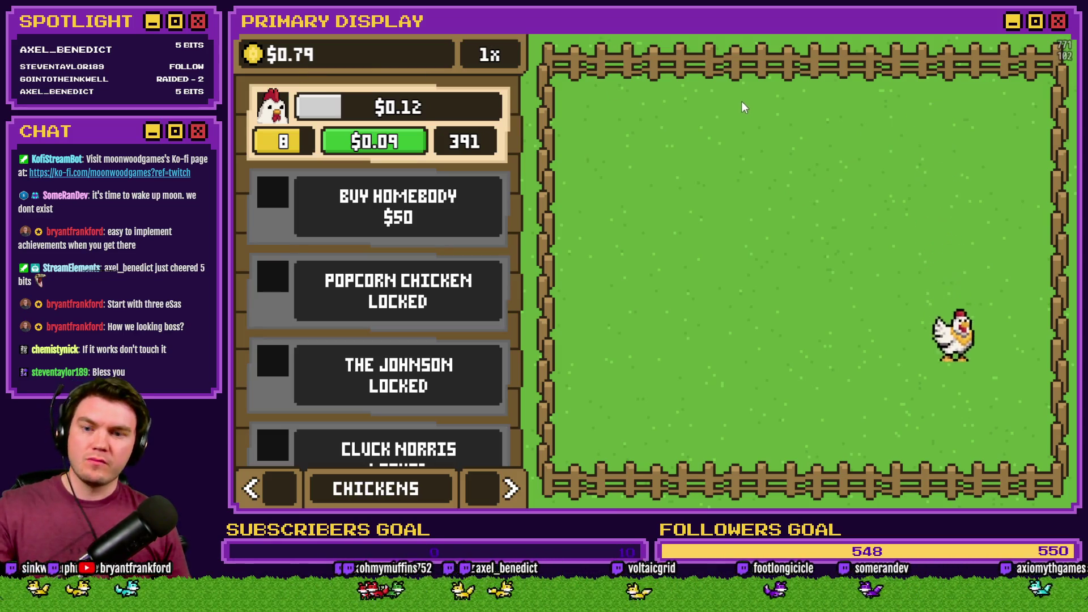
pyautogui.click(500, 56)
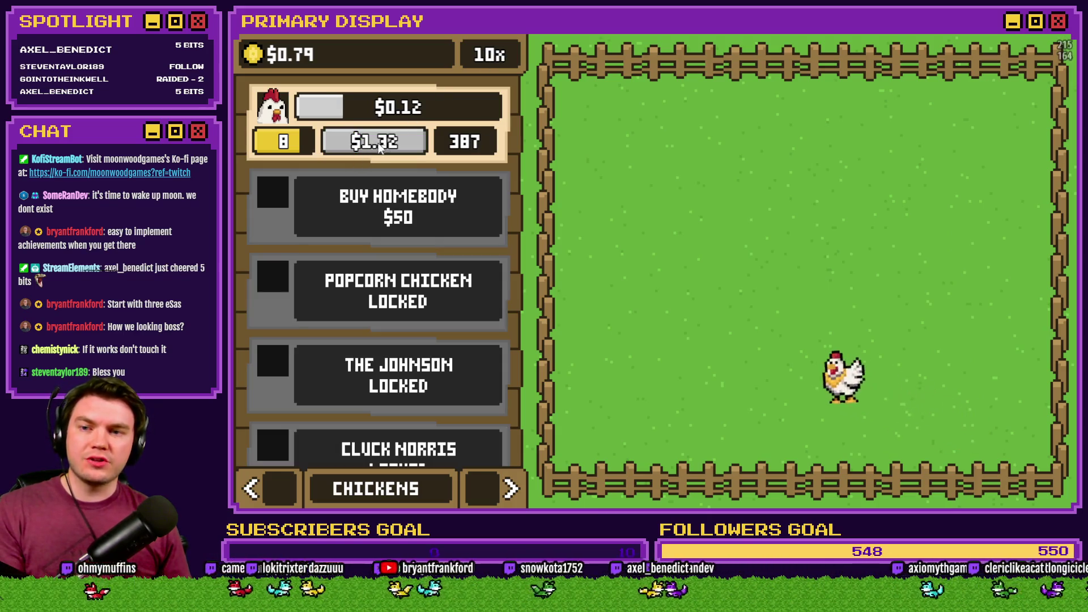
# Use the F9 debug window to set variable 0009 playerMonies to 133, then resume the game.
pyautogui.press('F9')
pyautogui.press('Down')
pyautogui.press('Down')
pyautogui.press('Down')
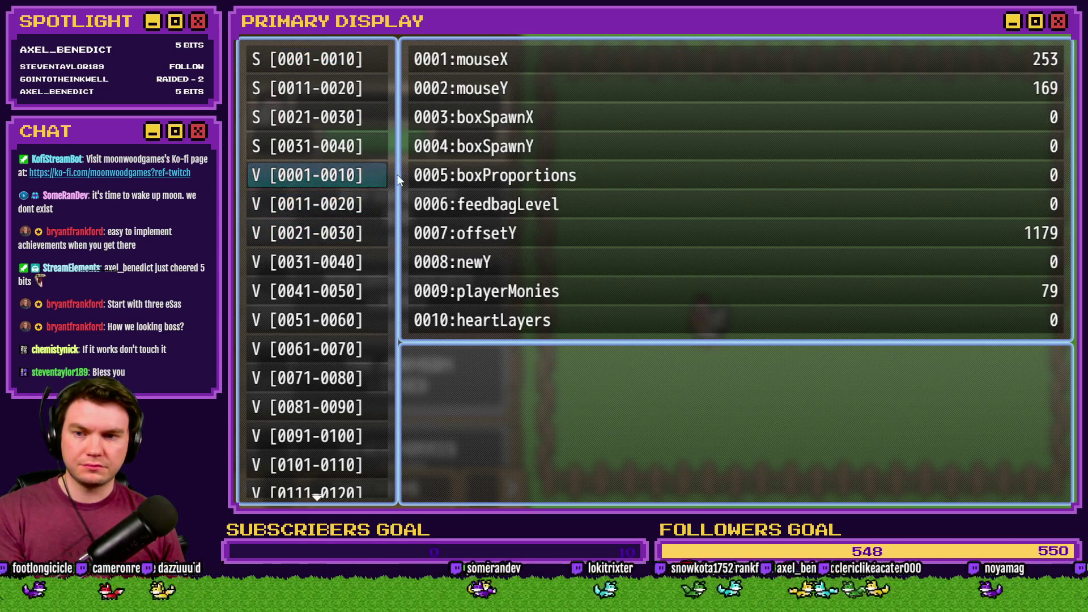
pyautogui.press('Return')
pyautogui.press('Up')
pyautogui.press('Up')
pyautogui.press('pagedown')
pyautogui.press('pagedown')
pyautogui.press('pagedown')
pyautogui.press('pagedown')
pyautogui.press('pagedown')
pyautogui.press('pagedown')
pyautogui.press('Left')
pyautogui.press('Left')
pyautogui.press('Left')
pyautogui.press('Left')
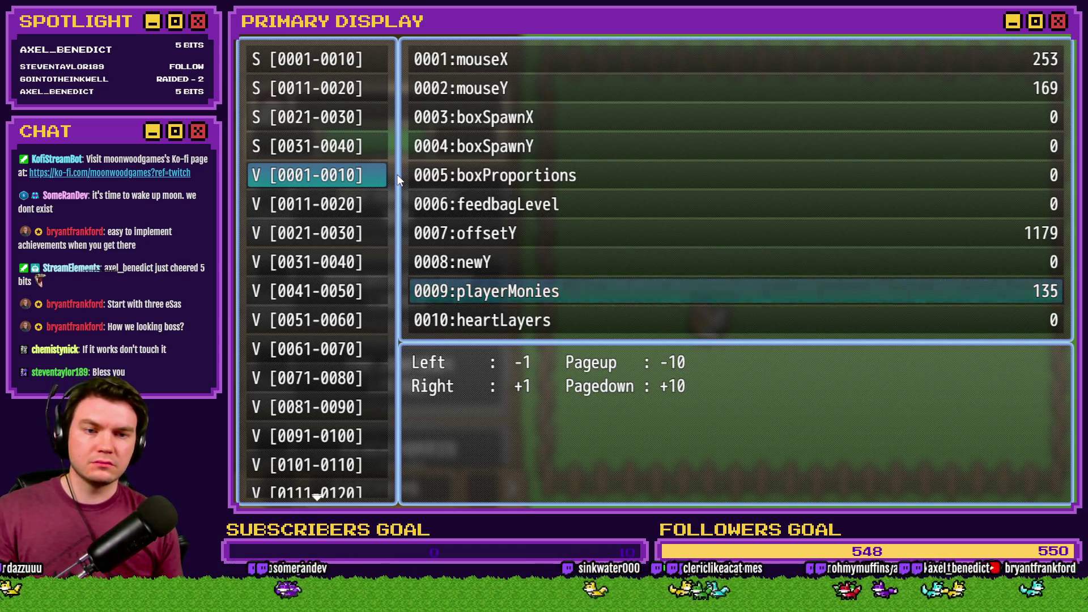
pyautogui.press('Left')
pyautogui.press('Left')
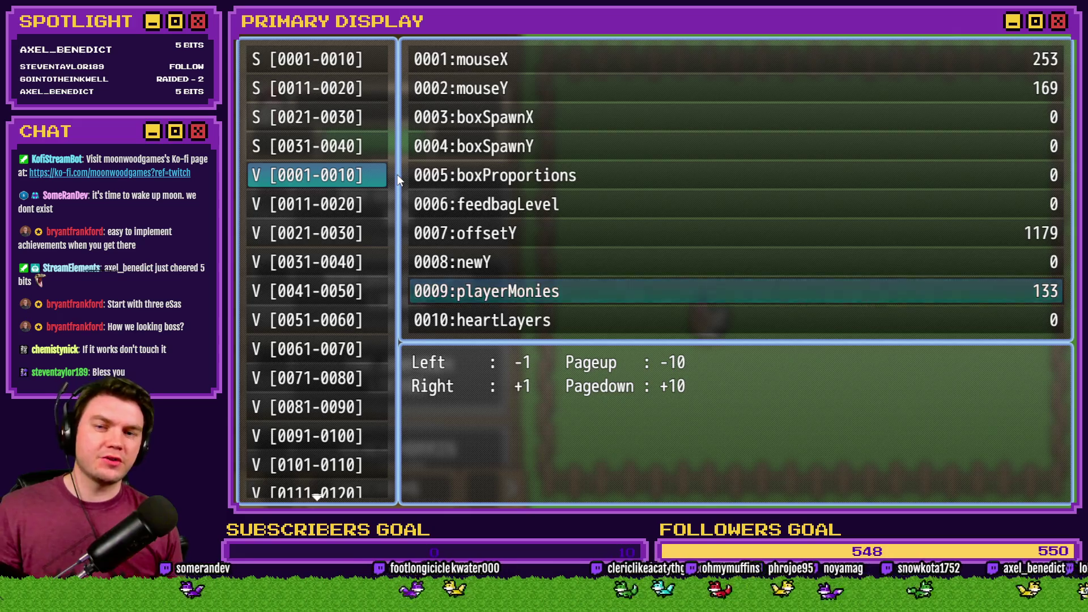
pyautogui.press('Escape')
pyautogui.press('Escape')
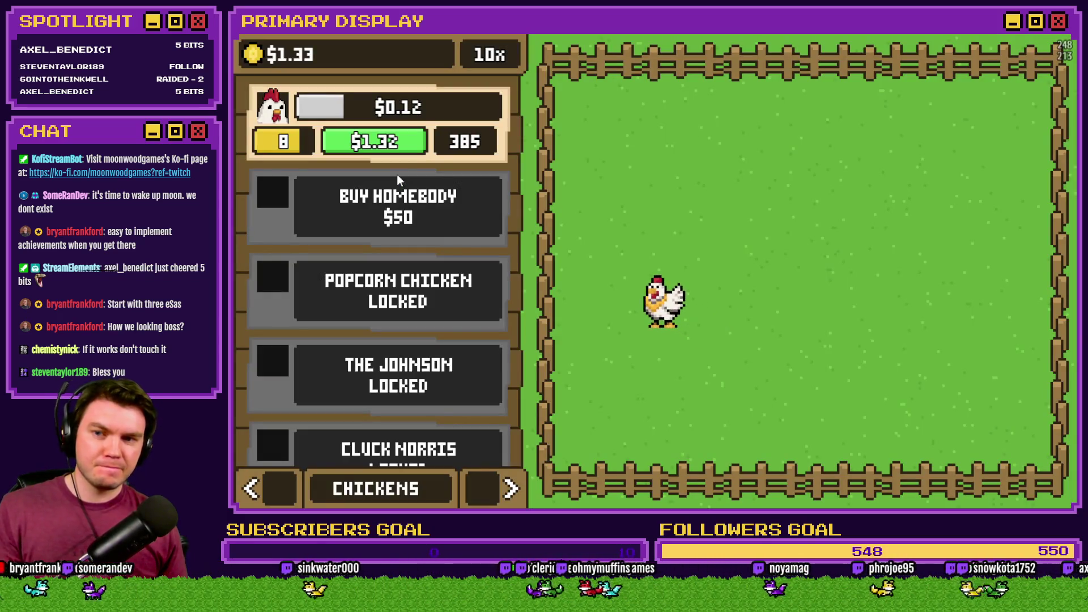
# Buy ten Leghorn levels to reach level 18, switch back to 1x buying, and close the playtest.
pyautogui.click(410, 142)
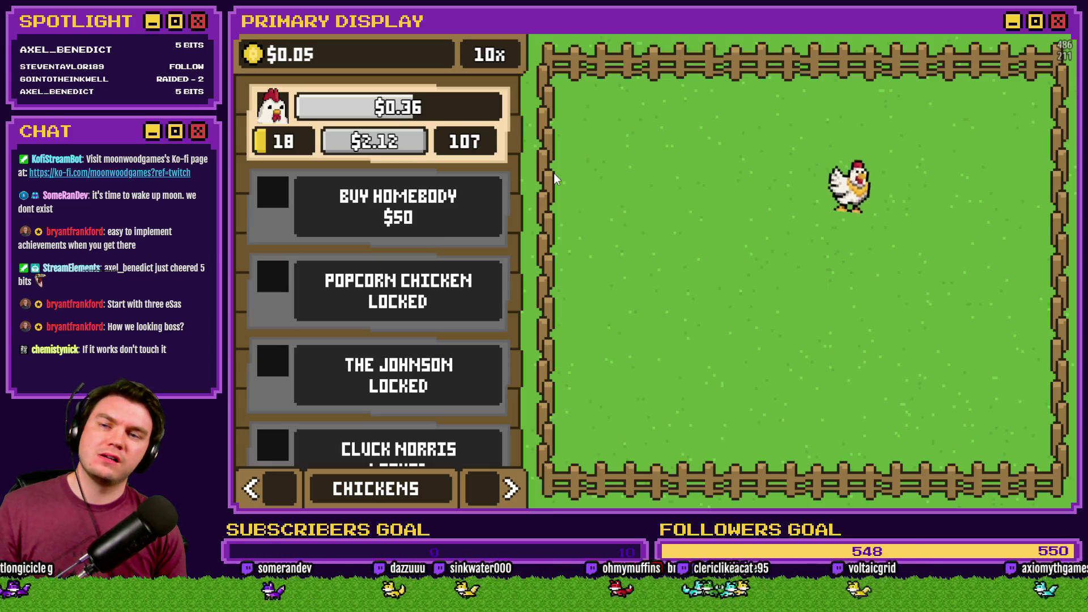
pyautogui.click(489, 59)
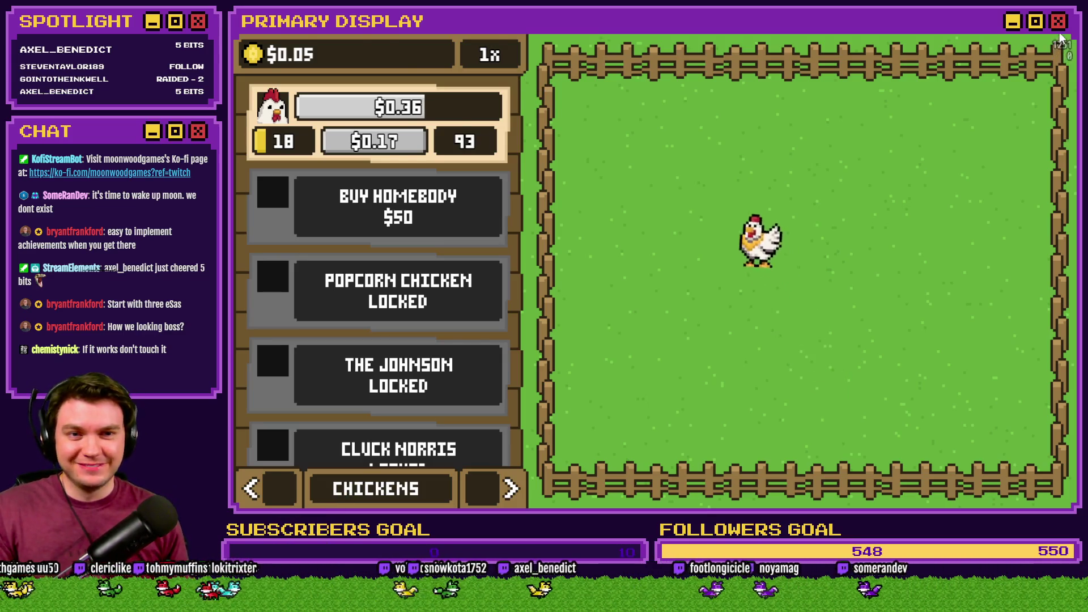
pyautogui.hotkey('alt', 'F4')
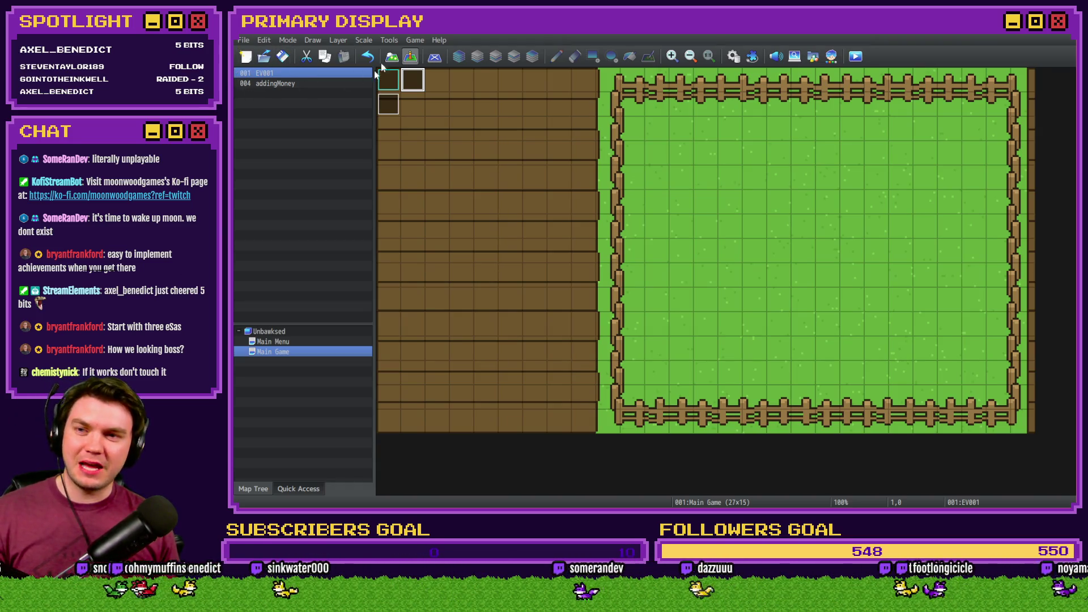
# Glance at the HUD editor, then return to RPG Maker and open the Database.
pyautogui.hotkey('alt', 'Tab')
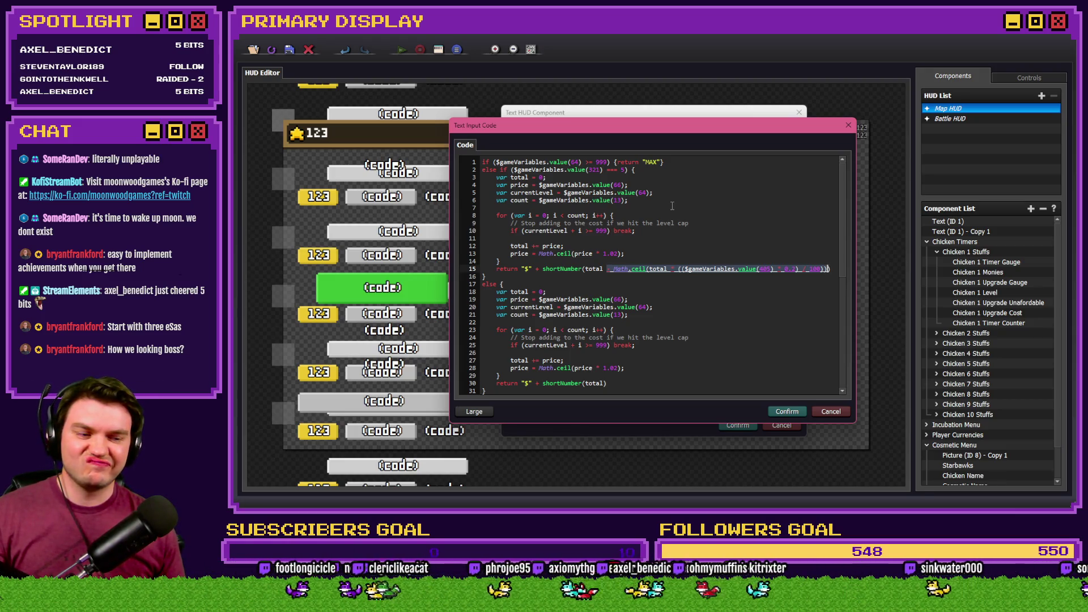
pyautogui.hotkey('alt', 'Tab')
pyautogui.click(735, 56)
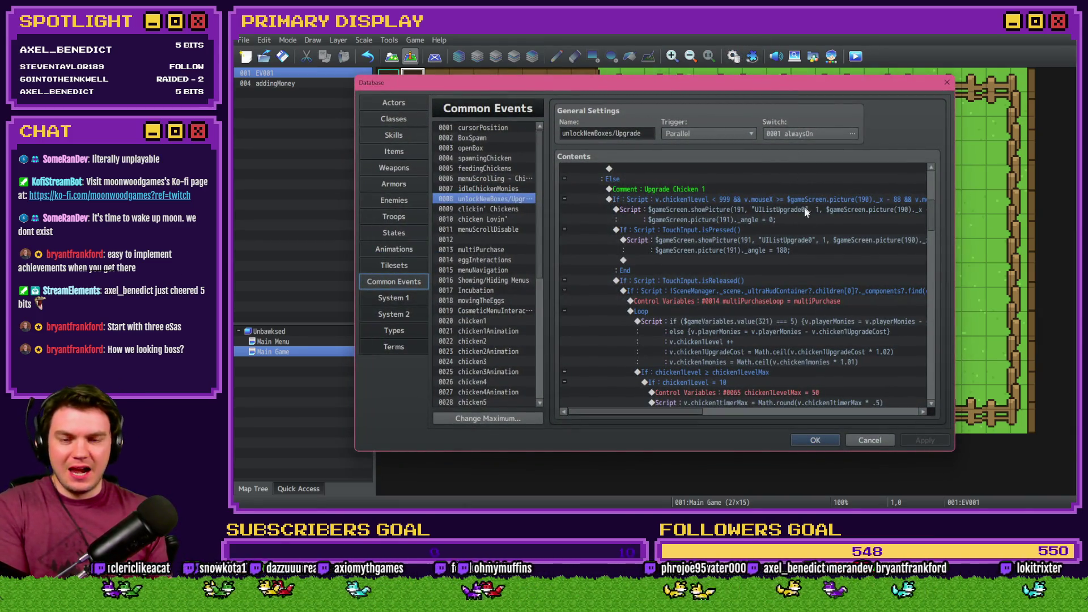
# Copy the two discount-aware payment lines from Chicken 1's upgrade loop script.
pyautogui.click(788, 315)
pyautogui.click(784, 321)
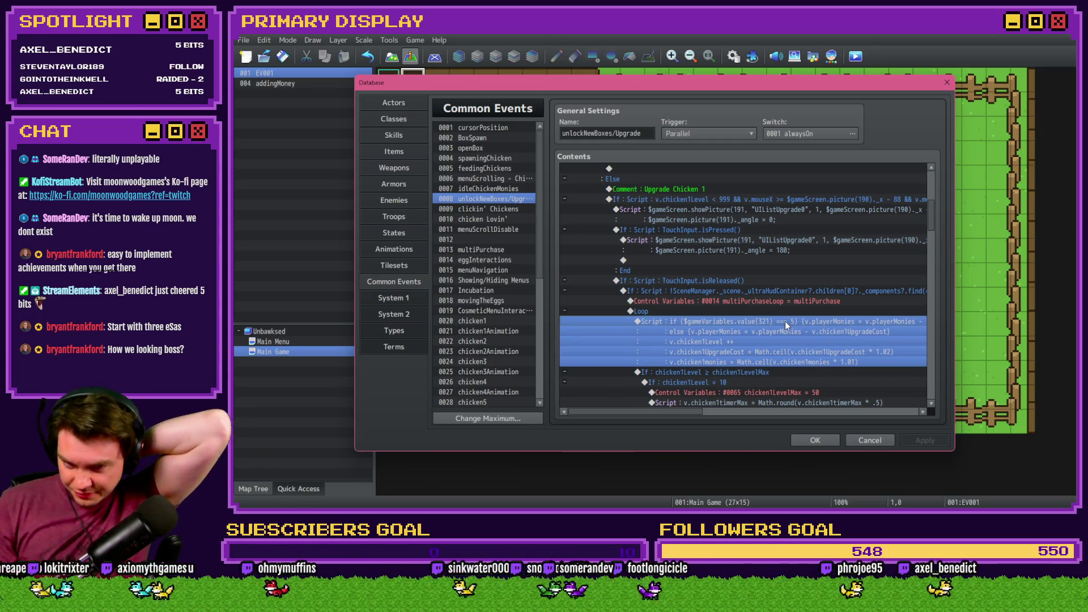
pyautogui.doubleClick(784, 320)
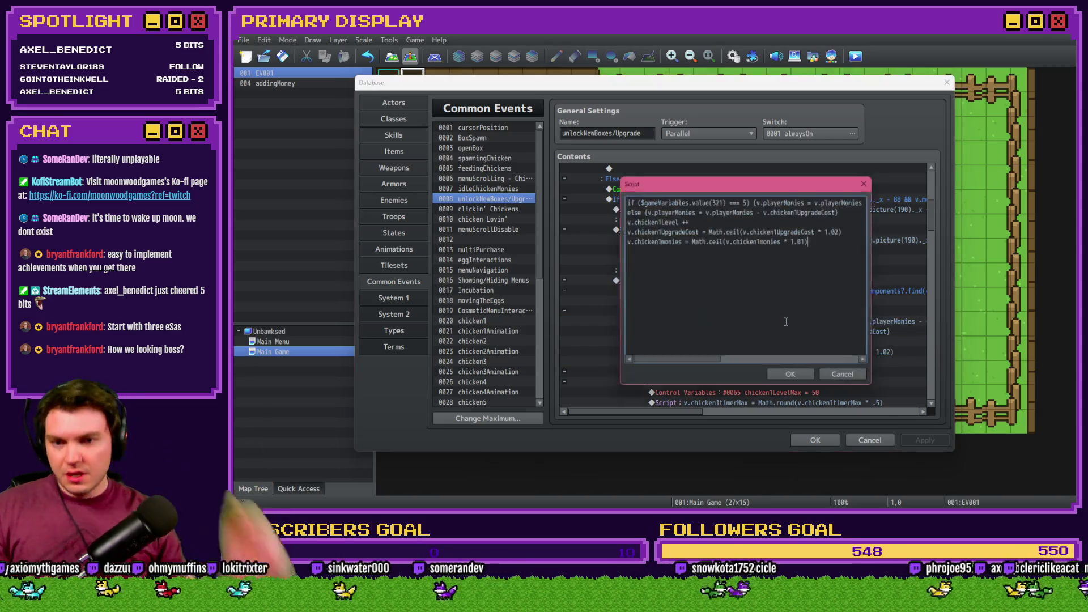
pyautogui.moveTo(624, 220); pyautogui.dragTo(559, 196)
pyautogui.hotkey('ctrl', 'c')
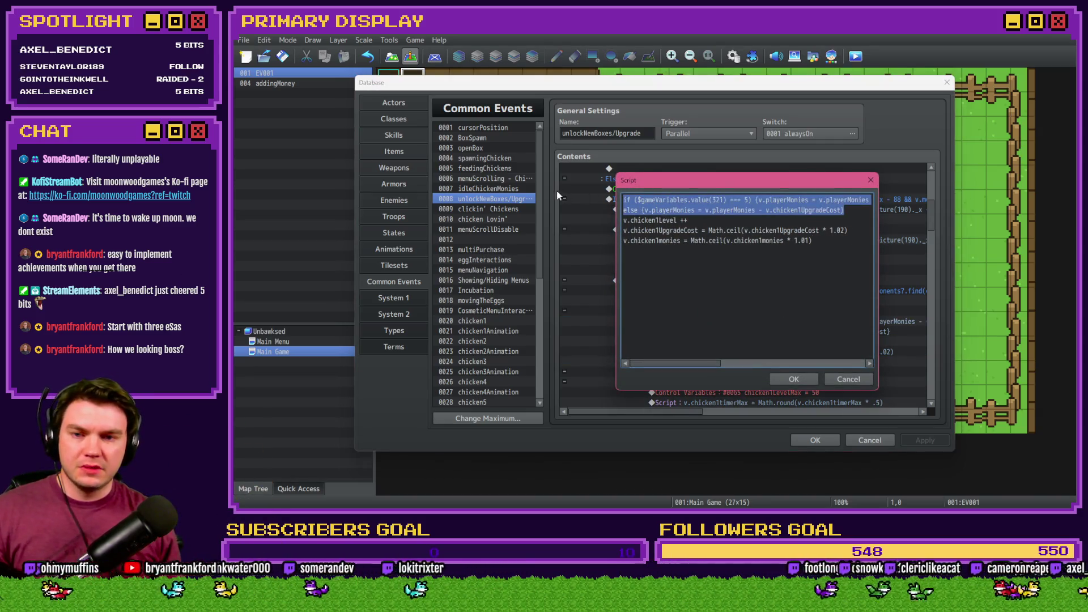
pyautogui.click(803, 383)
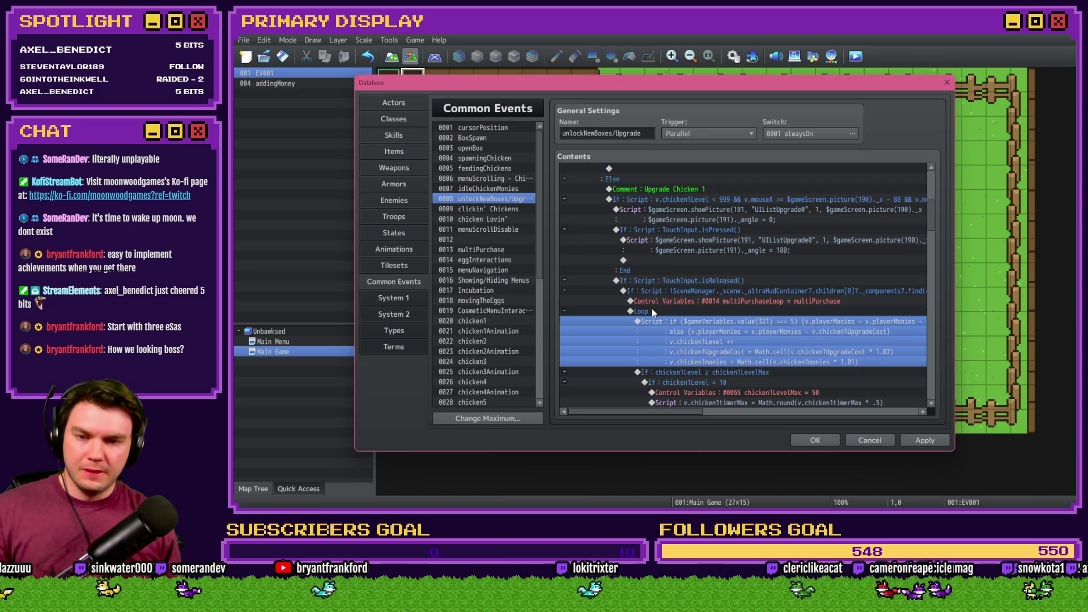
# Collapse the other chicken unlock branches, leaving Unlock Chicken 2 expanded.
pyautogui.scroll(3, 655, 331)
pyautogui.scroll(4, 655, 335)
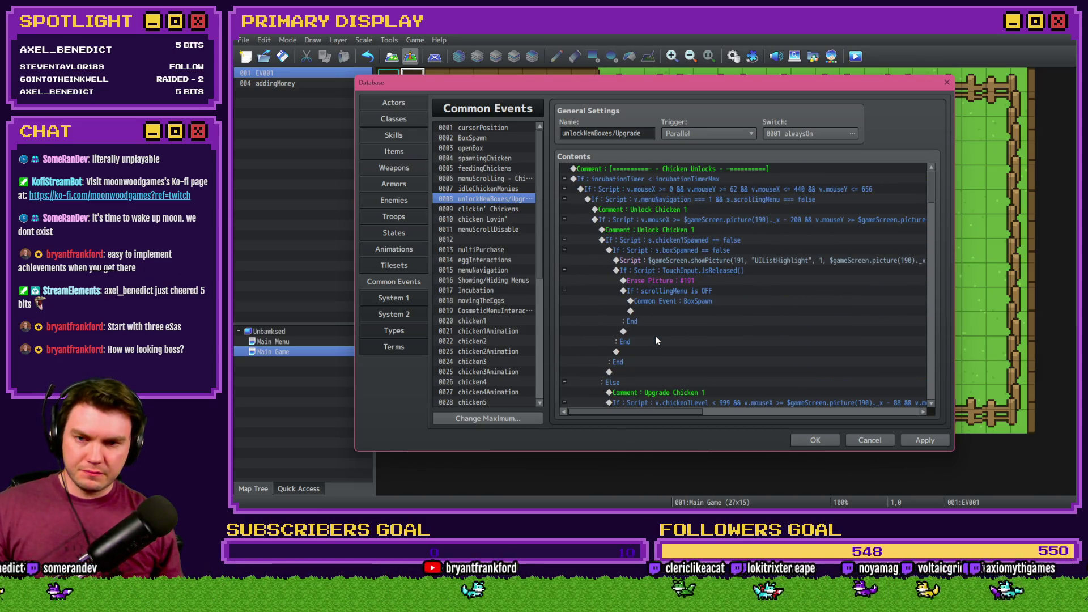
pyautogui.scroll(-10, 655, 335)
pyautogui.scroll(-6, 658, 329)
pyautogui.scroll(-10, 658, 328)
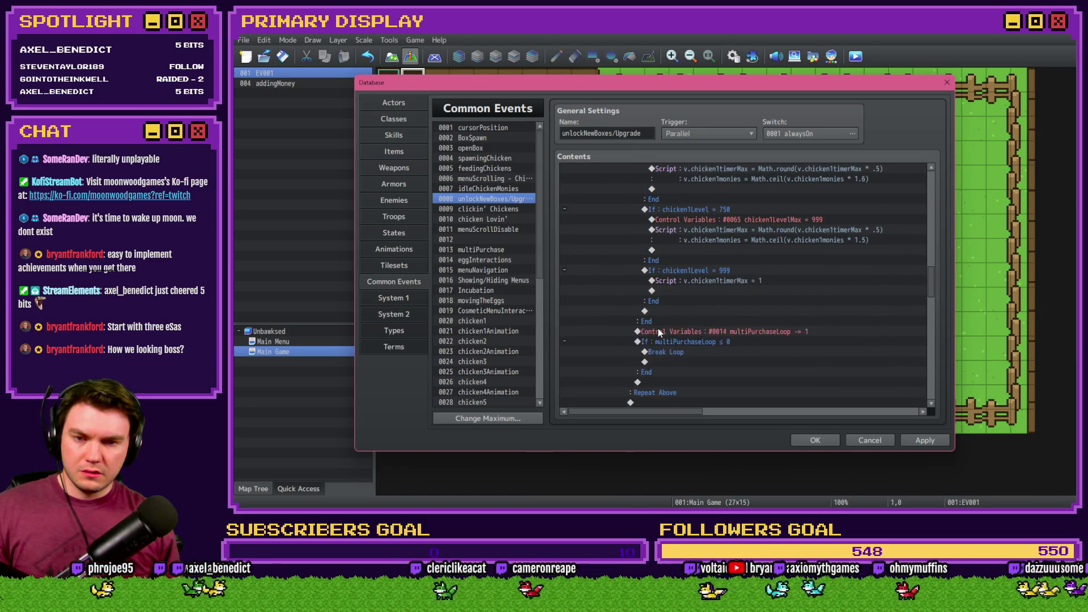
pyautogui.moveTo(931, 327)
pyautogui.mouseDown()
pyautogui.moveTo(937, 361)
pyautogui.moveTo(932, 177)
pyautogui.mouseUp()
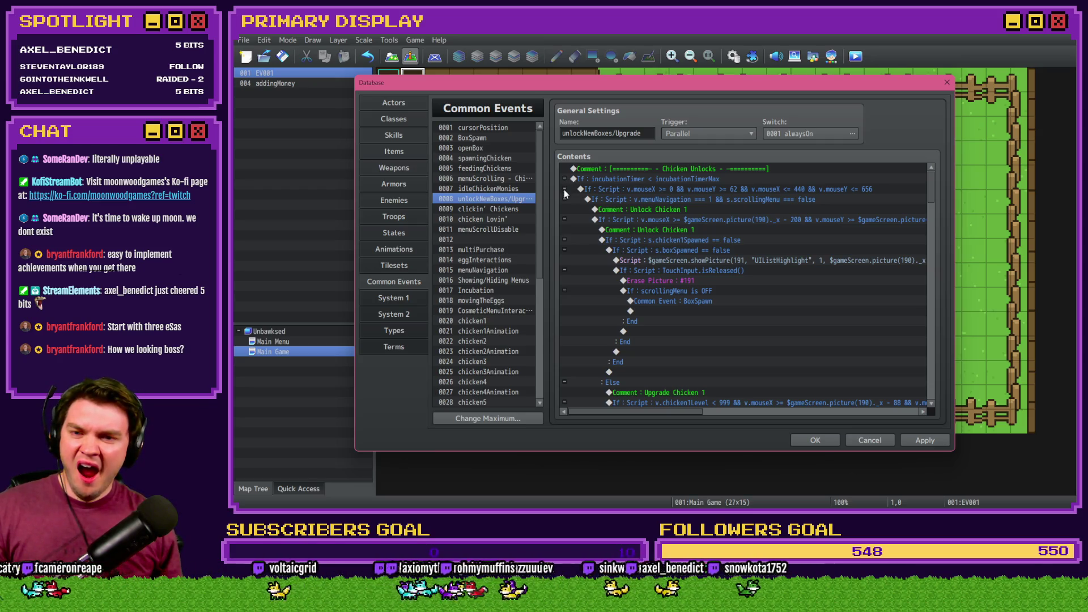
pyautogui.click(564, 219)
pyautogui.click(564, 250)
pyautogui.click(564, 280)
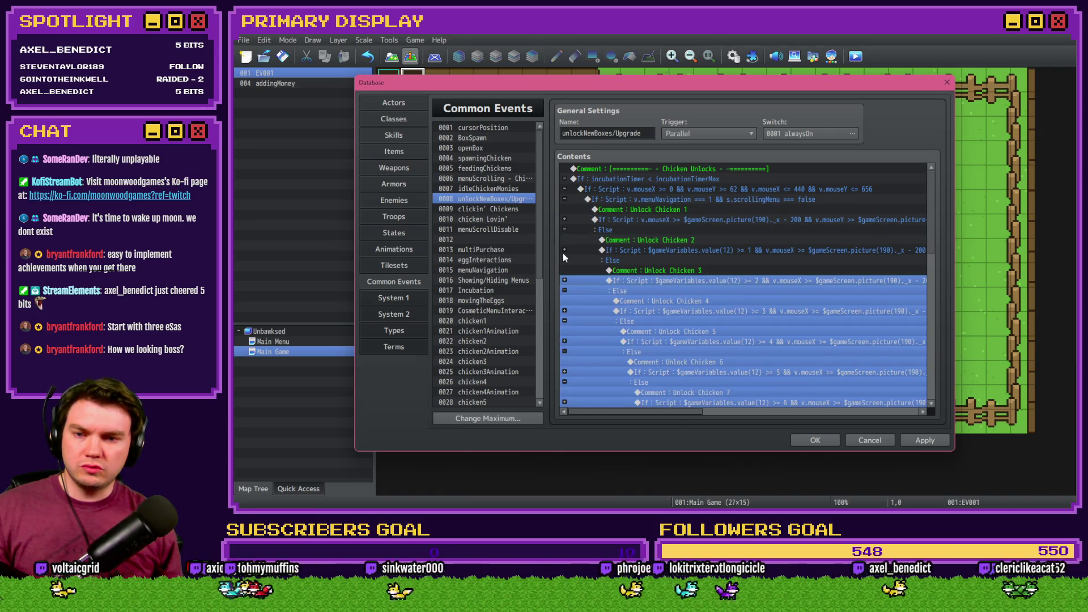
pyautogui.click(564, 250)
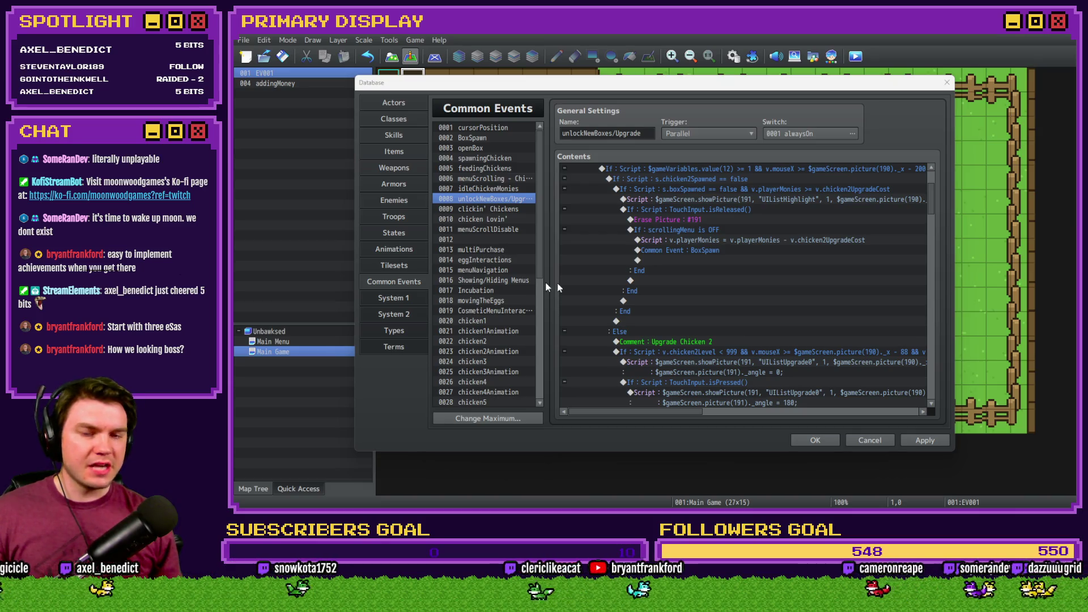
# Select Chicken 2's payment script line in the Upgrade Chicken 2 section.
pyautogui.click(684, 103)
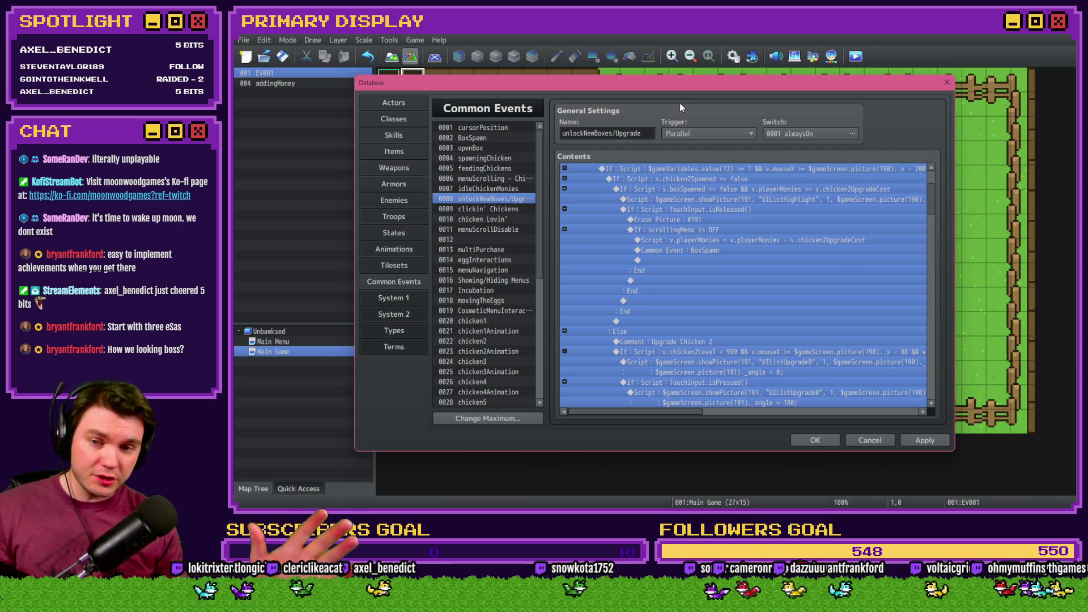
pyautogui.click(733, 240)
pyautogui.scroll(2, 708, 269)
pyautogui.scroll(1, 708, 264)
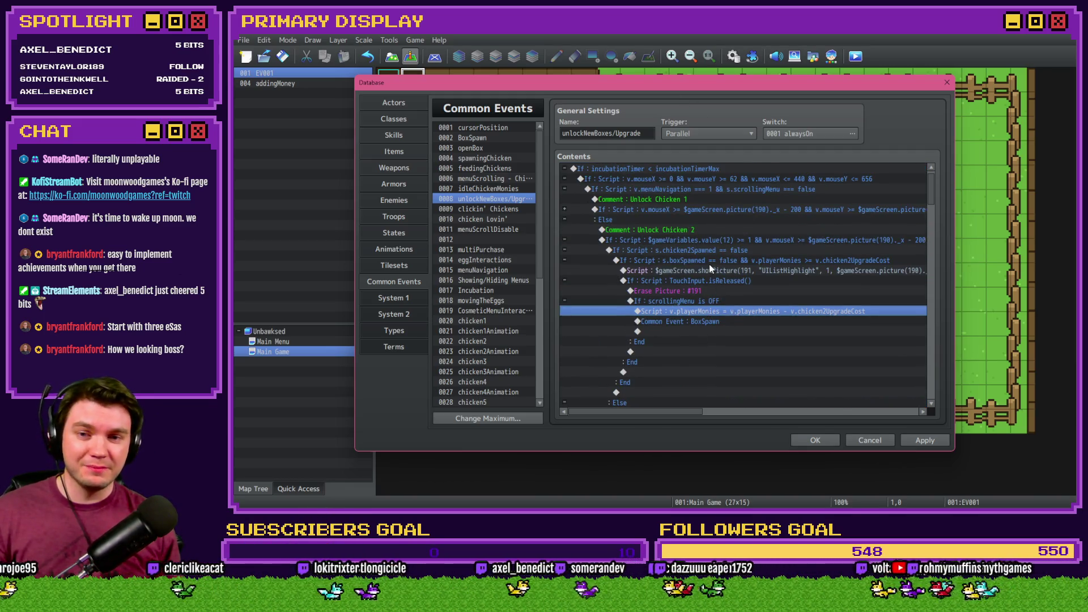
pyautogui.scroll(-2, 708, 263)
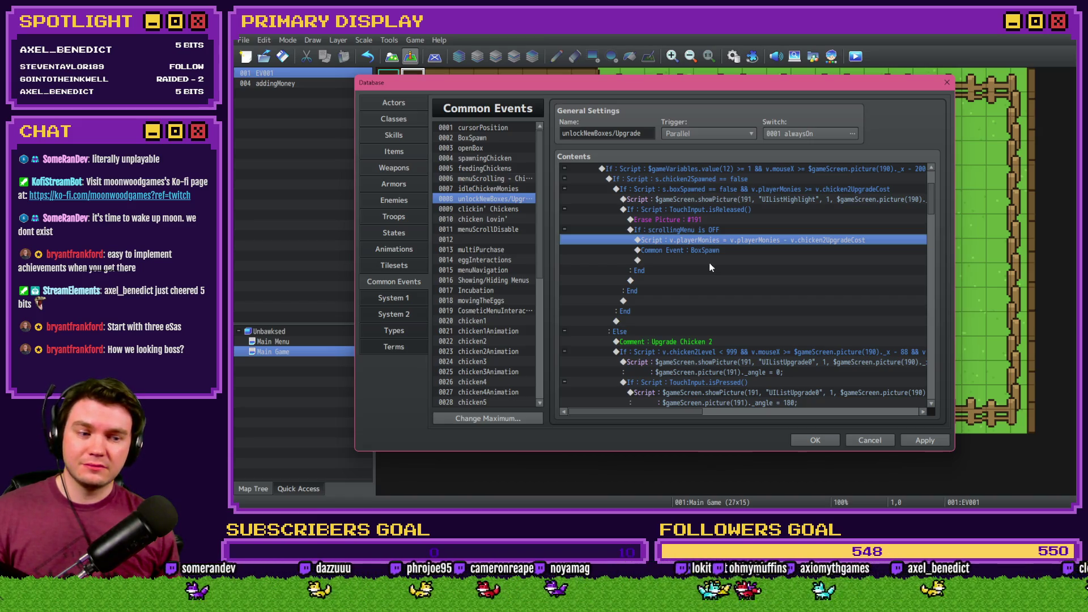
pyautogui.scroll(2, 709, 264)
pyautogui.scroll(-3, 709, 265)
pyautogui.scroll(-5, 709, 274)
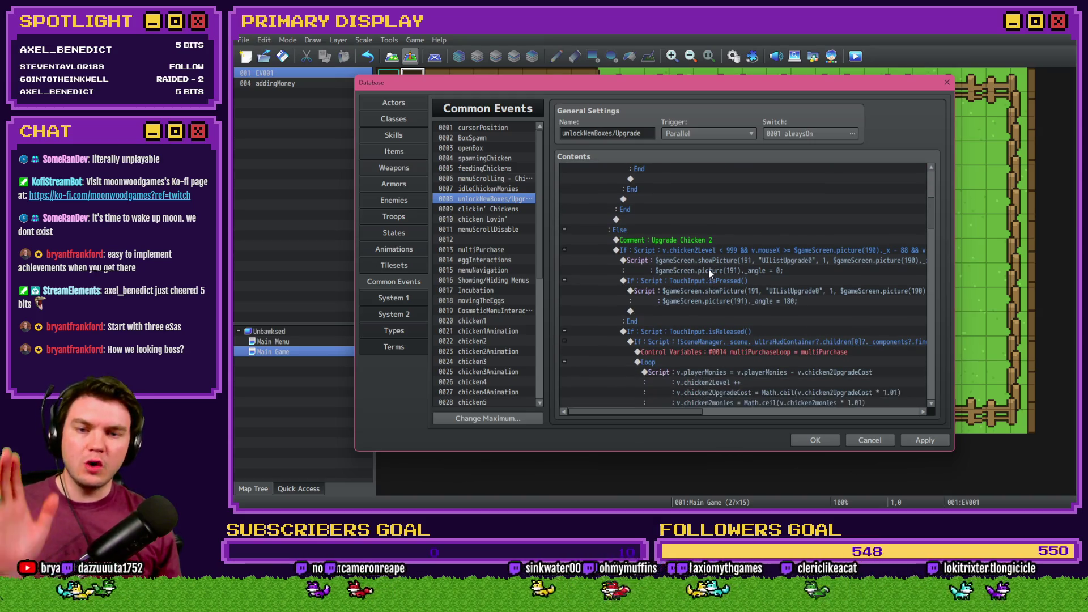
# Paste the copied payment lines into Chicken 2's loop script and change variable 321 to 322.
pyautogui.doubleClick(743, 311)
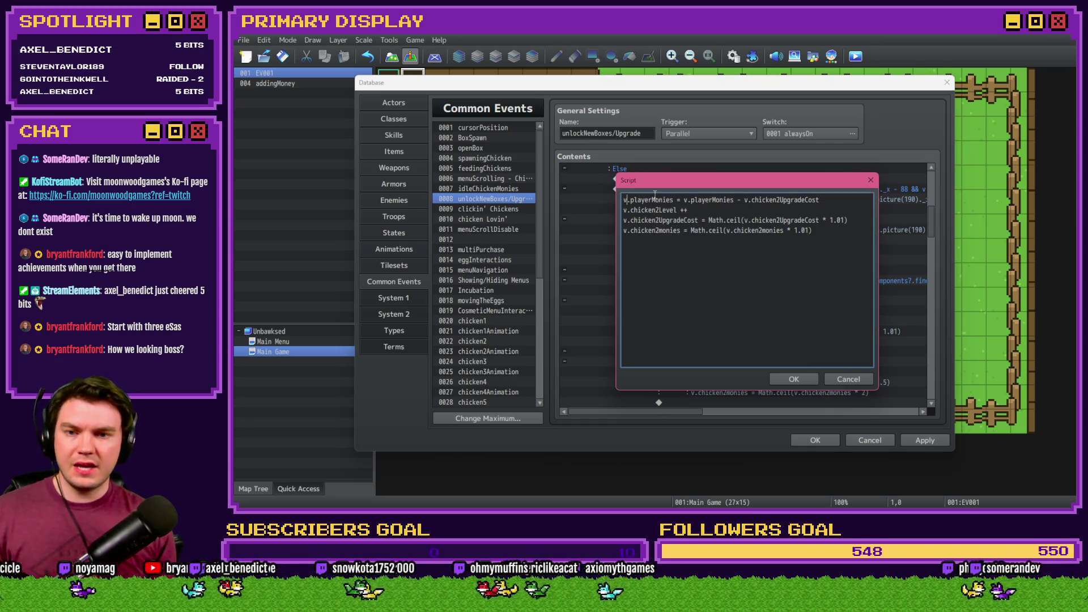
pyautogui.hotkey('ctrl', 'v')
pyautogui.hotkey('ctrl', 'v')
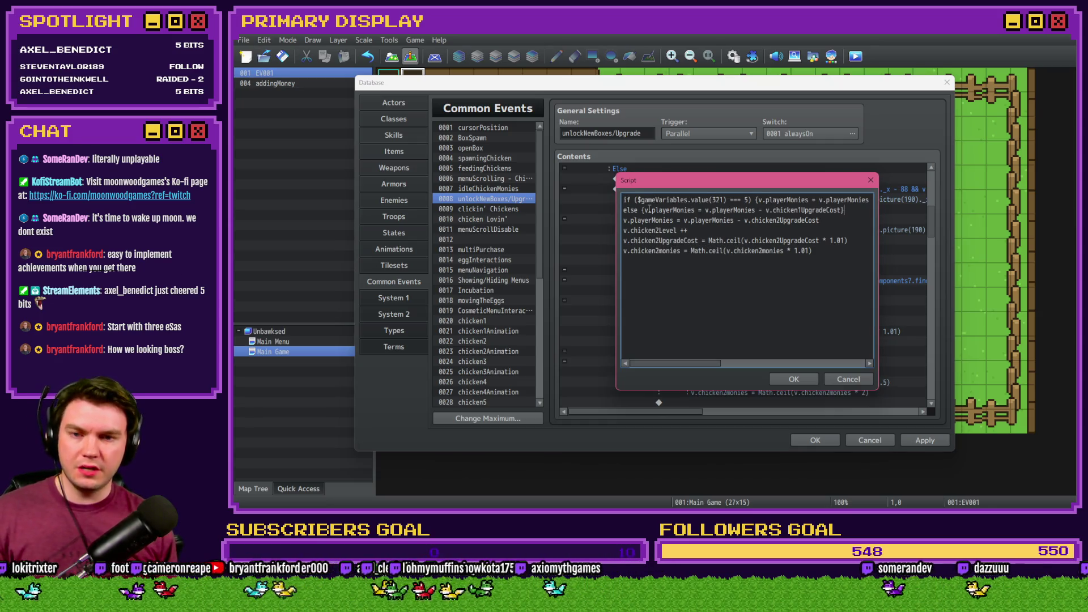
pyautogui.click(726, 200)
pyautogui.press('BackSpace')
pyautogui.write('2')
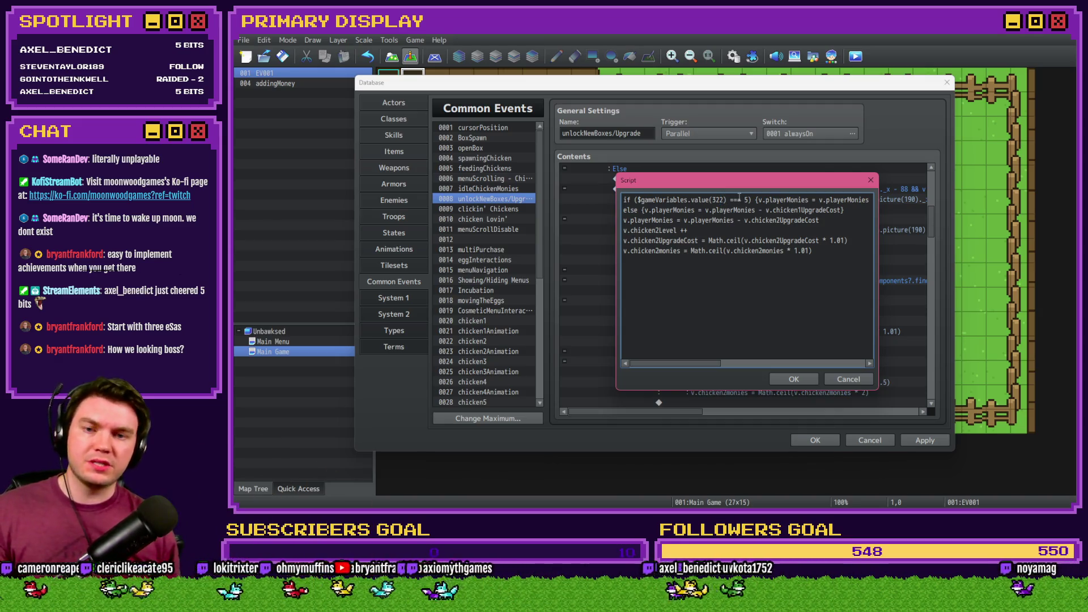
# Change chicken1UpgradeCost to chicken2UpgradeCost and the discount variable 405 to 415.
pyautogui.moveTo(846, 199); pyautogui.dragTo(882, 203)
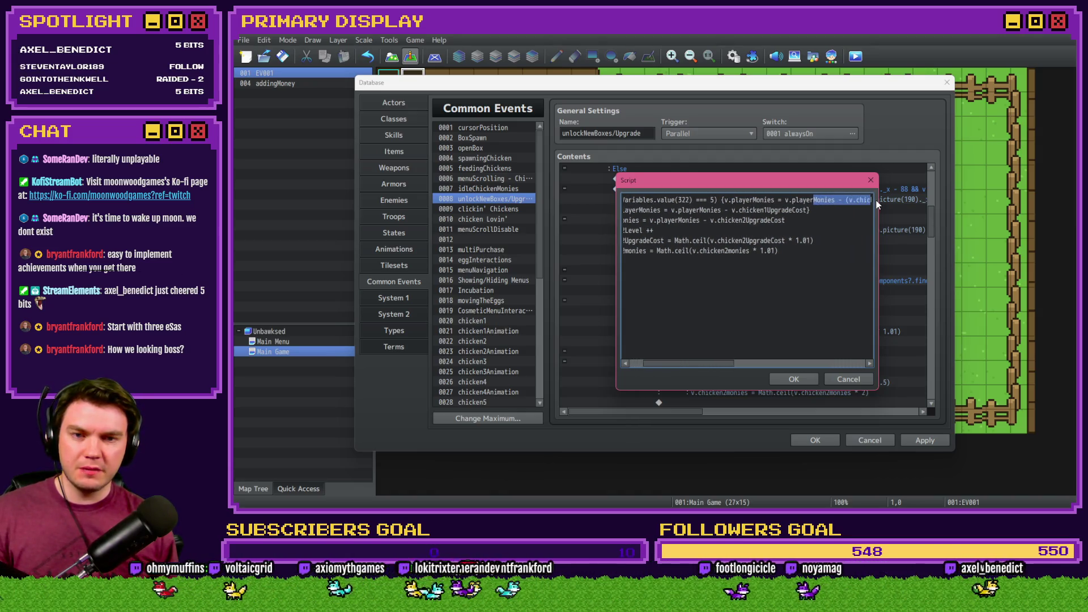
pyautogui.click(830, 200)
pyautogui.press('Delete')
pyautogui.write('2UpgradeCost')
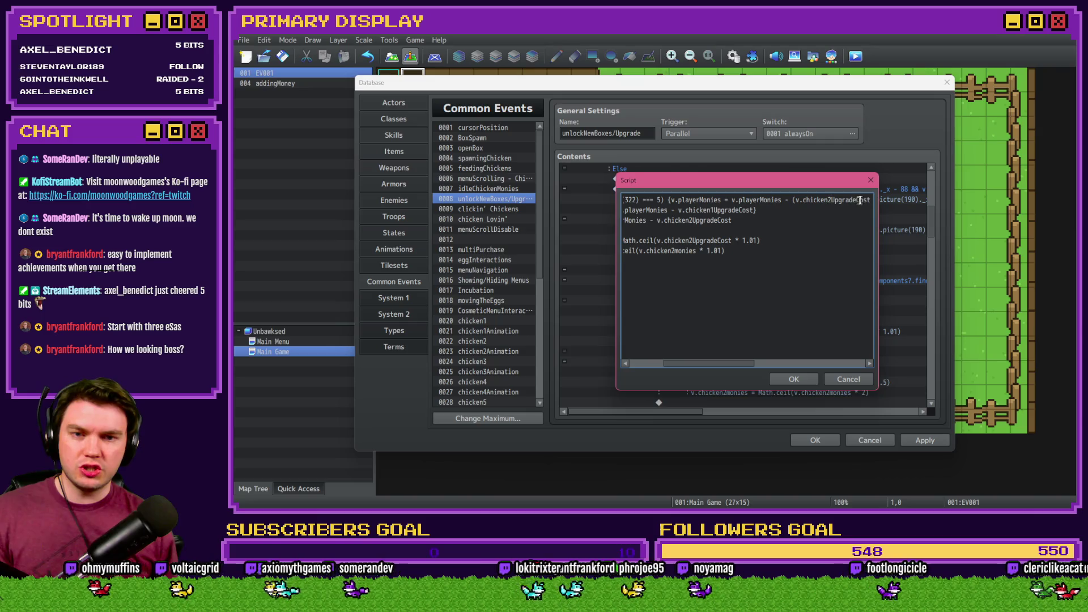
pyautogui.moveTo(871, 200); pyautogui.dragTo(880, 203)
pyautogui.click(843, 200)
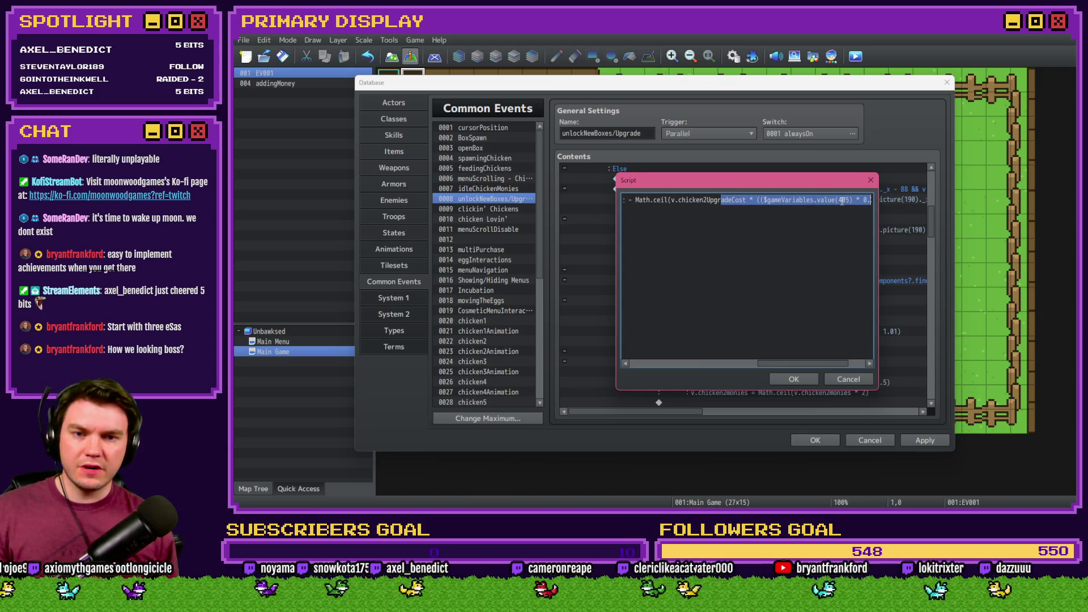
pyautogui.click(842, 210)
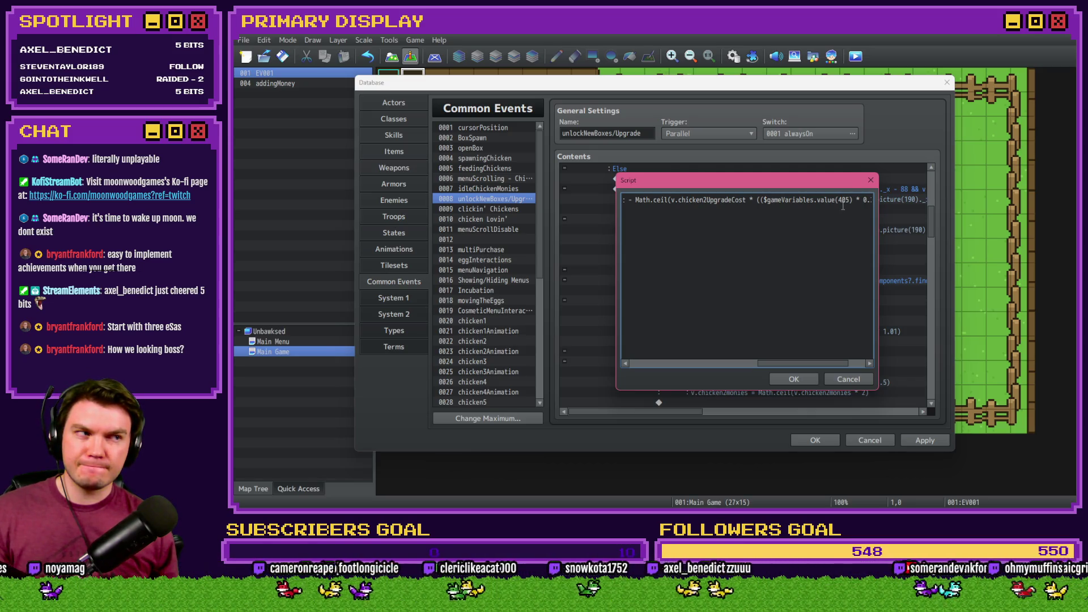
pyautogui.moveTo(864, 201); pyautogui.dragTo(873, 197)
pyautogui.click(842, 199)
pyautogui.click(803, 200)
pyautogui.press('BackSpace')
pyautogui.write('1')
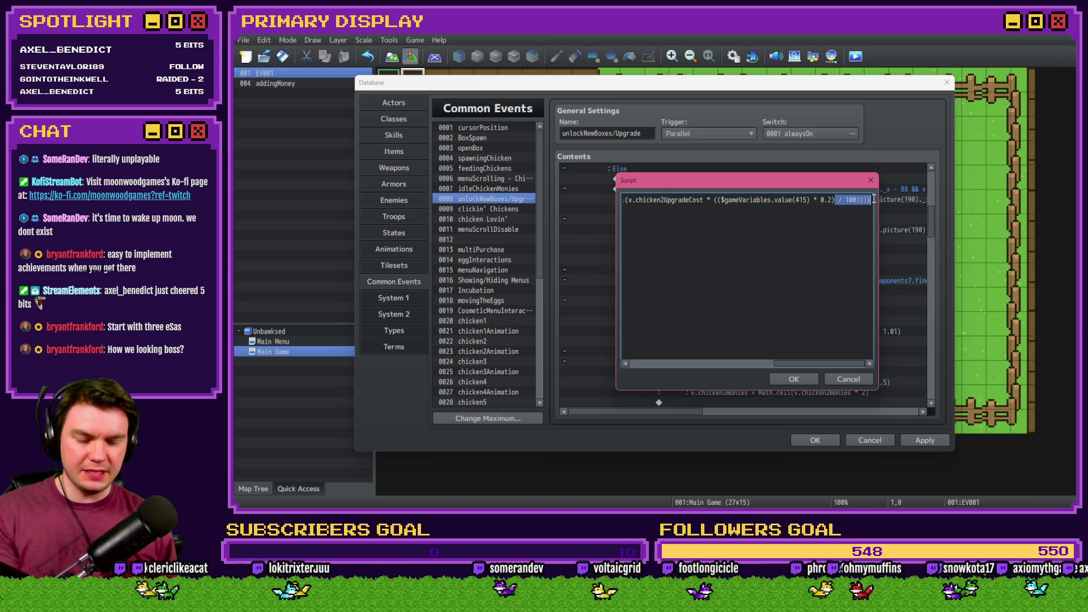
# Point the else line at chicken2's cost, delete the old subtraction line, and save the script.
pyautogui.press('Home')
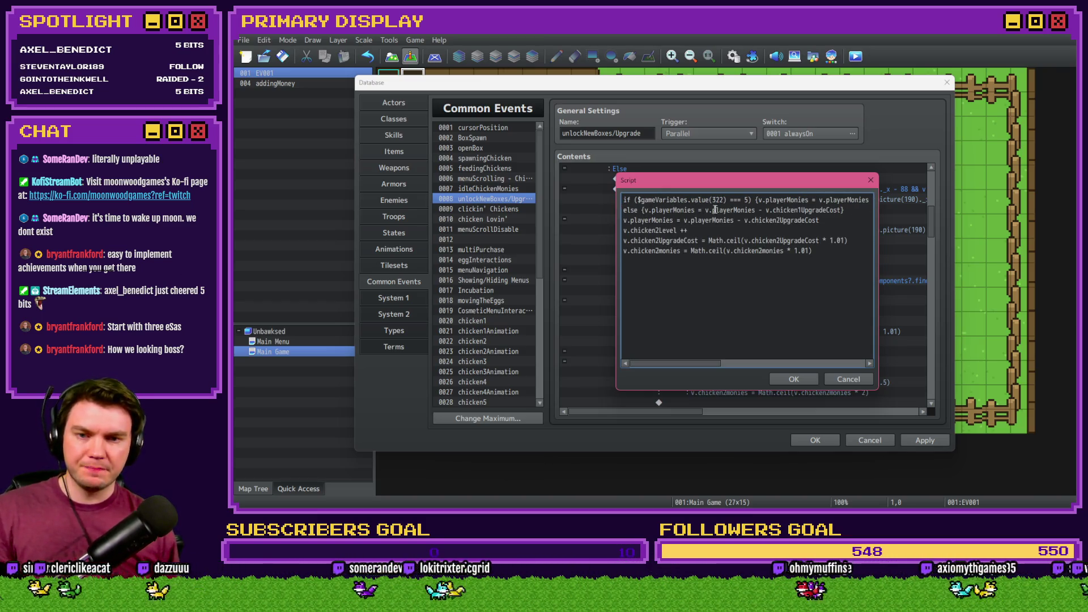
pyautogui.click(803, 210)
pyautogui.press('BackSpace')
pyautogui.write('2')
pyautogui.moveTo(820, 219); pyautogui.dragTo(606, 221)
pyautogui.press('BackSpace')
pyautogui.press('BackSpace')
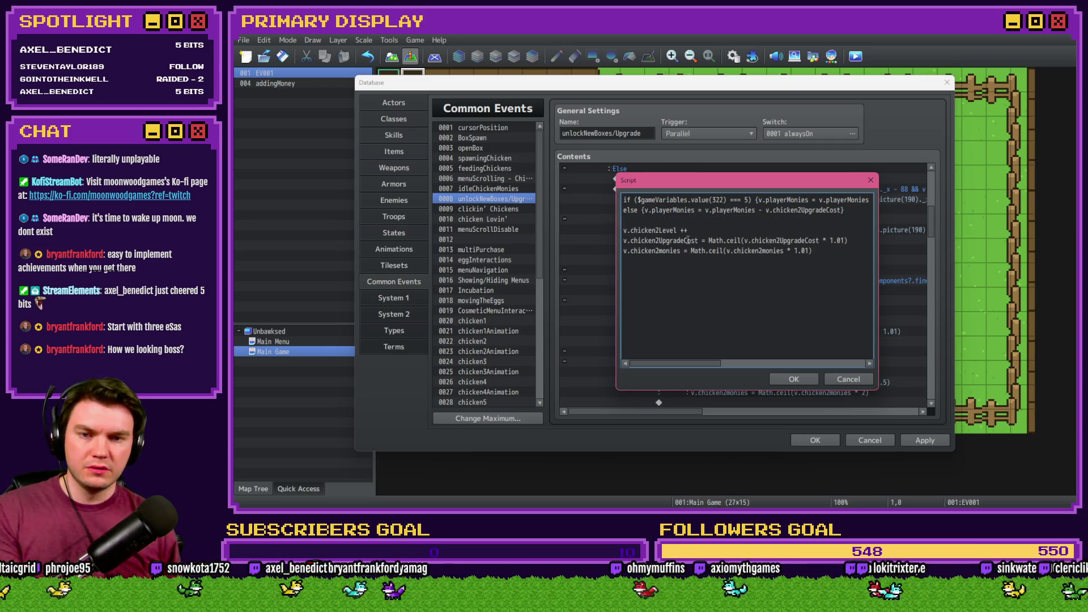
pyautogui.click(794, 379)
pyautogui.doubleClick(749, 312)
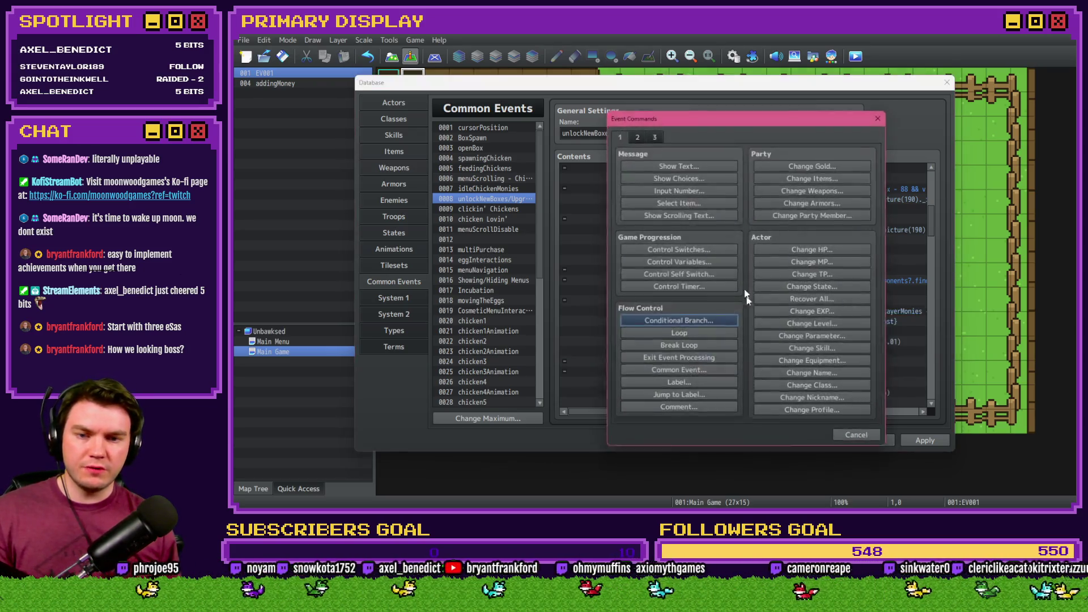
# Look through variables 401-420 in the Control Variables selector, then cancel without adding a command.
pyautogui.click(686, 261)
pyautogui.click(706, 212)
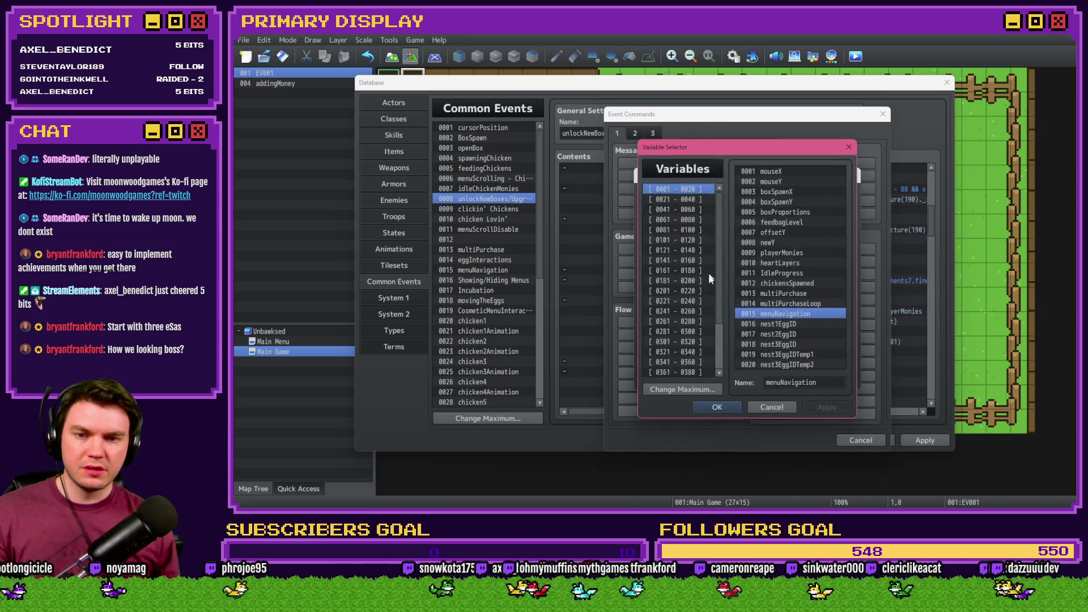
pyautogui.click(702, 328)
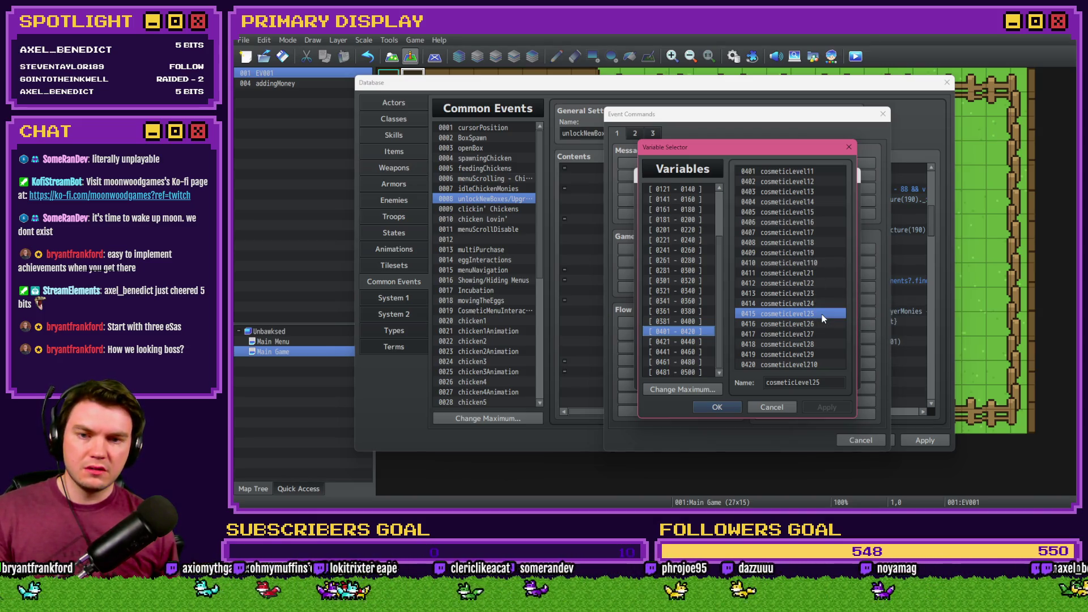
pyautogui.press('Escape')
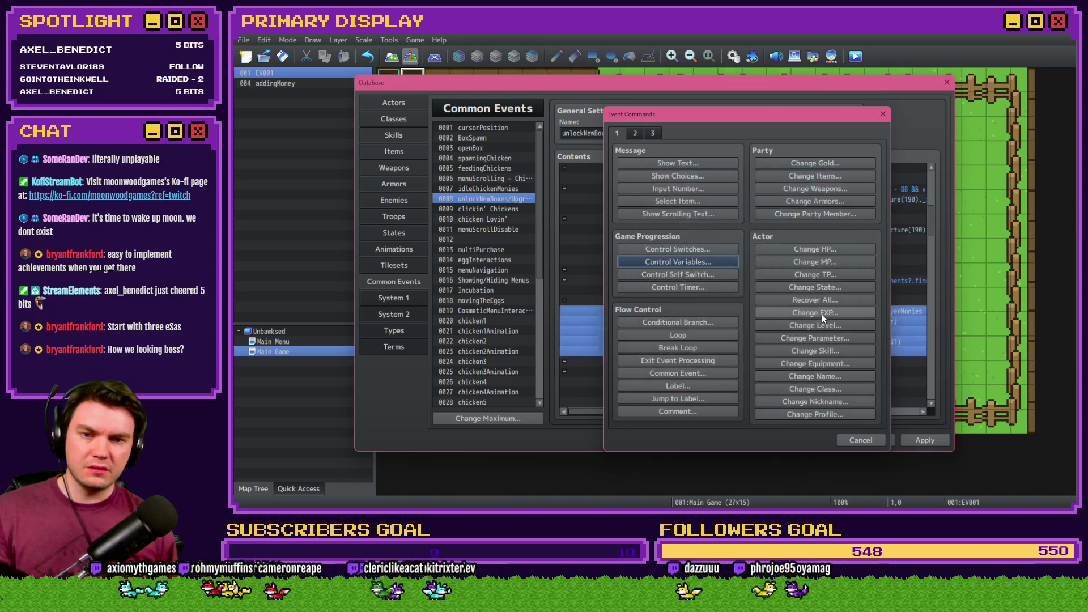
pyautogui.press('Escape')
# Copy the first two lines of the Upgrade Chicken 2 purchase script and confirm it.
pyautogui.doubleClick(813, 311)
pyautogui.moveTo(832, 201)
pyautogui.mouseDown()
pyautogui.moveTo(897, 202)
pyautogui.moveTo(506, 176)
pyautogui.mouseUp()
pyautogui.hotkey('ctrl', 'c')
pyautogui.click(838, 211)
pyautogui.click(792, 379)
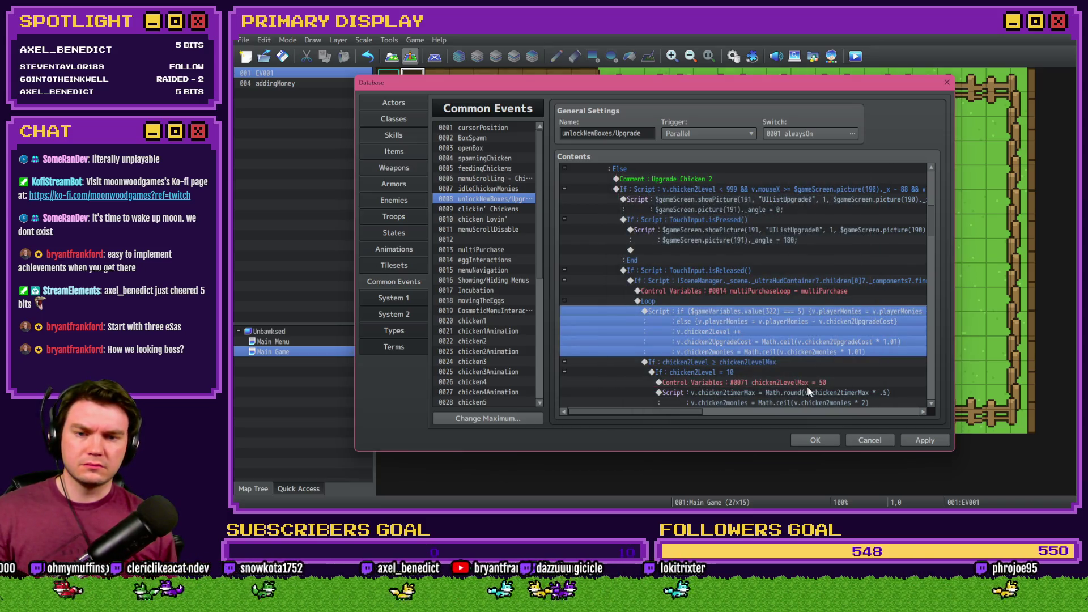
# Apply the common event changes, then fold Unlock Chicken 2 and unfold Unlock Chicken 3.
pyautogui.click(939, 442)
pyautogui.scroll(10, 657, 330)
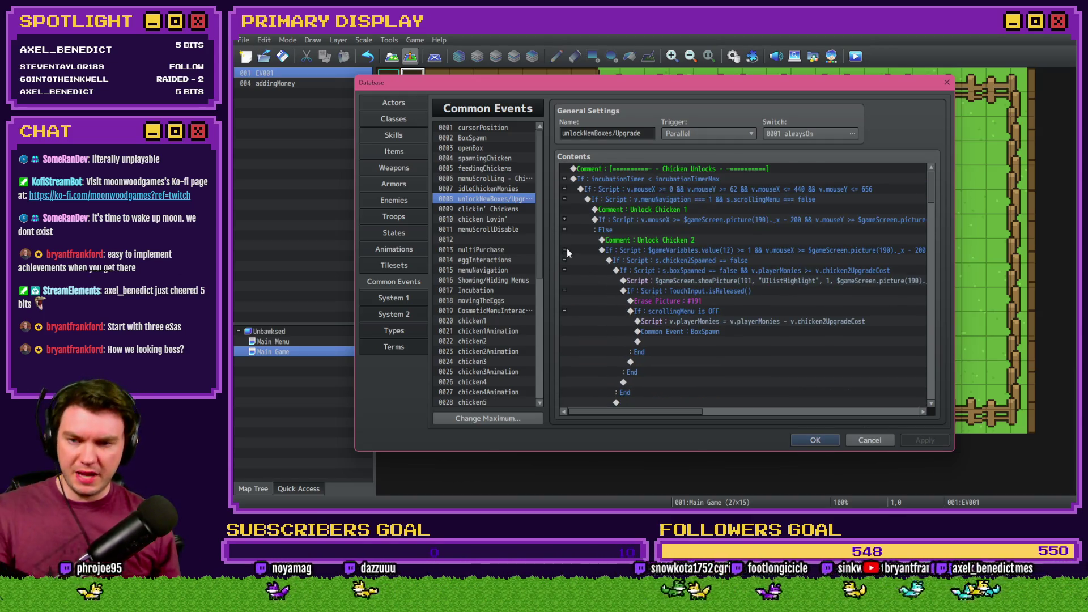
pyautogui.click(565, 250)
pyautogui.click(565, 281)
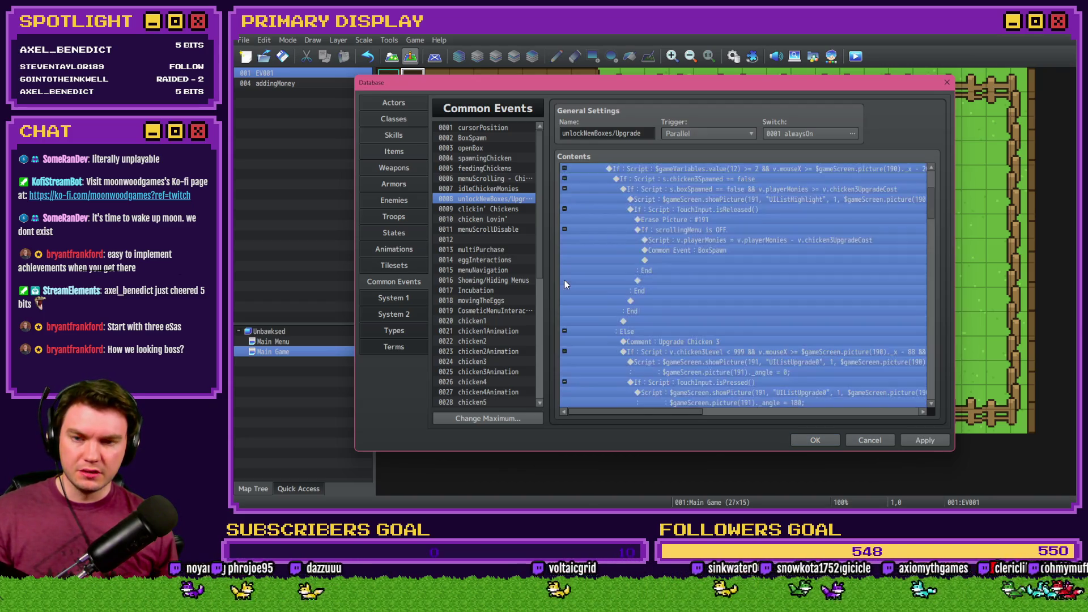
pyautogui.click(678, 280)
pyautogui.scroll(-5, 740, 301)
pyautogui.scroll(-2, 741, 301)
# Paste the discount-aware if/else into the Upgrade Chicken 3 script, using variable 323 and chicken3UpgradeCost.
pyautogui.doubleClick(762, 260)
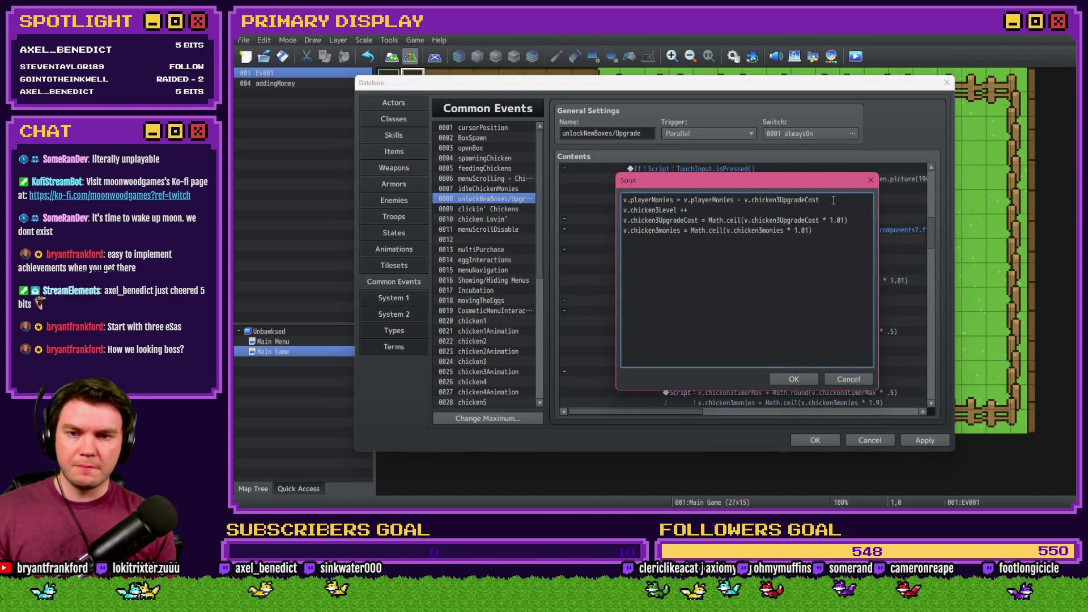
pyautogui.moveTo(833, 200); pyautogui.dragTo(587, 179)
pyautogui.hotkey('ctrl', 'v')
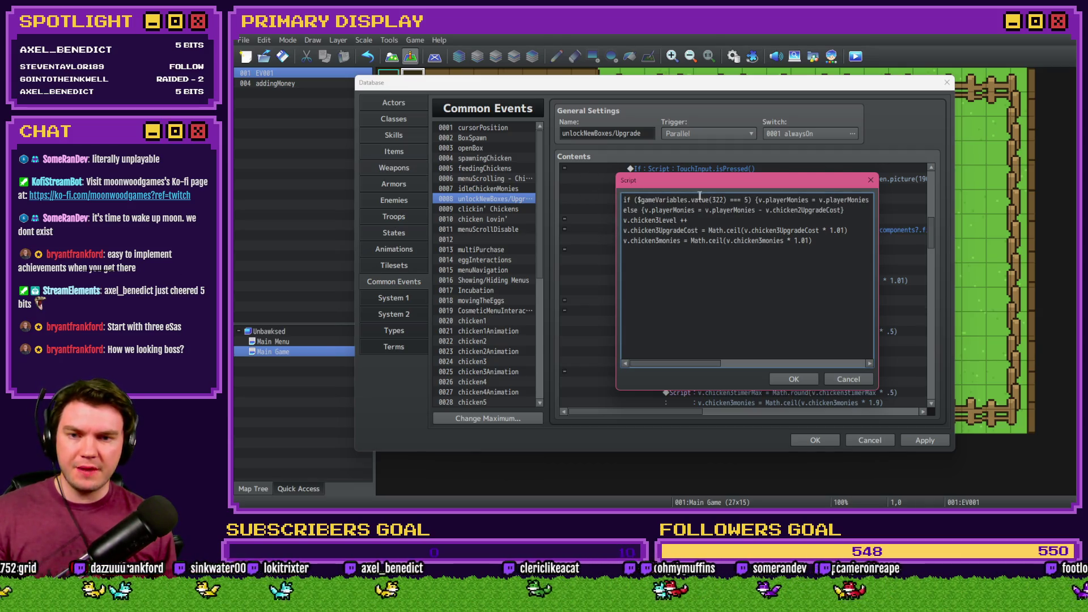
pyautogui.click(722, 200)
pyautogui.write('3')
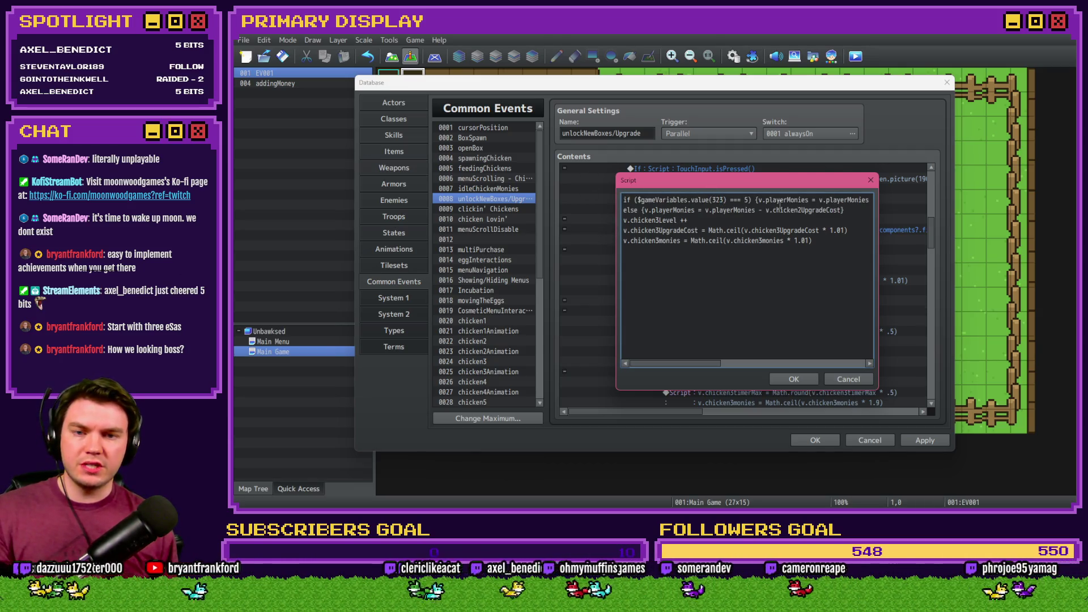
pyautogui.moveTo(852, 199)
pyautogui.mouseDown()
pyautogui.moveTo(880, 198)
pyautogui.moveTo(867, 202)
pyautogui.mouseUp()
pyautogui.click(814, 200)
pyautogui.press('BackSpace')
pyautogui.write('3')
pyautogui.moveTo(880, 205)
pyautogui.mouseDown()
pyautogui.moveTo(845, 200)
pyautogui.moveTo(891, 199)
pyautogui.mouseUp()
pyautogui.click(852, 200)
pyautogui.click(684, 210)
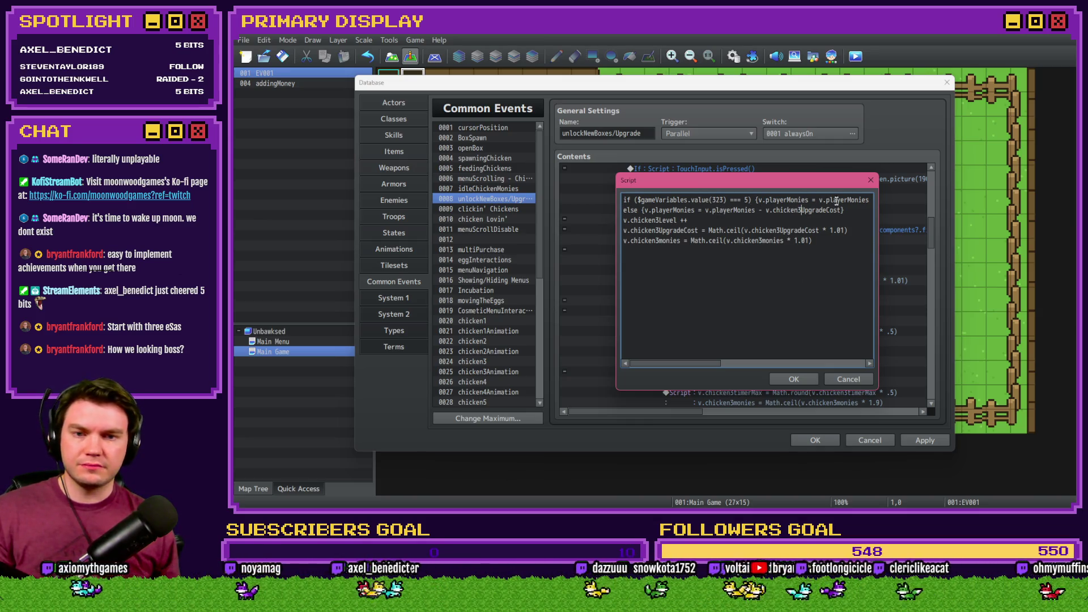
pyautogui.click(794, 379)
# Unfold the Unlock Chicken 7 branch to show its purchase commands.
pyautogui.scroll(5, 621, 328)
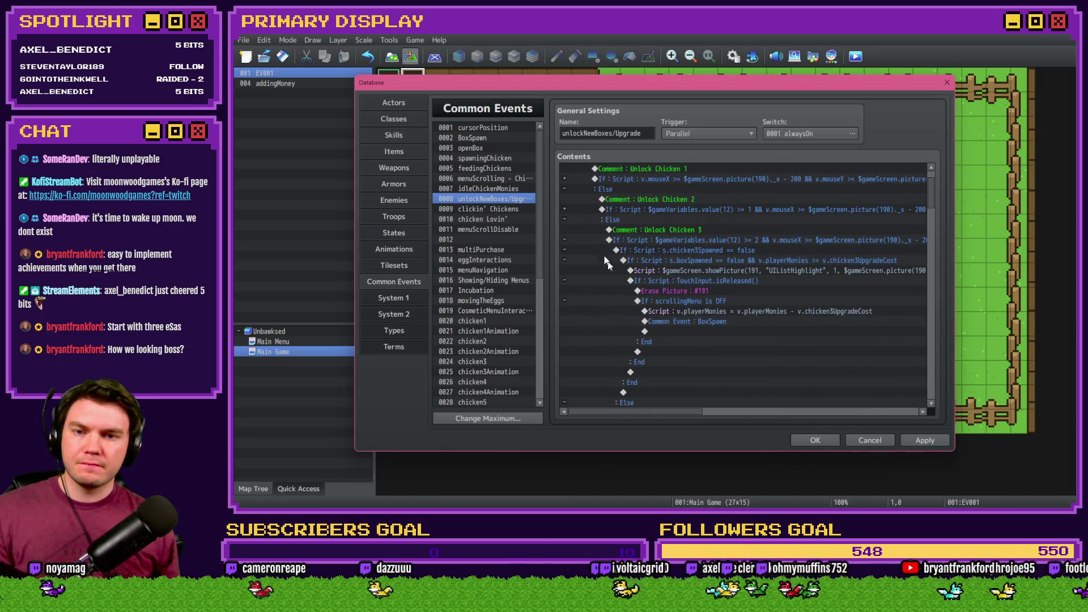
pyautogui.scroll(-5, 565, 245)
pyautogui.click(569, 250)
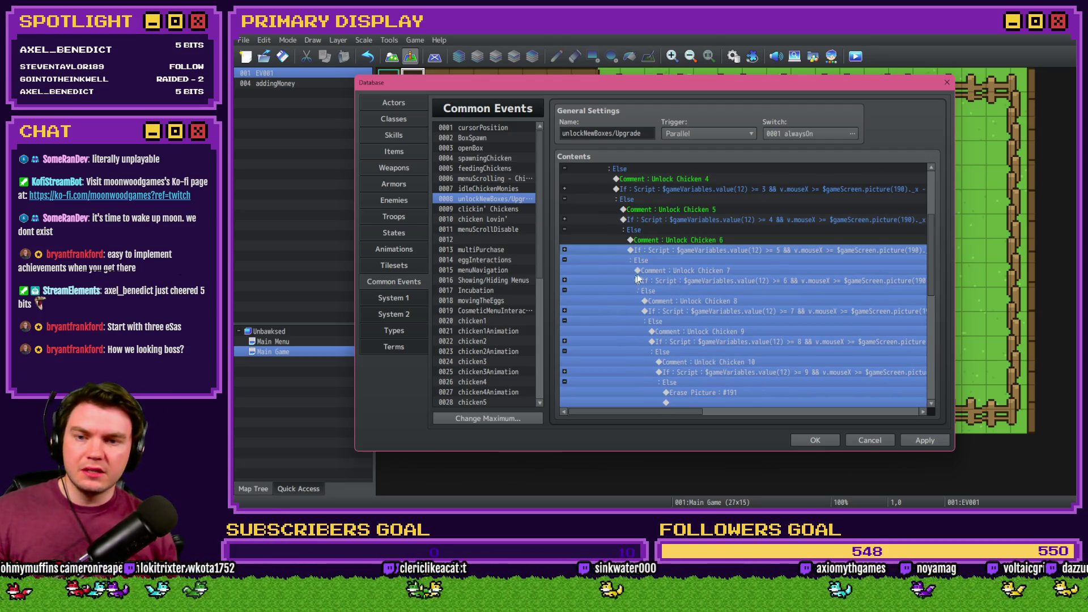
pyautogui.click(573, 283)
pyautogui.click(565, 280)
pyautogui.scroll(-5, 710, 270)
pyautogui.scroll(-1, 710, 269)
# Paste the if/else into the Upgrade Chicken 7 script, setting variable 327 and chicken7UpgradeCost on line 1.
pyautogui.doubleClick(747, 247)
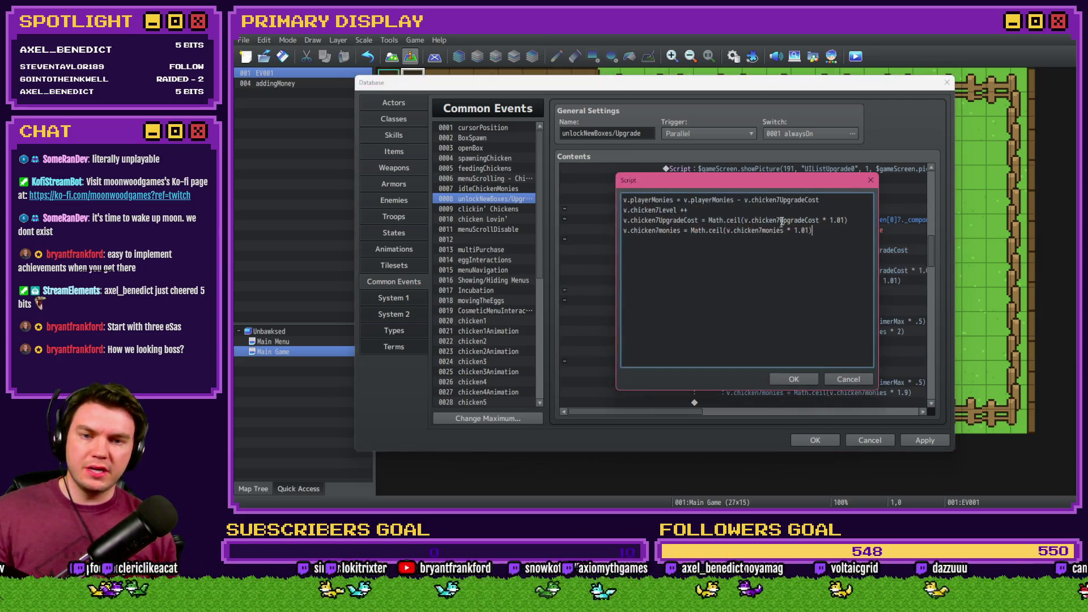
pyautogui.hotkey('ctrl', 'v')
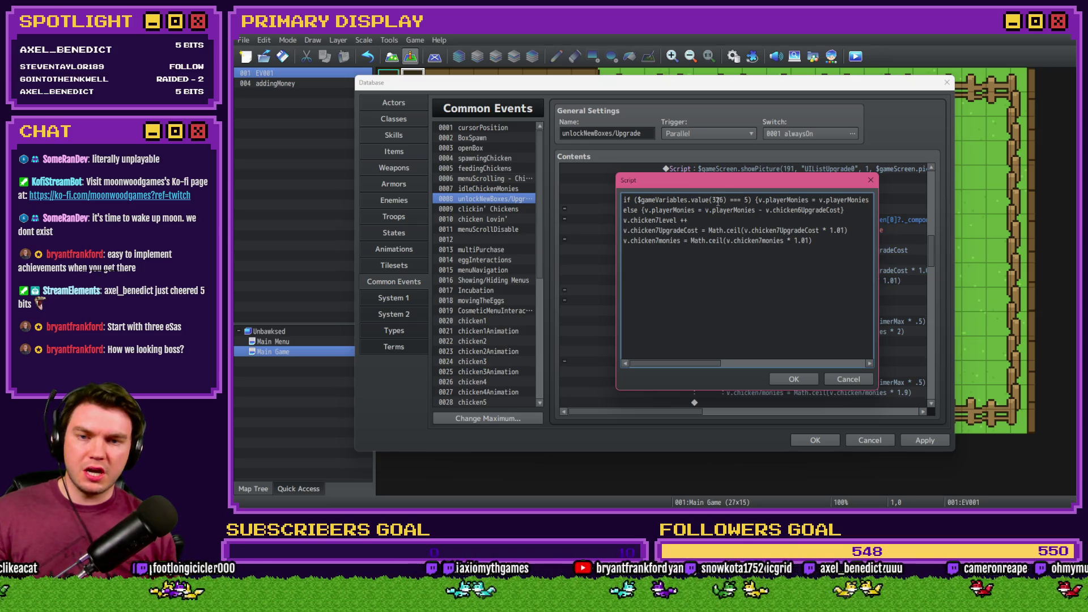
pyautogui.write('7')
pyautogui.click(826, 199)
pyautogui.moveTo(837, 197); pyautogui.dragTo(876, 199)
pyautogui.click(804, 200)
pyautogui.write('7')
# Change the second line's cost to chicken7, copy both lines, and confirm the script.
pyautogui.click(741, 198)
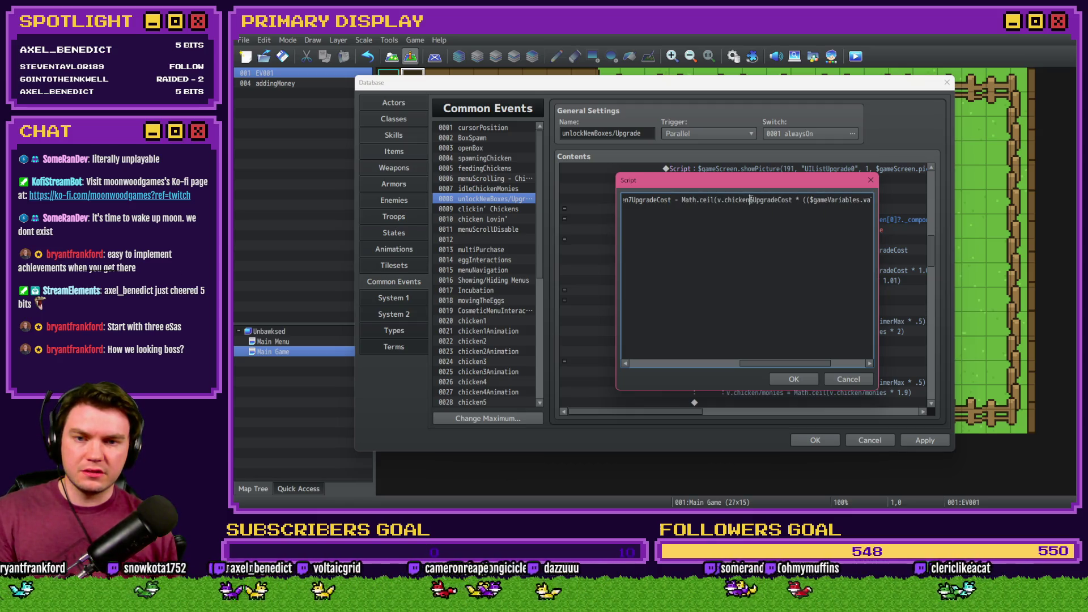
pyautogui.moveTo(821, 200); pyautogui.dragTo(875, 199)
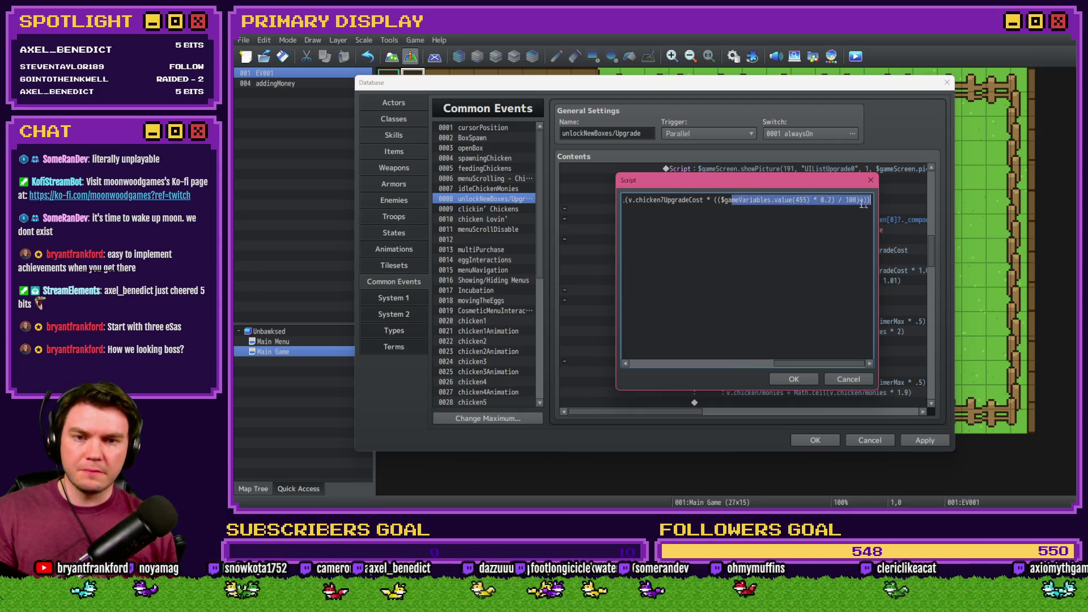
pyautogui.click(801, 199)
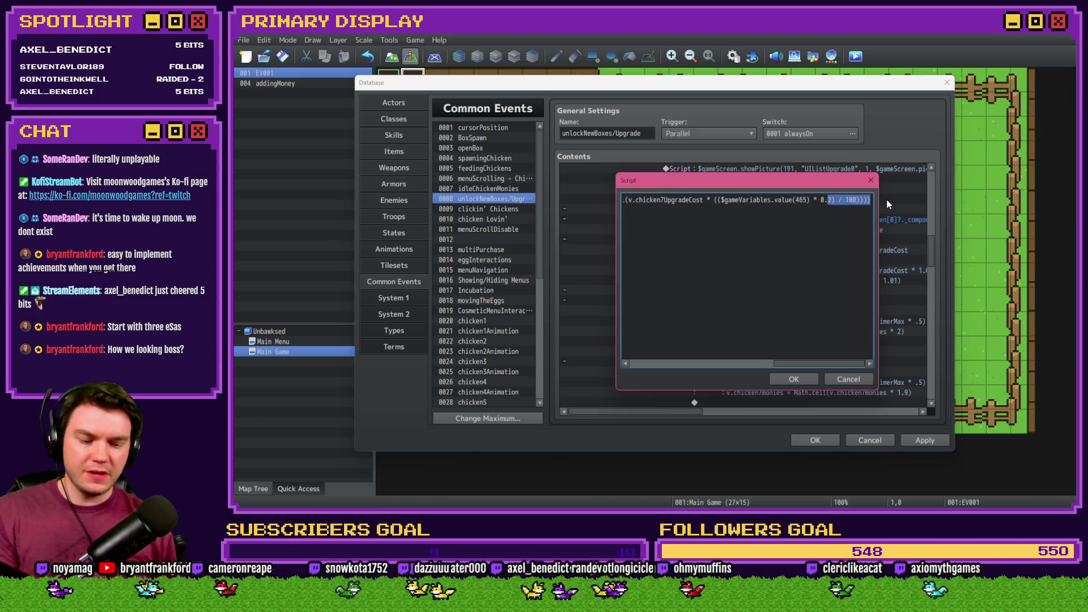
pyautogui.click(819, 211)
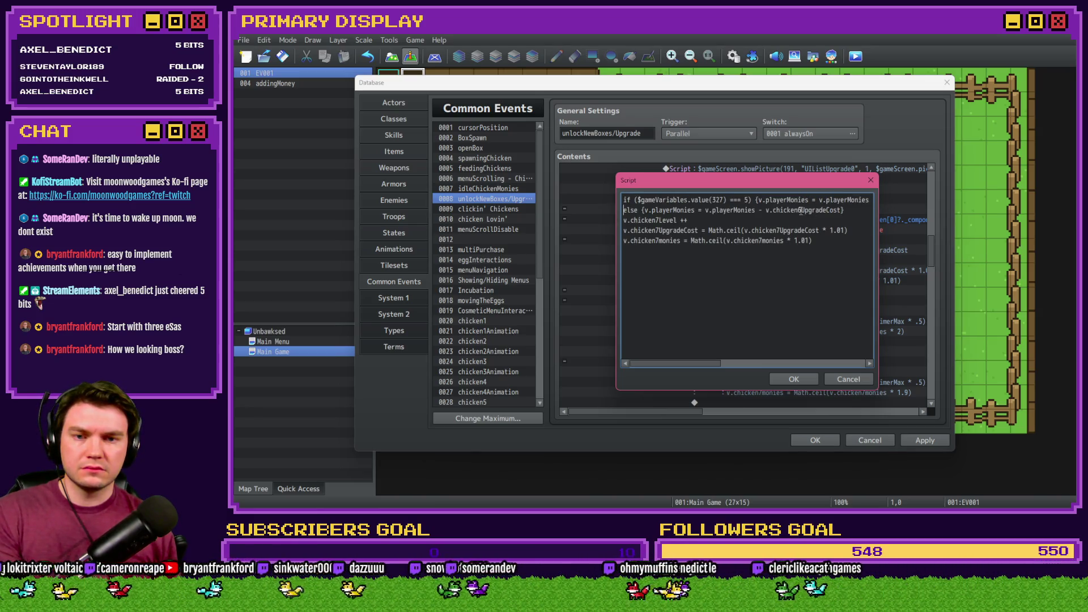
pyautogui.write('7')
pyautogui.moveTo(851, 212); pyautogui.dragTo(551, 187)
pyautogui.hotkey('ctrl', 'c')
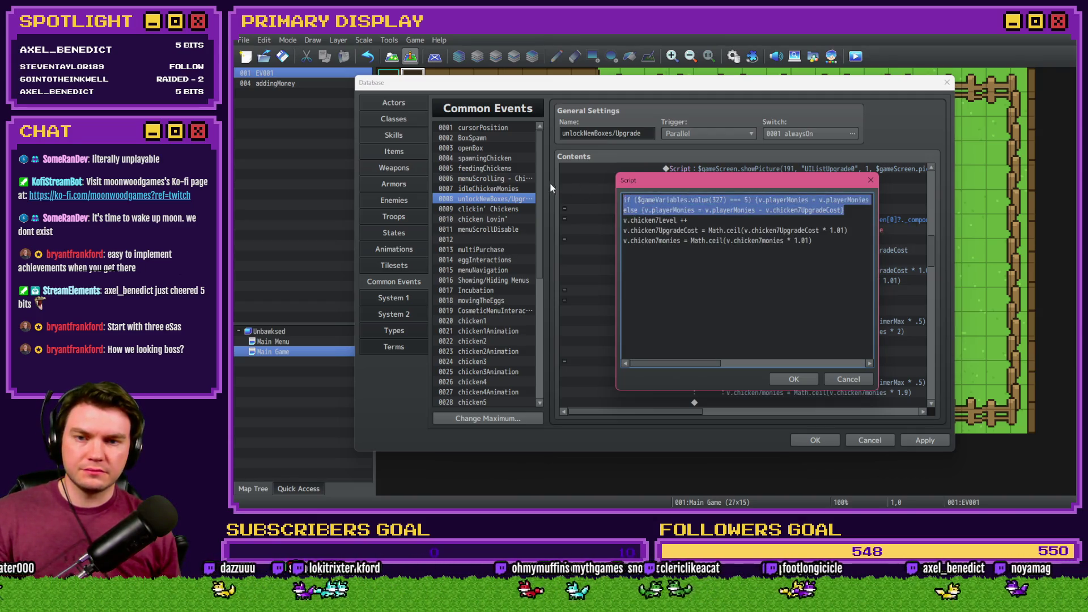
pyautogui.click(791, 384)
pyautogui.scroll(5, 633, 334)
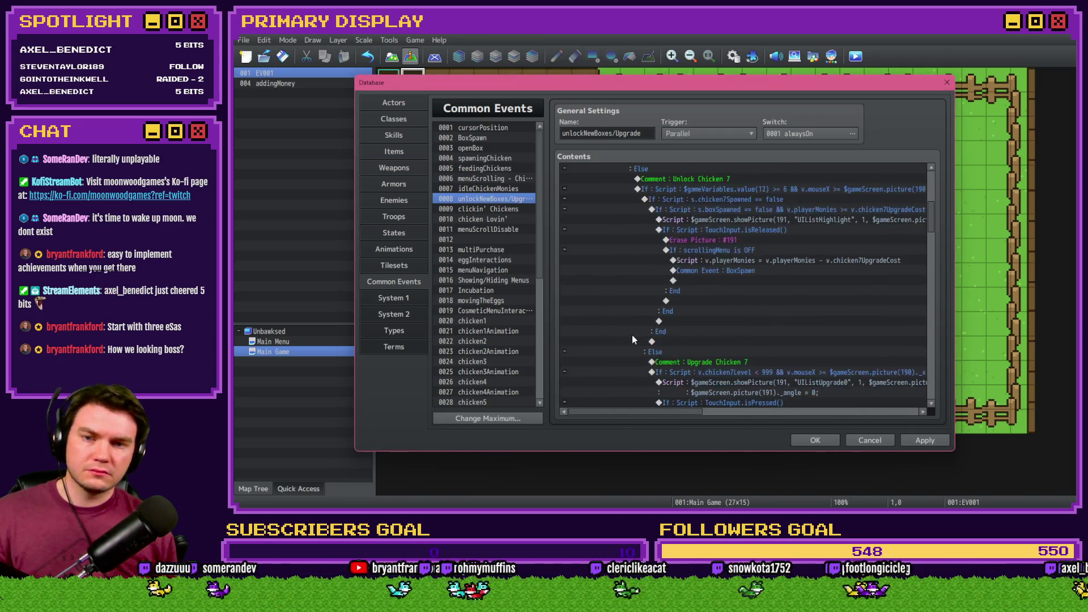
# Fold the Unlock Chicken 7 branch and unfold Unlock Chicken 8.
pyautogui.click(565, 260)
pyautogui.click(674, 280)
pyautogui.click(682, 290)
pyautogui.click(564, 291)
pyautogui.scroll(-4, 724, 311)
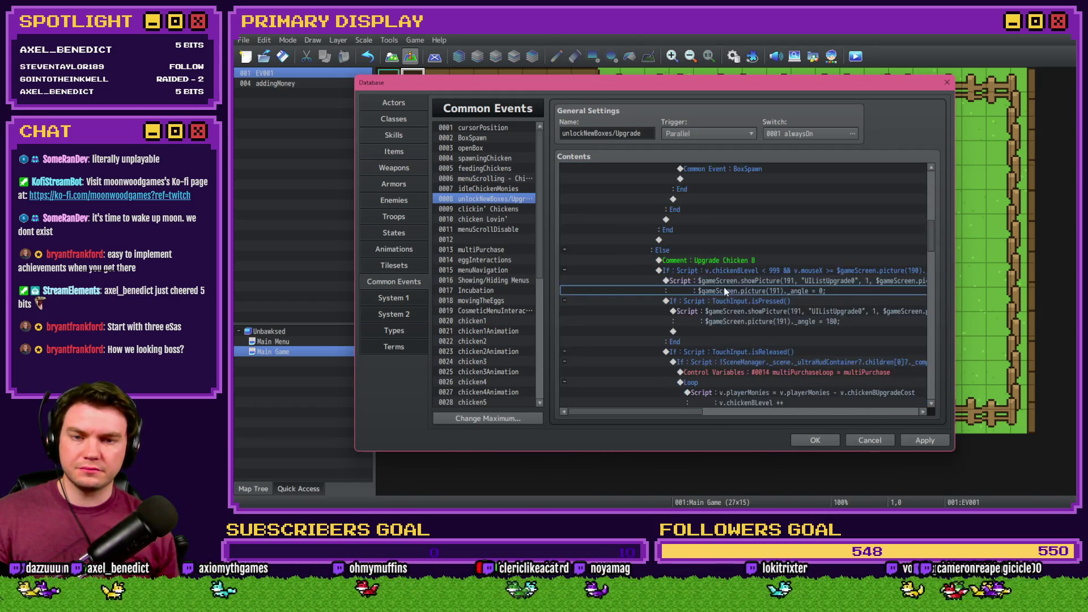
pyautogui.scroll(-7, 716, 311)
# Paste the discount-aware if/else into the next purchase script and update its first-line chicken number.
pyautogui.doubleClick(780, 246)
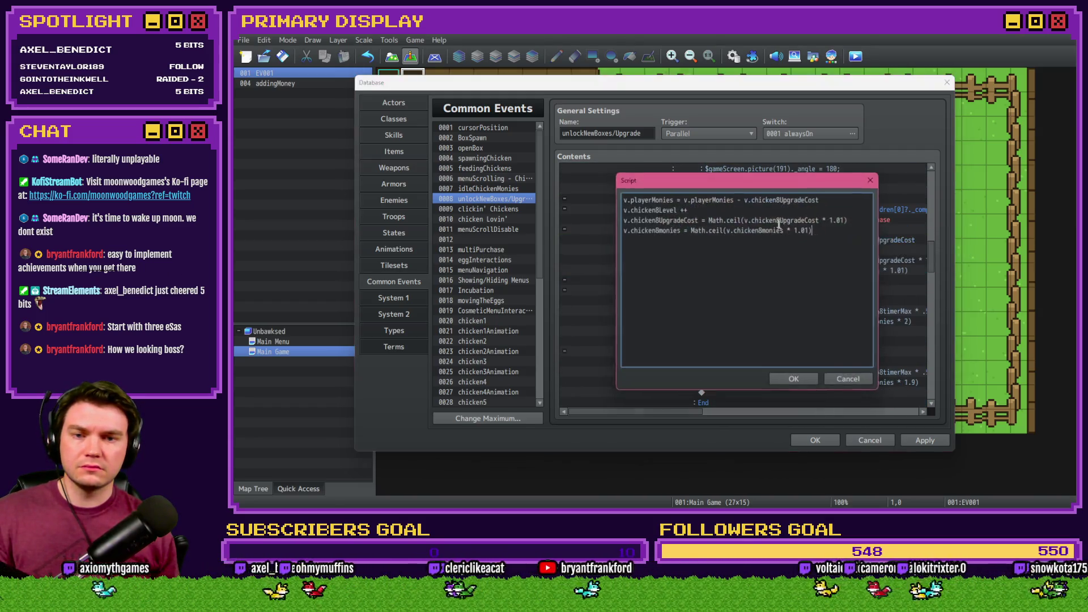
pyautogui.moveTo(822, 200); pyautogui.dragTo(598, 185)
pyautogui.hotkey('ctrl', 'v')
pyautogui.moveTo(694, 202); pyautogui.dragTo(623, 199)
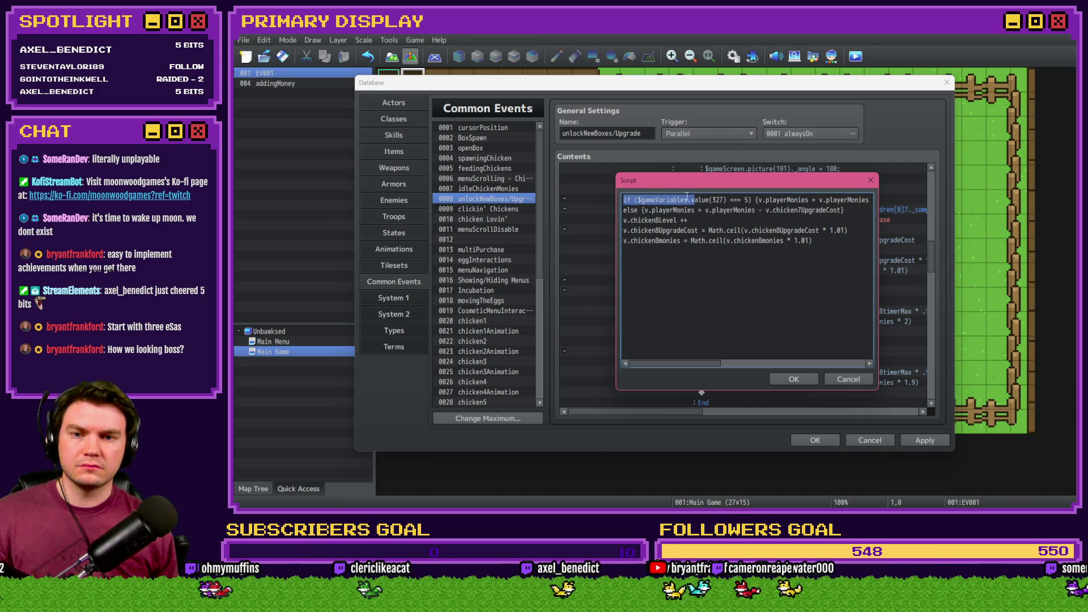
pyautogui.click(723, 200)
pyautogui.moveTo(838, 199); pyautogui.dragTo(877, 204)
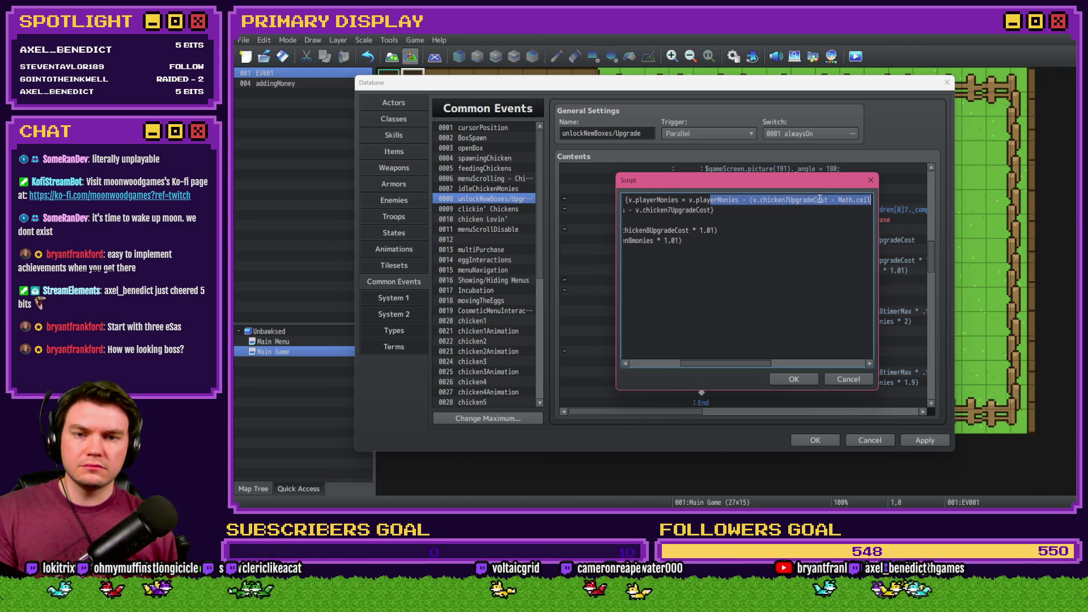
pyautogui.click(790, 199)
pyautogui.hotkey('shift', 'End')
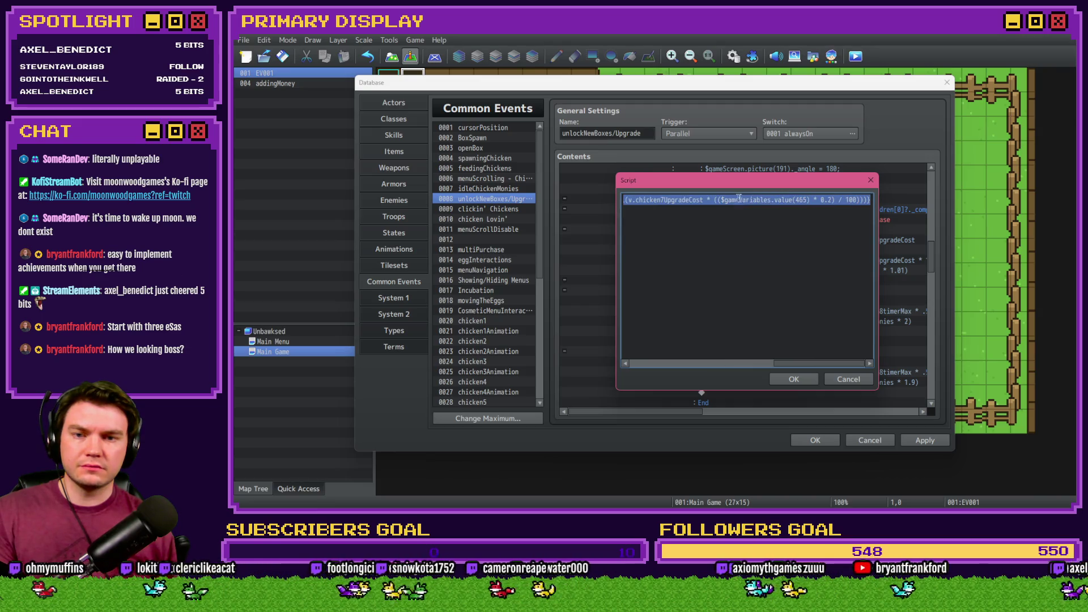
pyautogui.click(663, 199)
pyautogui.press('BackSpace')
pyautogui.write('8')
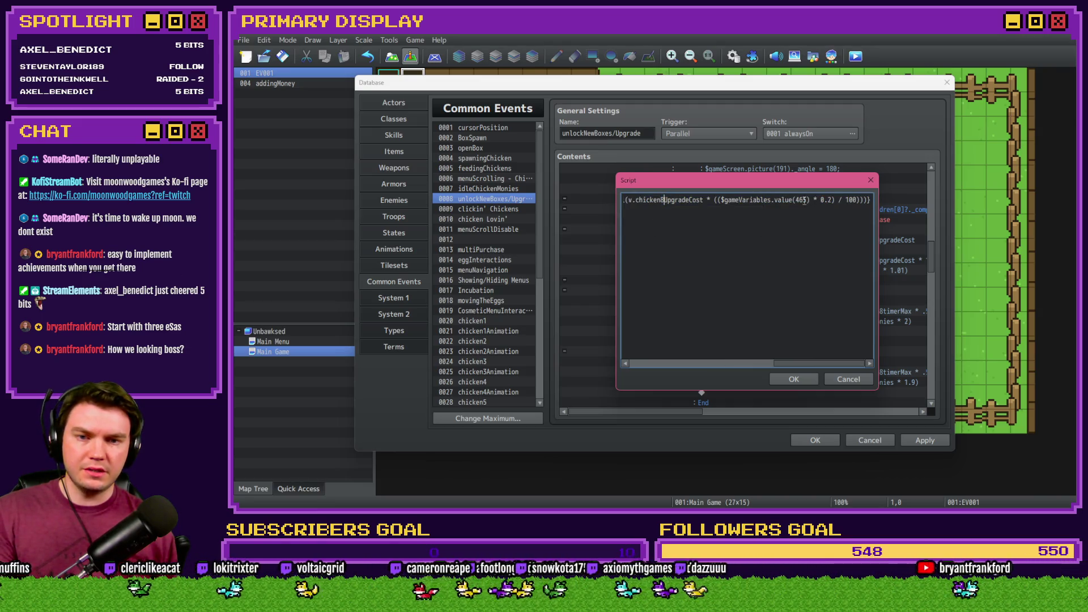
# Finish the edits so the script checks variable 329 and charges chicken9UpgradeCost, then confirm.
pyautogui.press('Home')
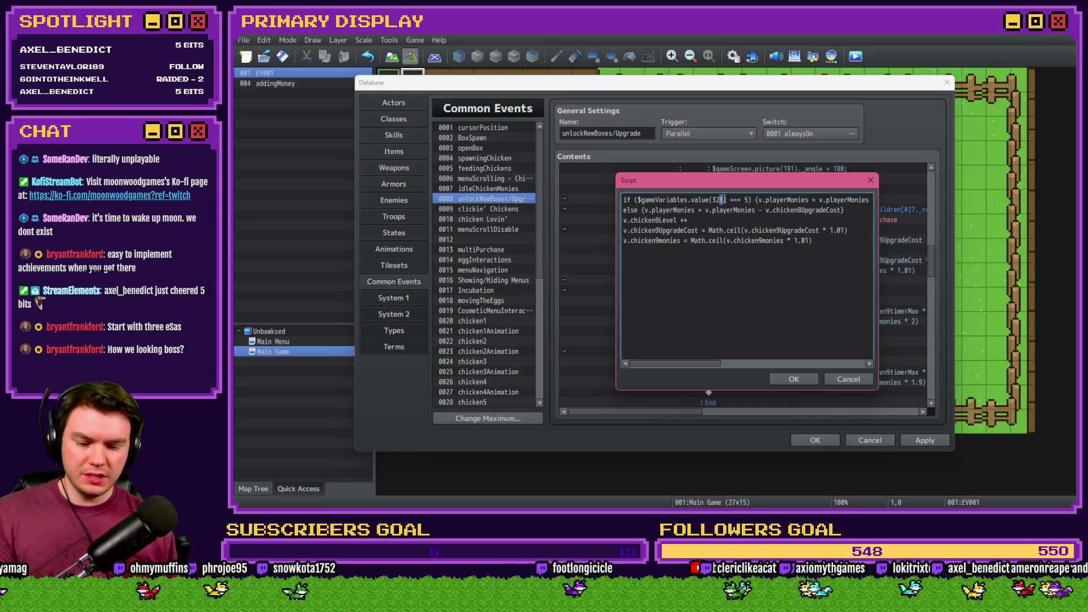
pyautogui.moveTo(817, 200); pyautogui.dragTo(881, 202)
pyautogui.click(846, 199)
pyautogui.hotkey('shift', 'End')
pyautogui.moveTo(800, 200); pyautogui.dragTo(805, 199)
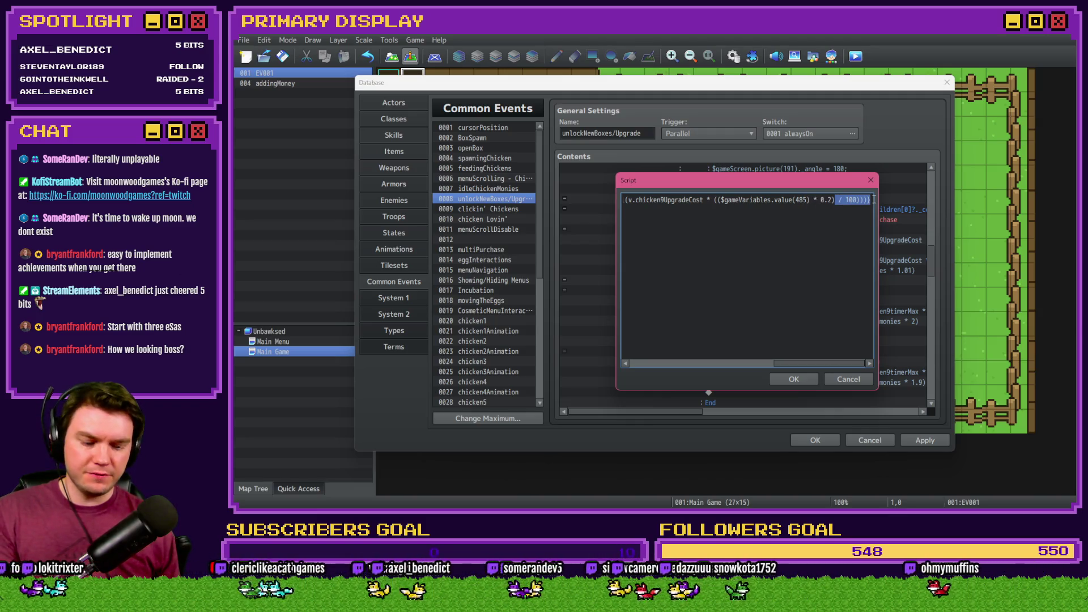
pyautogui.press('Down')
pyautogui.press('Home')
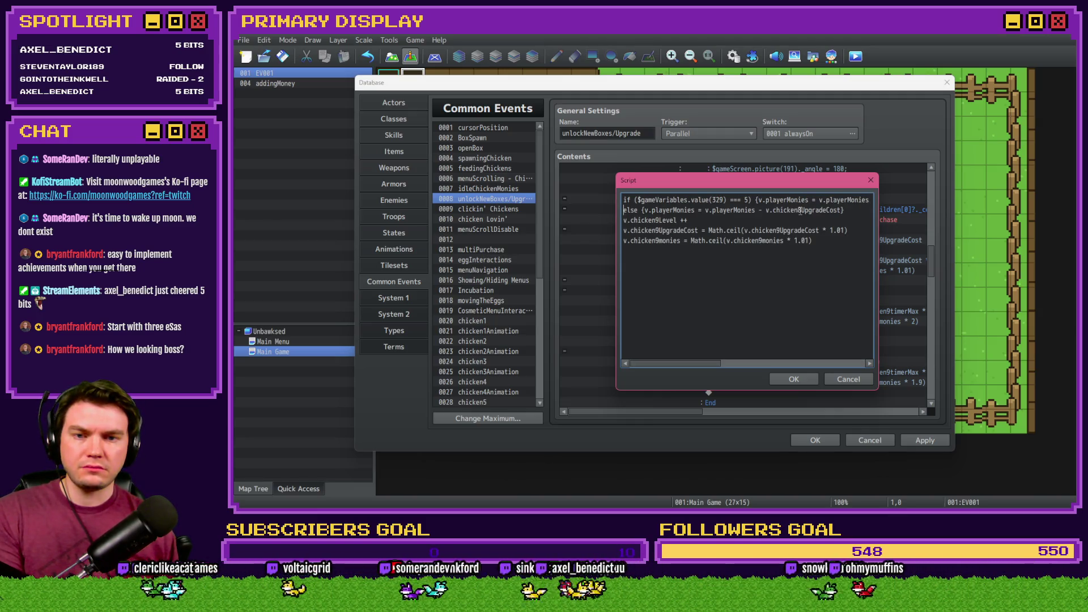
pyautogui.write('9')
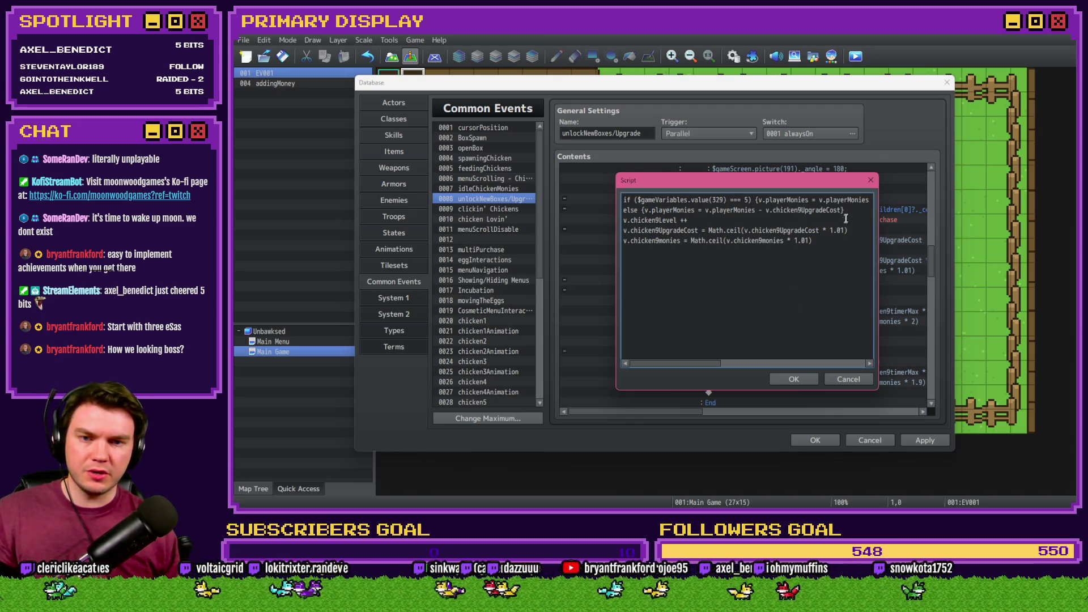
pyautogui.moveTo(846, 210); pyautogui.dragTo(604, 182)
pyautogui.hotkey('ctrl', 'c')
pyautogui.press('Home')
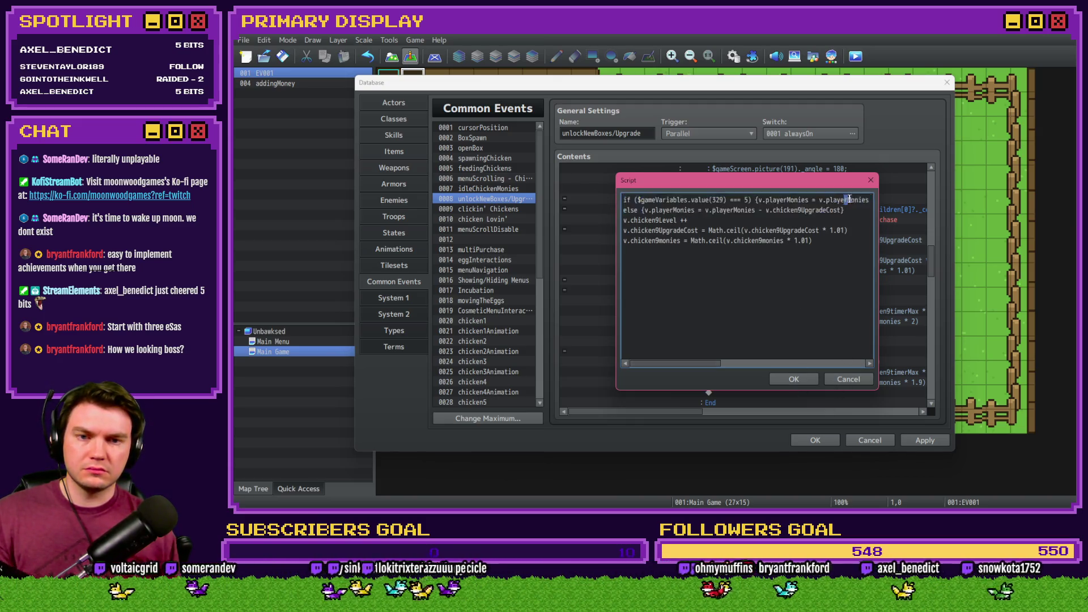
pyautogui.hotkey('shift', 'End')
pyautogui.click(792, 379)
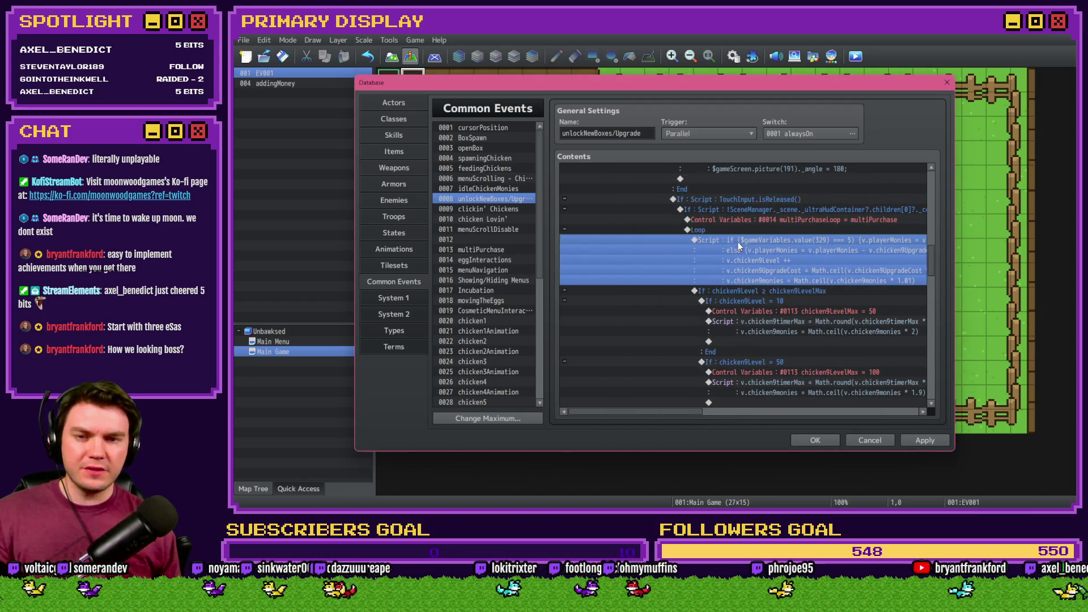
# Find variable 0495 in the 0481-0500 range of the Control Variables selector, then cancel.
pyautogui.doubleClick(738, 243)
pyautogui.click(674, 264)
pyautogui.click(722, 210)
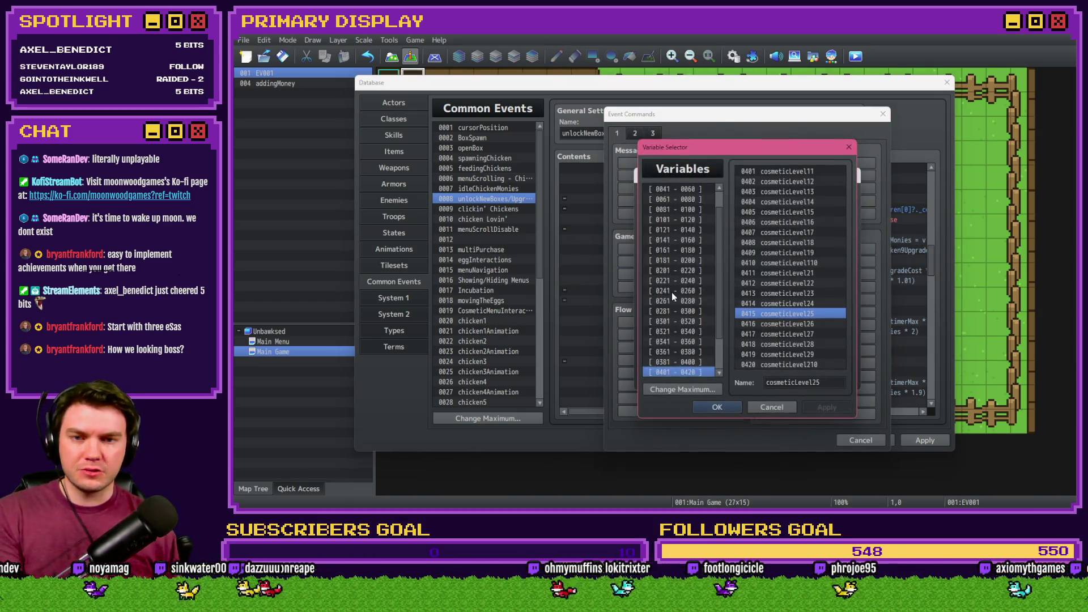
pyautogui.press('Down')
pyautogui.press('Down')
pyautogui.press('Down')
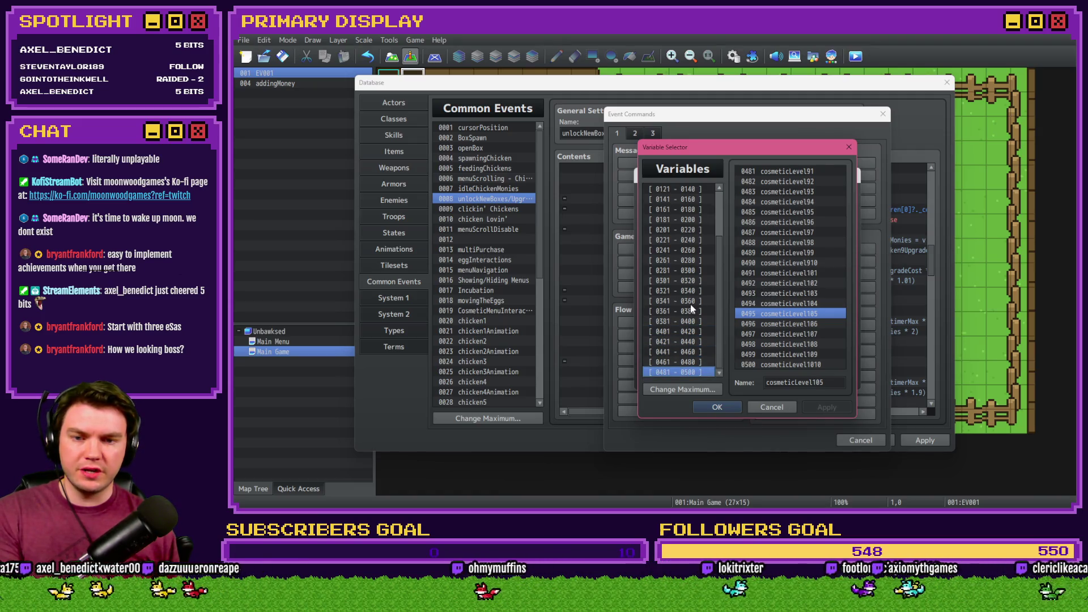
pyautogui.rightClick(771, 217)
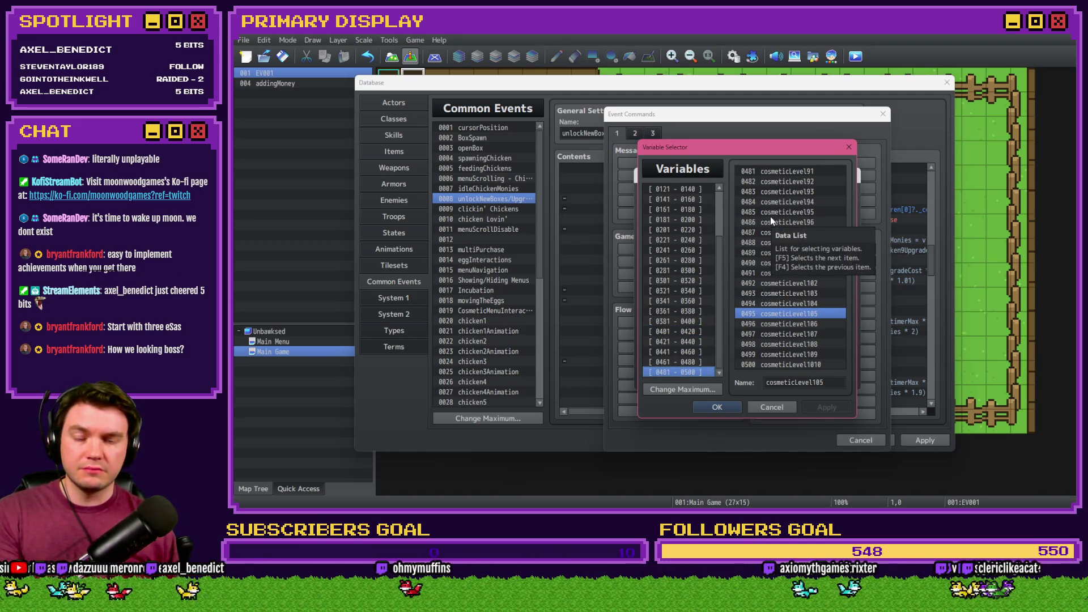
pyautogui.press('Escape')
pyautogui.press('Escape')
pyautogui.press('Escape')
pyautogui.press('Escape')
# Fold Unlock Chicken 8 and unfold Unlock Chicken 10 to show Upgrade Chicken 10's commands.
pyautogui.scroll(5, 725, 264)
pyautogui.scroll(3, 698, 293)
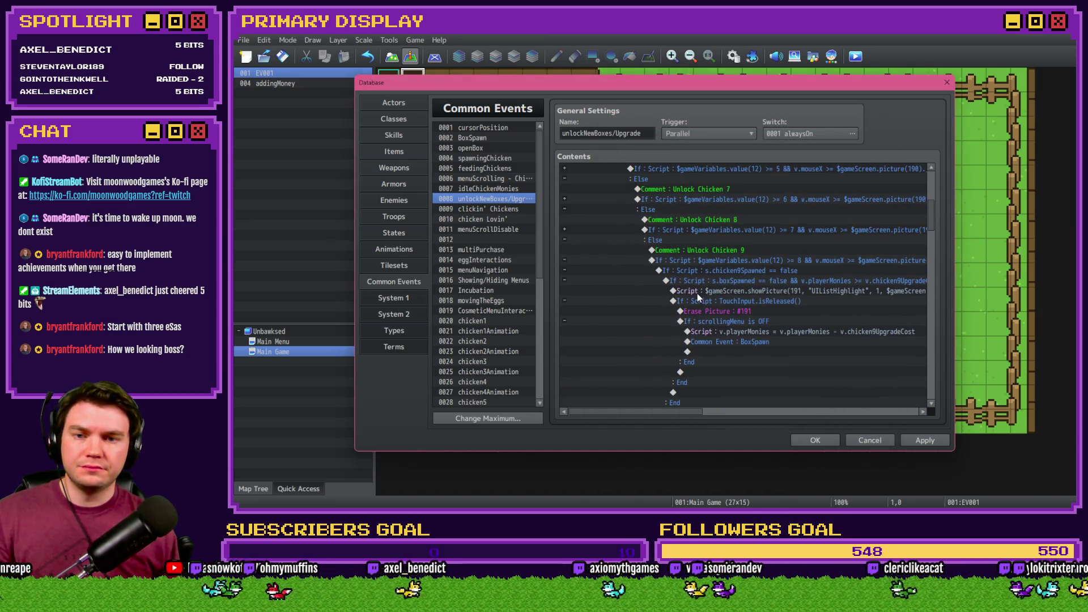
pyautogui.click(566, 260)
pyautogui.scroll(-3, 686, 275)
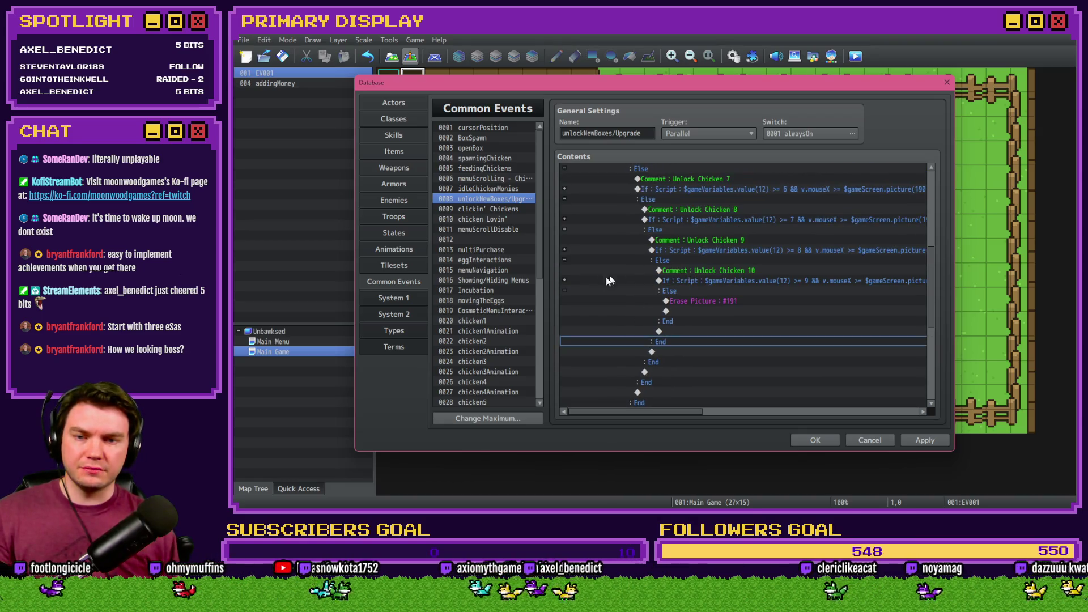
pyautogui.click(564, 280)
pyautogui.scroll(-7, 711, 281)
pyautogui.click(721, 270)
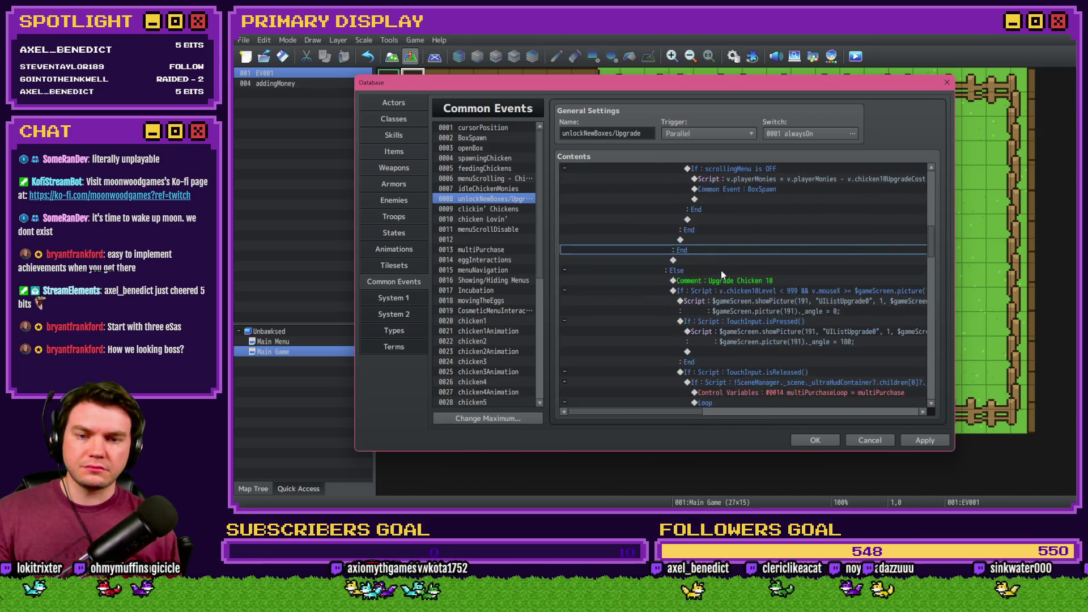
# Paste the if/else into the Chicken 10 script, changing value(329) to 330 and chicken9 costs to chicken10.
pyautogui.doubleClick(773, 270)
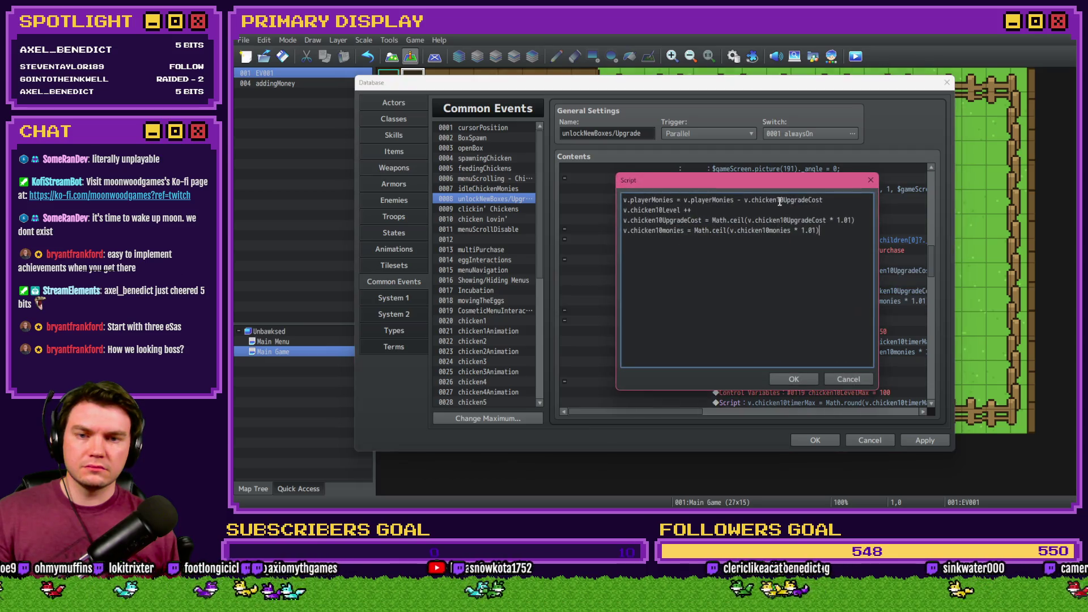
pyautogui.tripleClick(818, 199)
pyautogui.hotkey('ctrl', 'v')
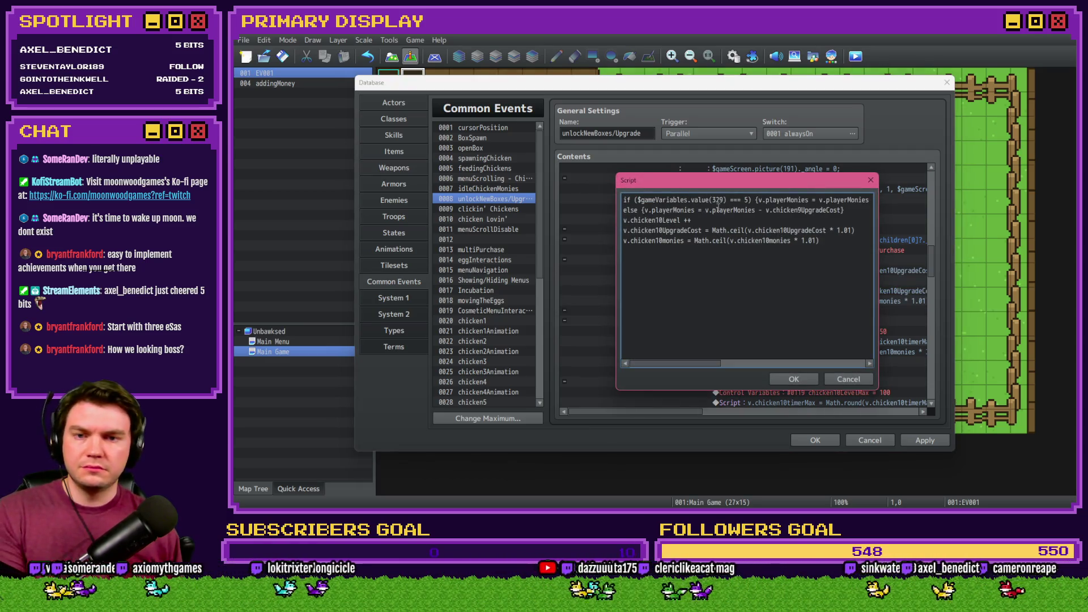
pyautogui.moveTo(716, 200); pyautogui.dragTo(724, 200)
pyautogui.write('30')
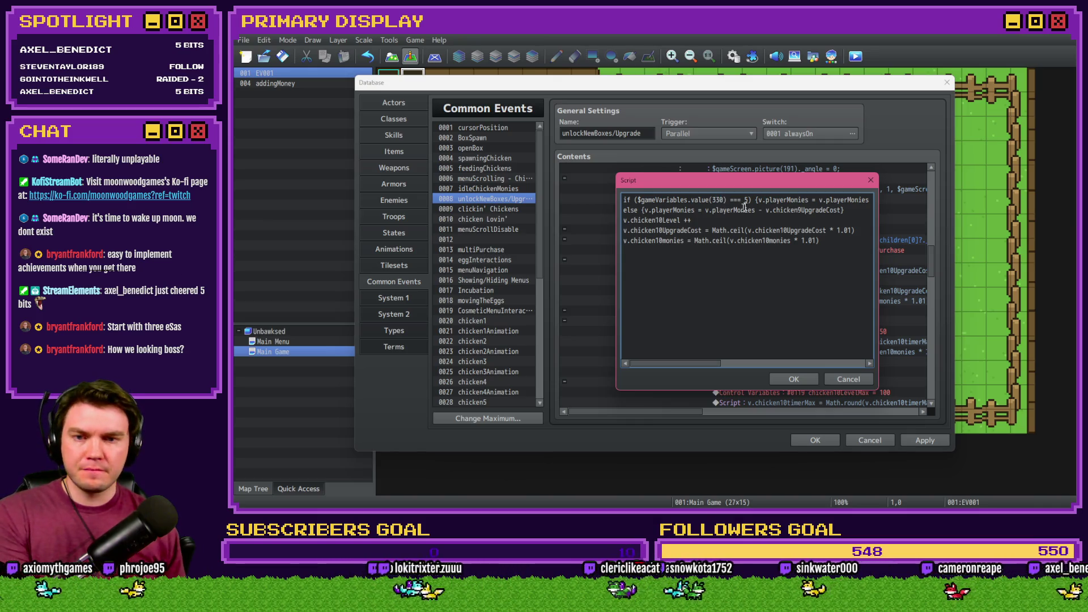
pyautogui.press('Right')
pyautogui.press('Right')
pyautogui.press('Right')
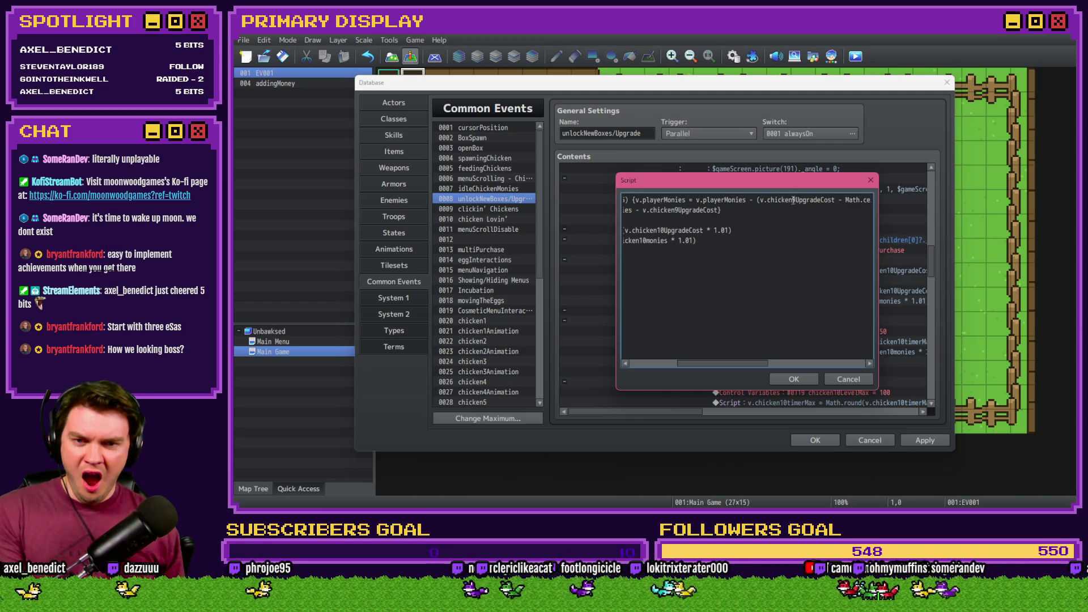
pyautogui.write('10')
pyautogui.press('Right')
pyautogui.press('Right')
pyautogui.press('Right')
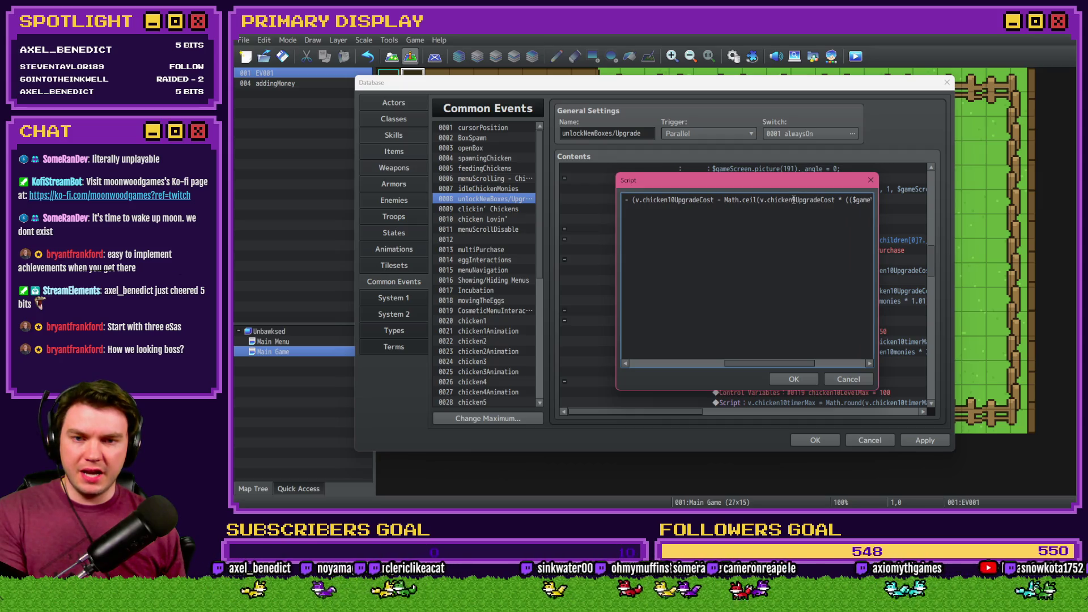
pyautogui.write('10')
# Change discount variable 485 to 495 and line 2's chicken number to 10, then confirm and apply.
pyautogui.moveTo(838, 200); pyautogui.dragTo(889, 206)
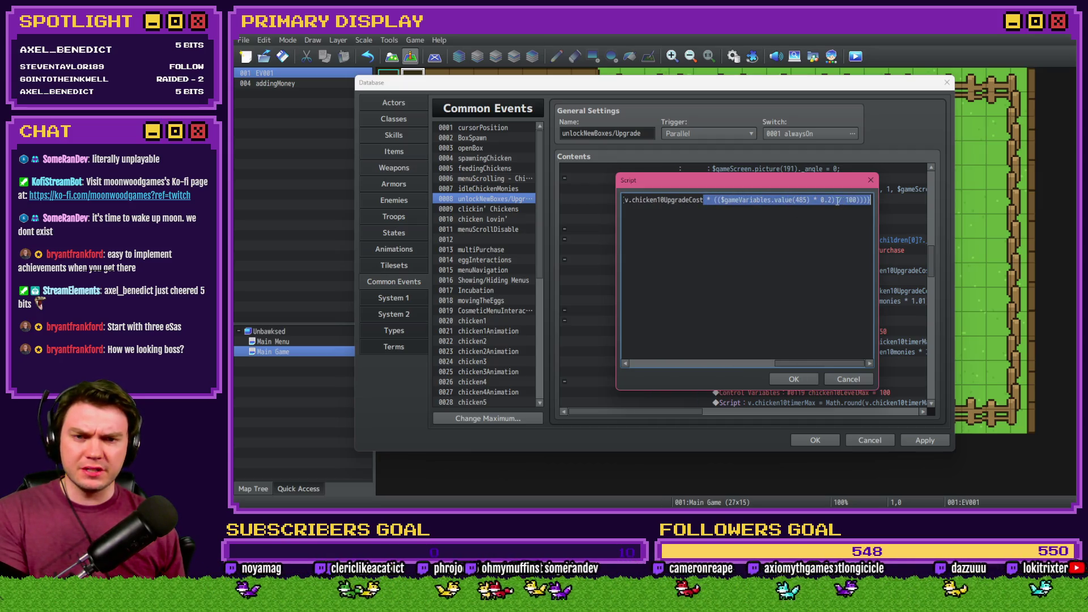
pyautogui.click(802, 200)
pyautogui.press('BackSpace')
pyautogui.write('9')
pyautogui.press('Down')
pyautogui.press('Home')
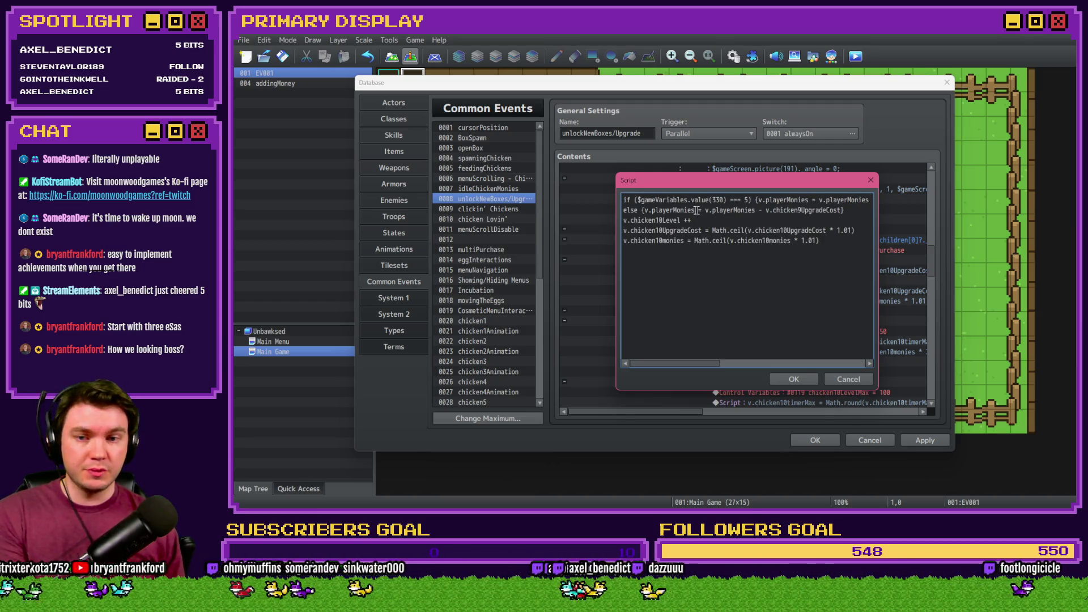
pyautogui.write('10')
pyautogui.click(804, 381)
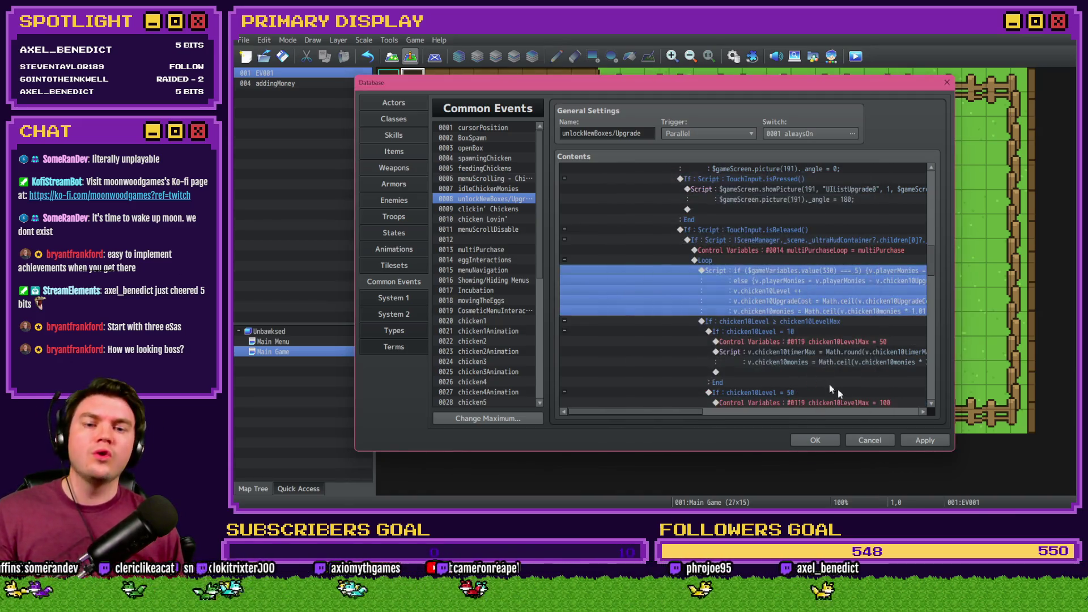
pyautogui.click(930, 442)
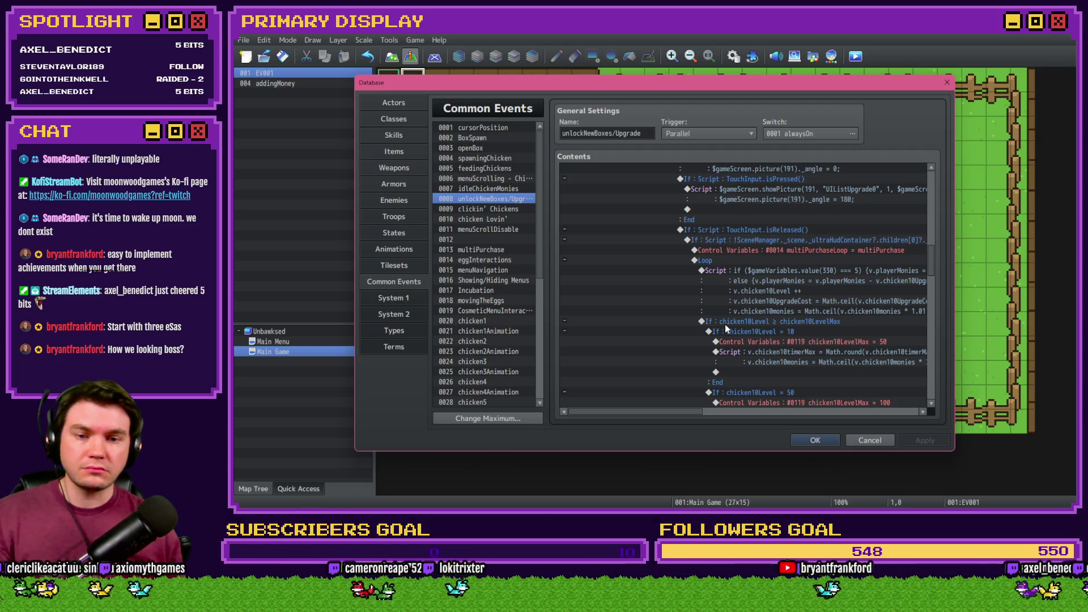
# Review the Chicken 10 blocks in the contents and fold the Unlock Chicken 10 If block.
pyautogui.scroll(-2, 737, 365)
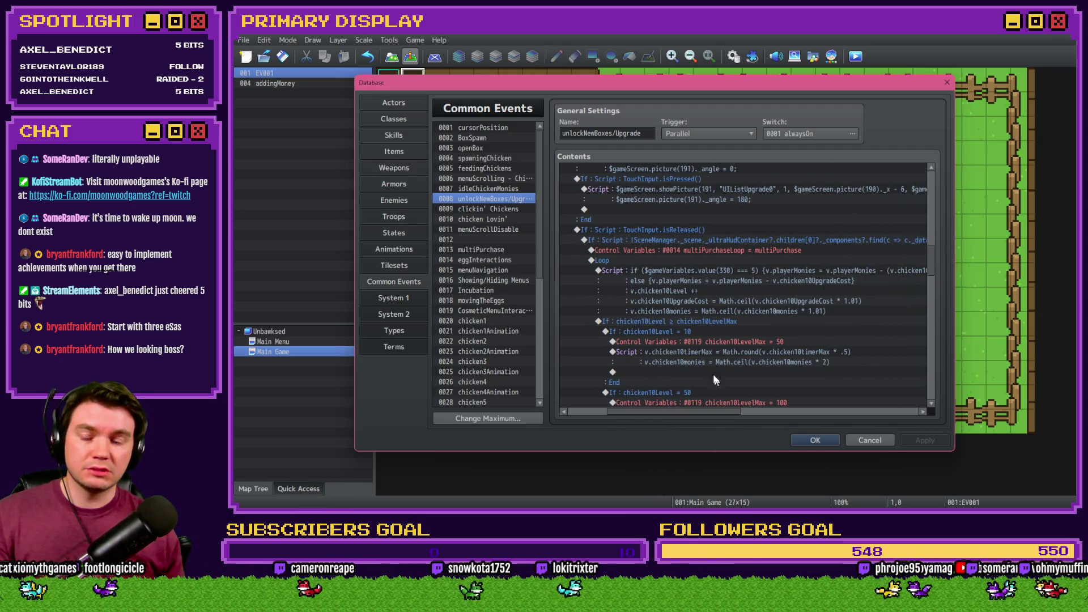
pyautogui.scroll(-1, 711, 367)
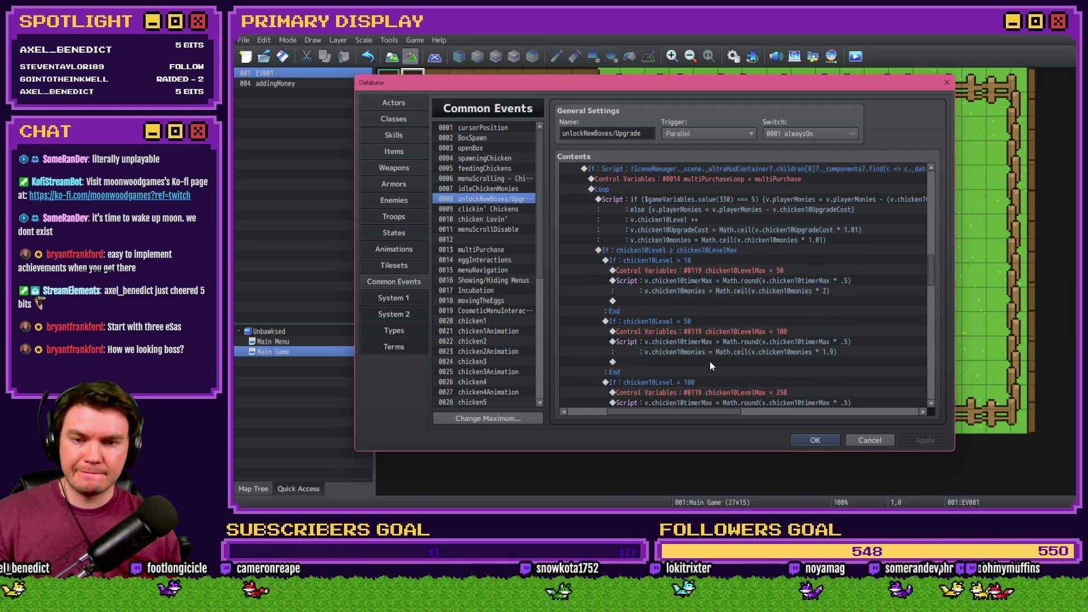
pyautogui.scroll(-3, 710, 365)
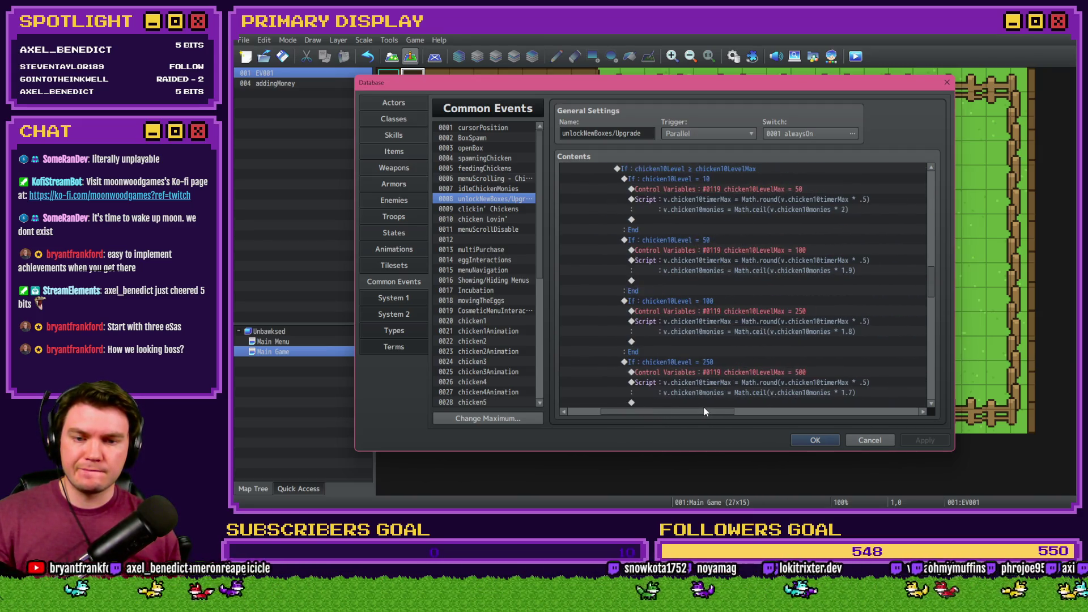
pyautogui.scroll(-6, 712, 373)
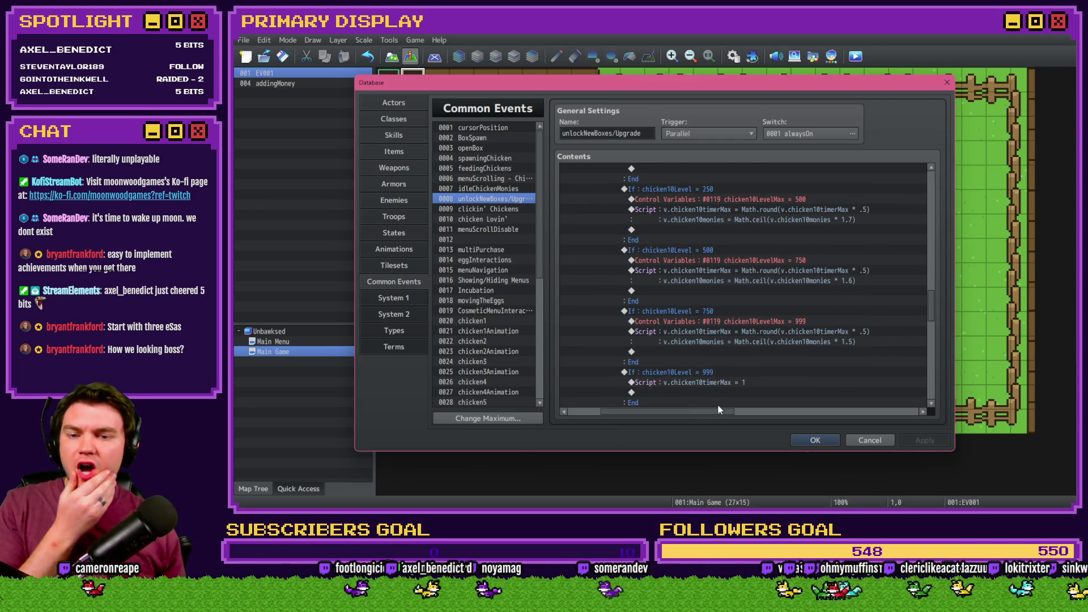
pyautogui.scroll(1, 721, 391)
pyautogui.scroll(2, 713, 399)
pyautogui.scroll(8, 692, 360)
pyautogui.scroll(10, 679, 329)
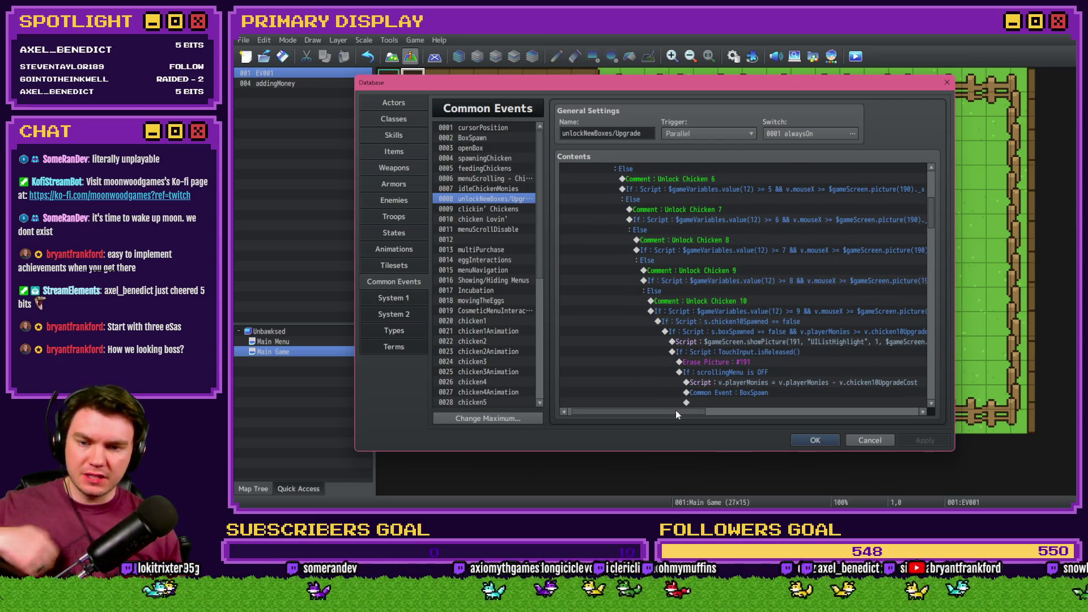
pyautogui.click(564, 311)
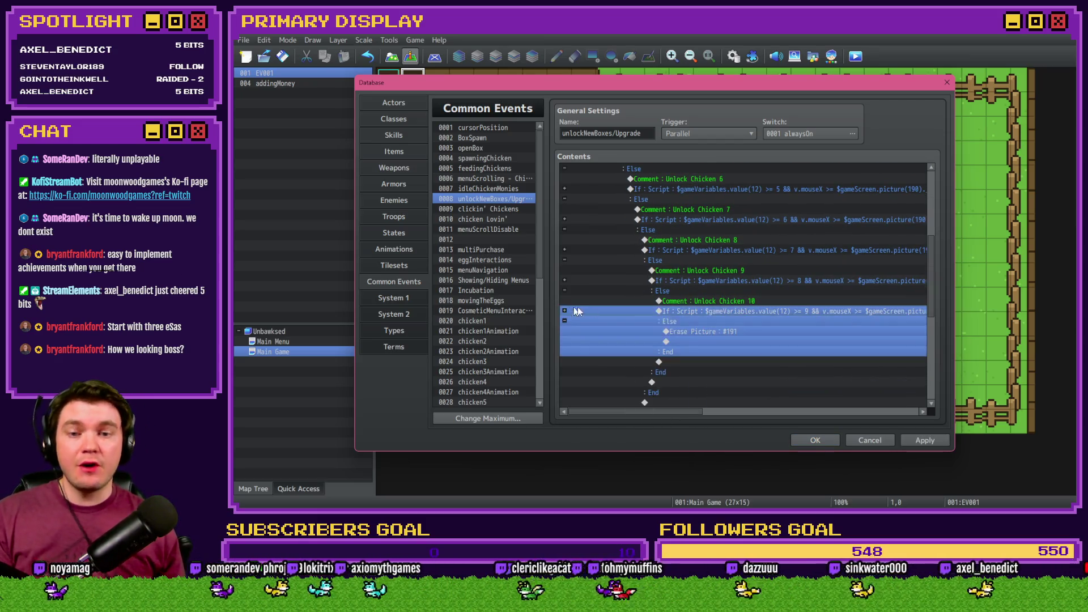
# Apply the common event changes and close the database with OK.
pyautogui.scroll(6, 920, 232)
pyautogui.click(925, 437)
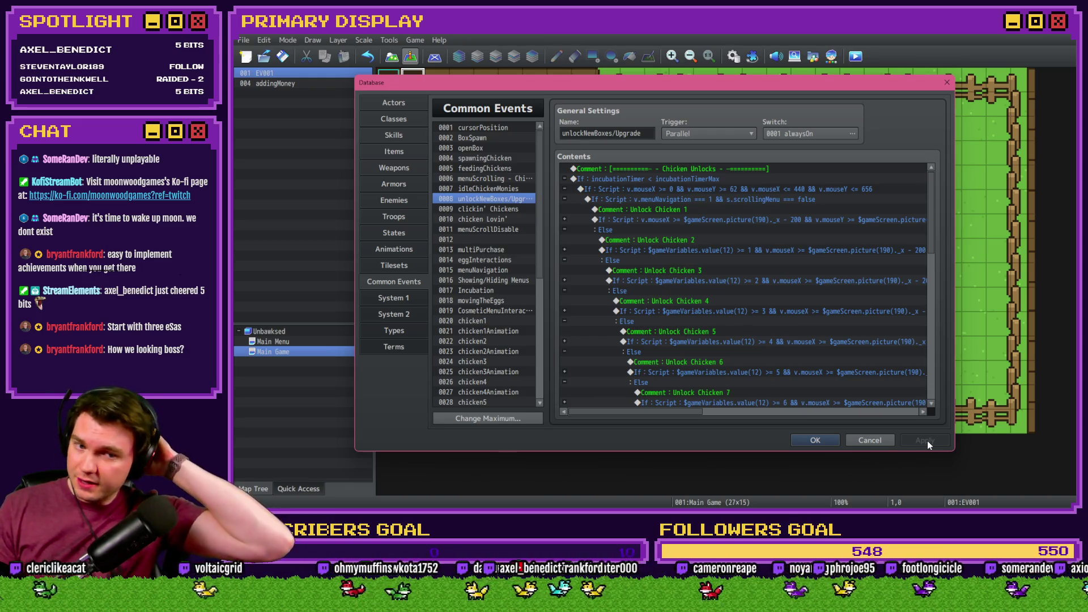
pyautogui.click(815, 441)
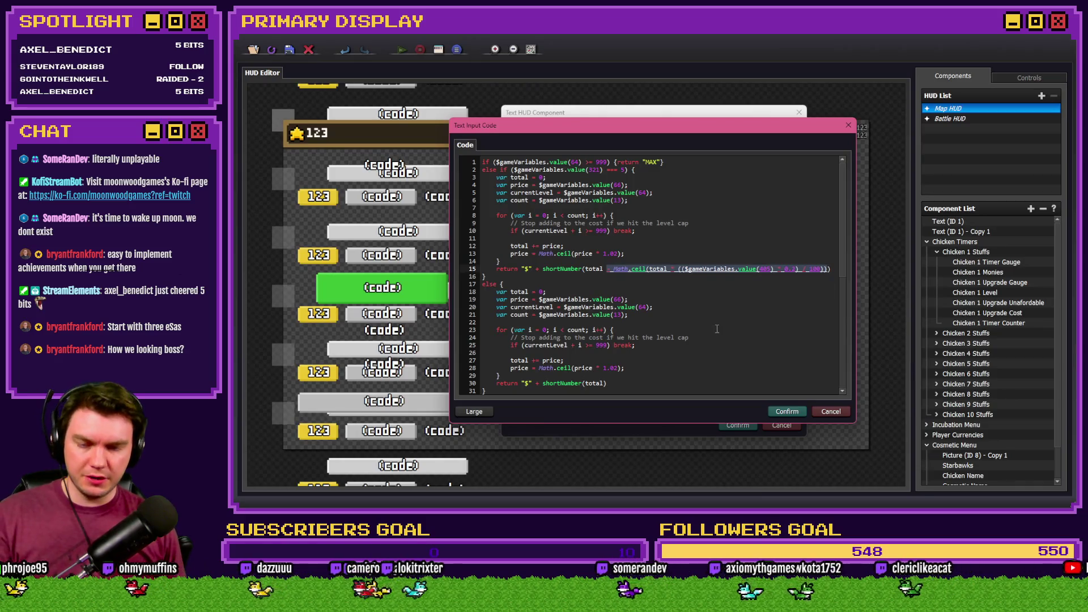
# Confirm the discounted Chicken 1 Upgrade Cost code and save that text component.
pyautogui.click(787, 412)
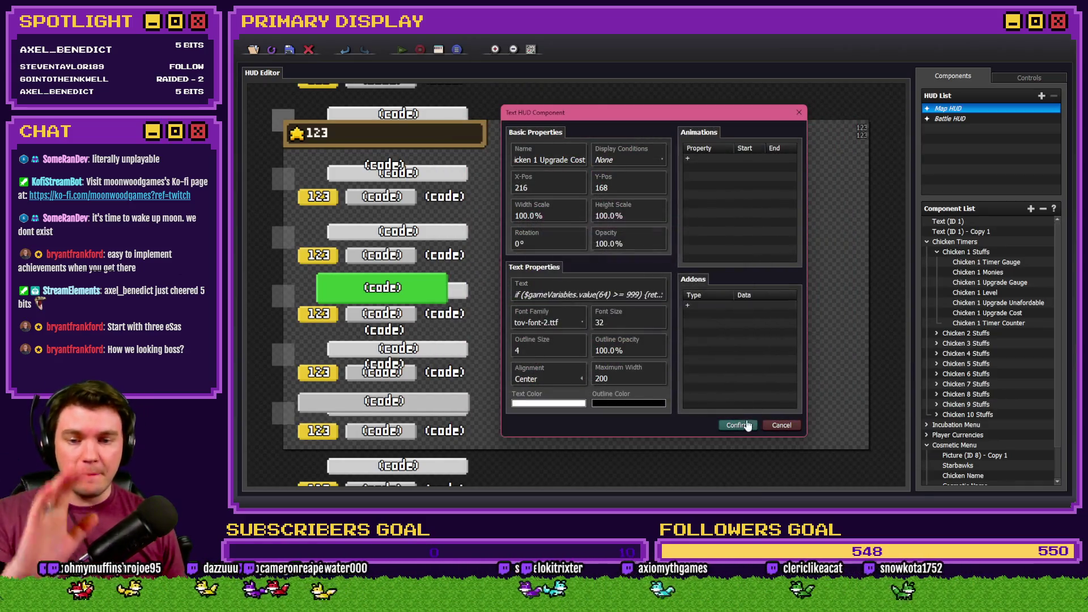
pyautogui.click(747, 425)
pyautogui.doubleClick(958, 303)
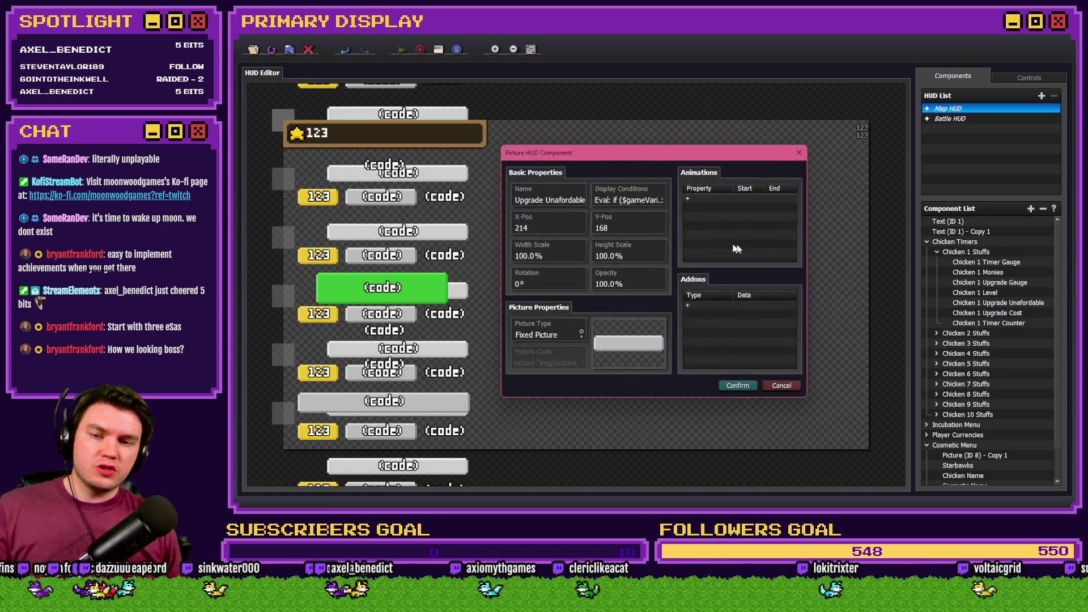
# Delete the commented-out fourth line from Chicken 1 Upgrade Unafordable's display condition and confirm.
pyautogui.doubleClick(606, 199)
pyautogui.doubleClick(617, 216)
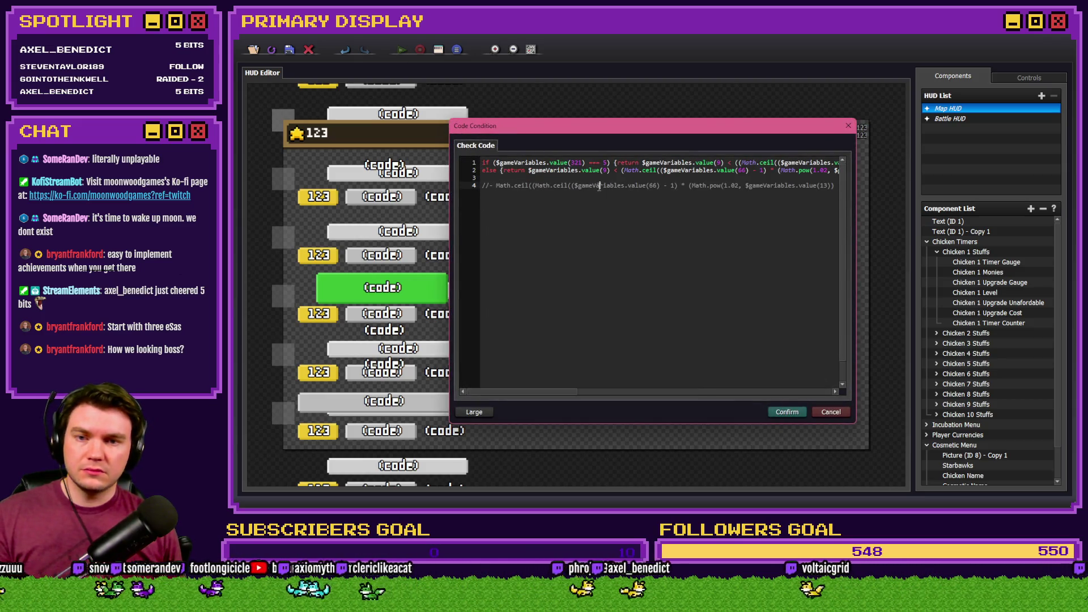
pyautogui.tripleClick(599, 187)
pyautogui.press('BackSpace')
pyautogui.press('BackSpace')
pyautogui.press('BackSpace')
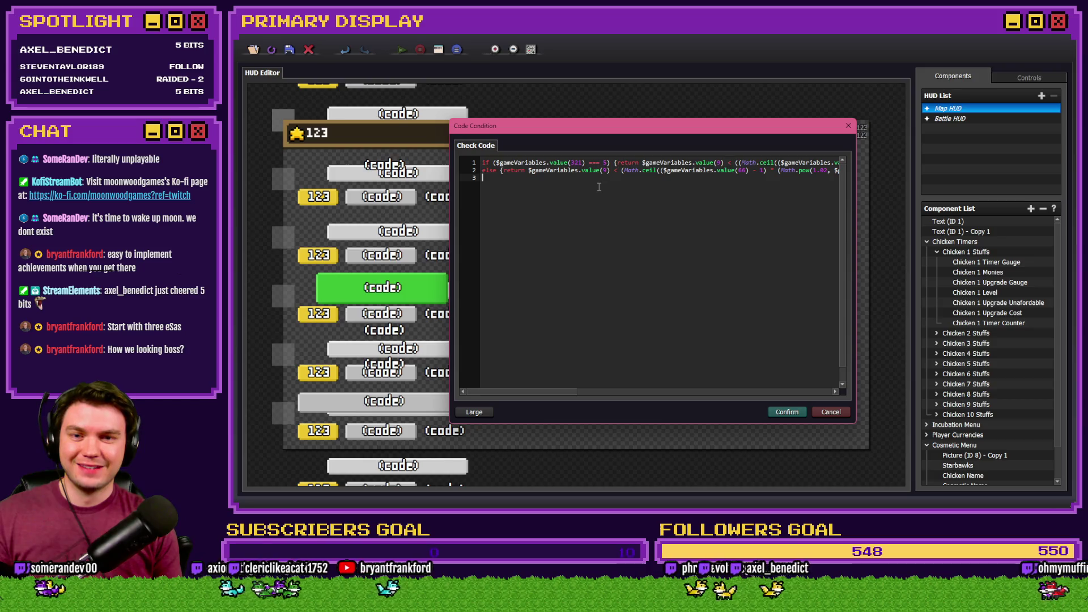
pyautogui.moveTo(638, 393)
pyautogui.mouseDown()
pyautogui.moveTo(801, 397)
pyautogui.moveTo(535, 384)
pyautogui.mouseUp()
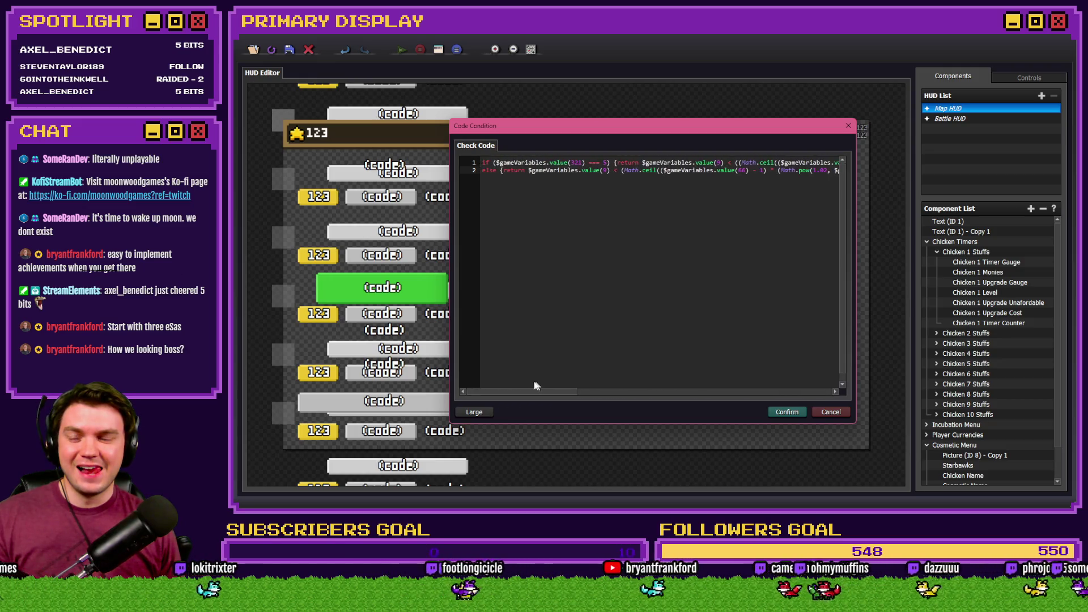
pyautogui.hotkey('ctrl', 'a')
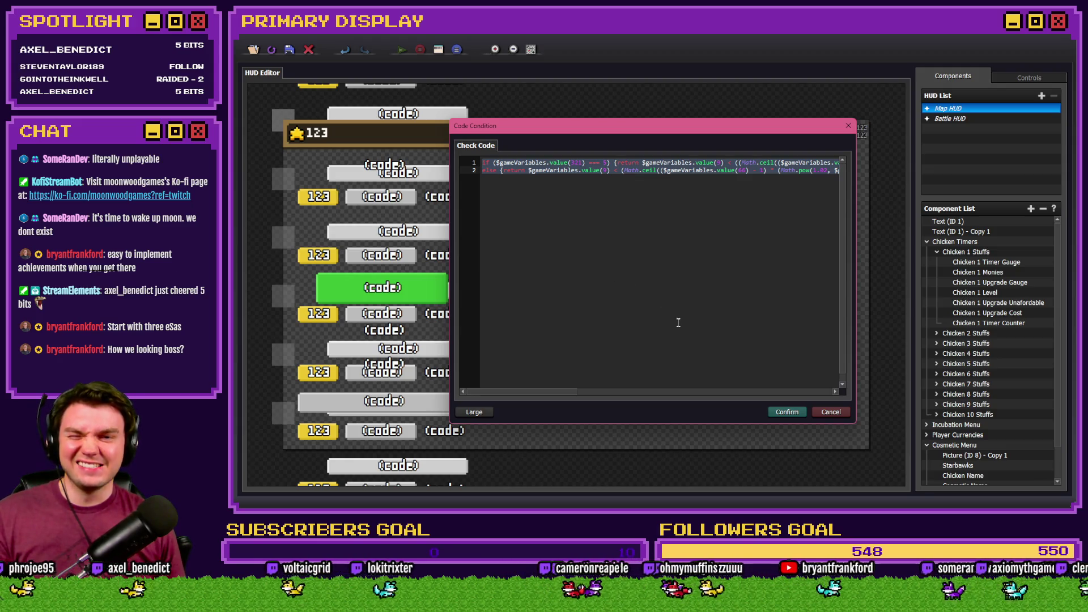
pyautogui.click(792, 412)
pyautogui.click(737, 385)
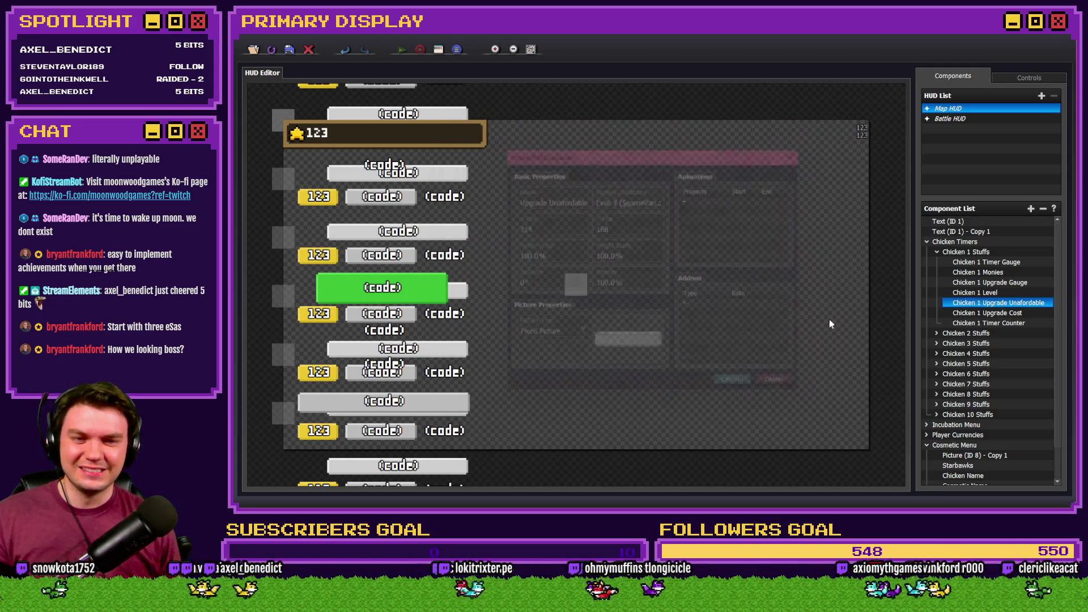
# Open the Eval condition code of Chicken 2 Upgrade Unafordable's display conditions.
pyautogui.click(937, 333)
pyautogui.doubleClick(984, 385)
pyautogui.click(603, 200)
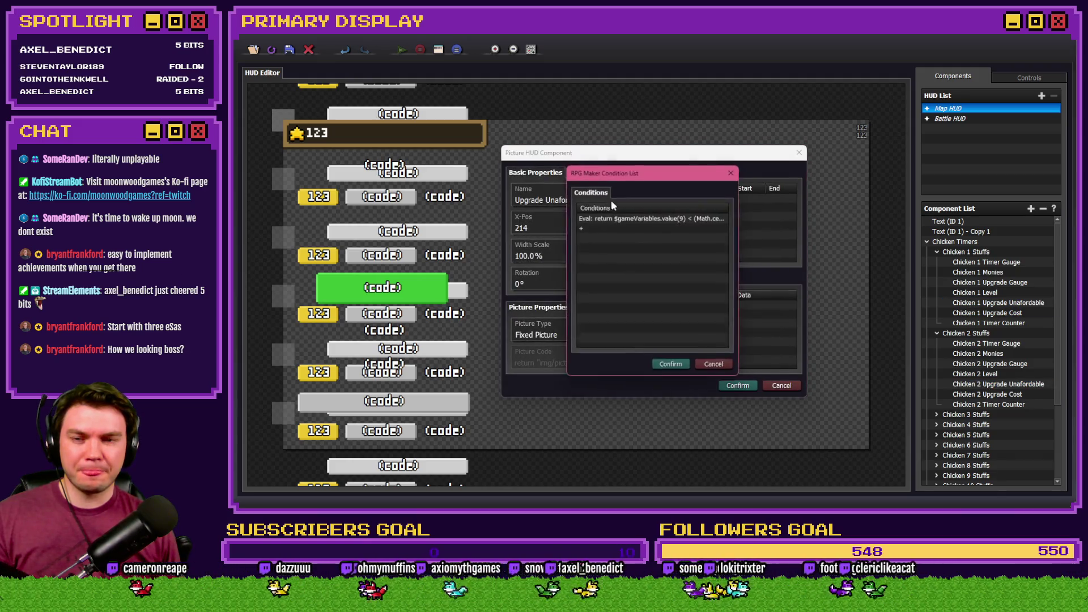
pyautogui.doubleClick(623, 218)
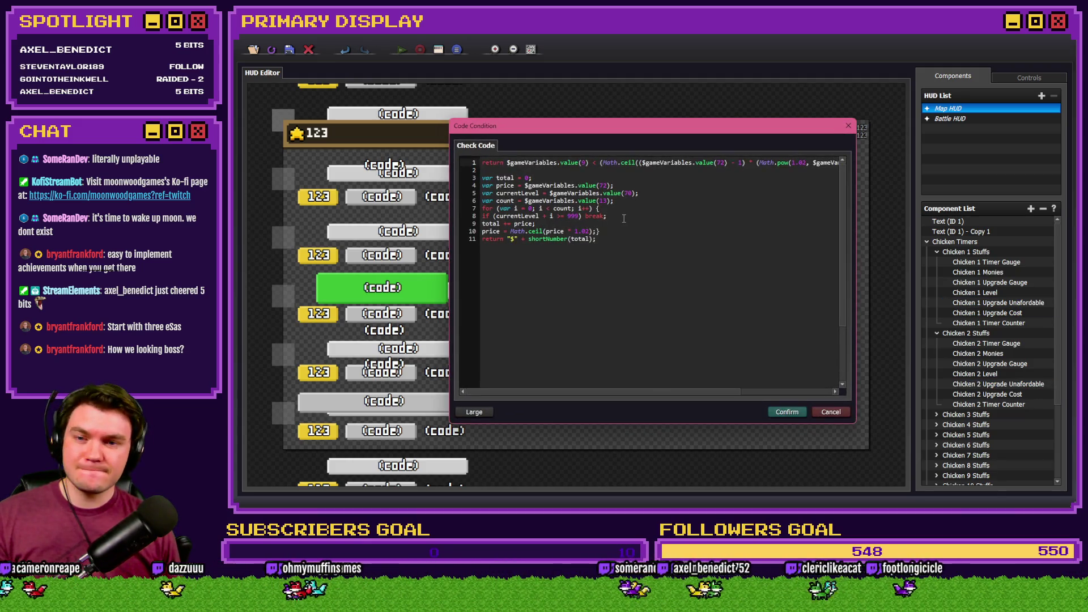
# Replace old cost lines 3–11 with the pasted if/else gold-chain discount code.
pyautogui.moveTo(621, 246)
pyautogui.mouseDown()
pyautogui.moveTo(482, 219)
pyautogui.moveTo(478, 178)
pyautogui.mouseUp()
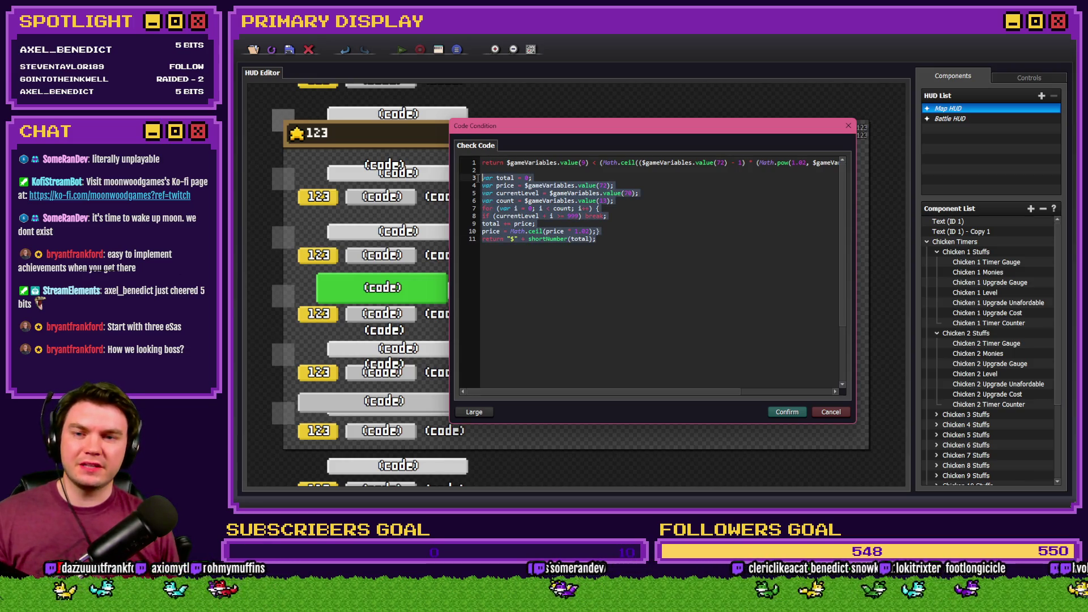
pyautogui.press('BackSpace')
pyautogui.press('BackSpace')
pyautogui.press('BackSpace')
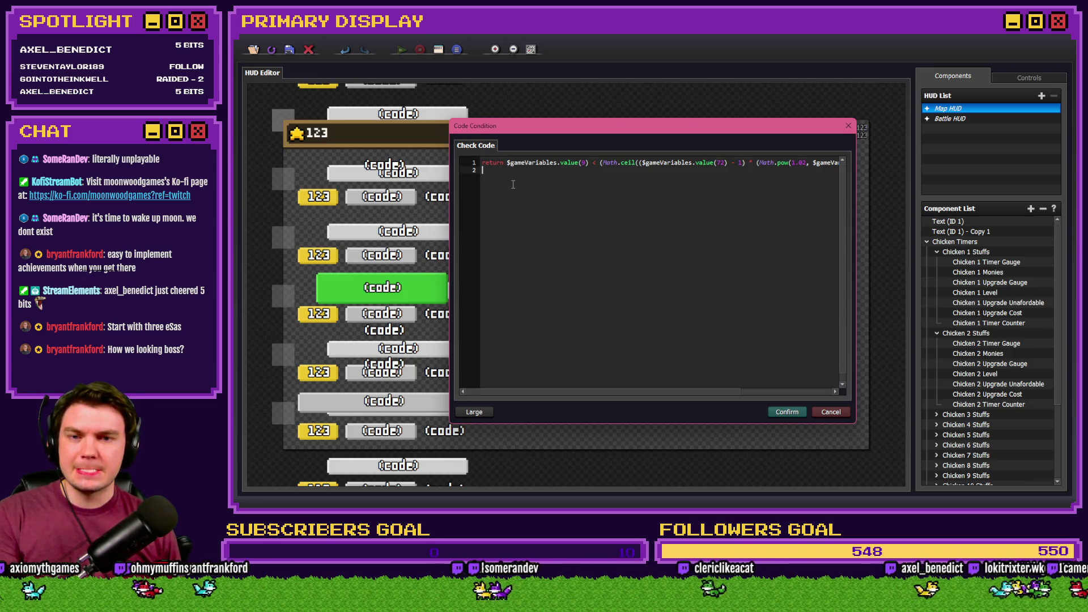
pyautogui.press('Return')
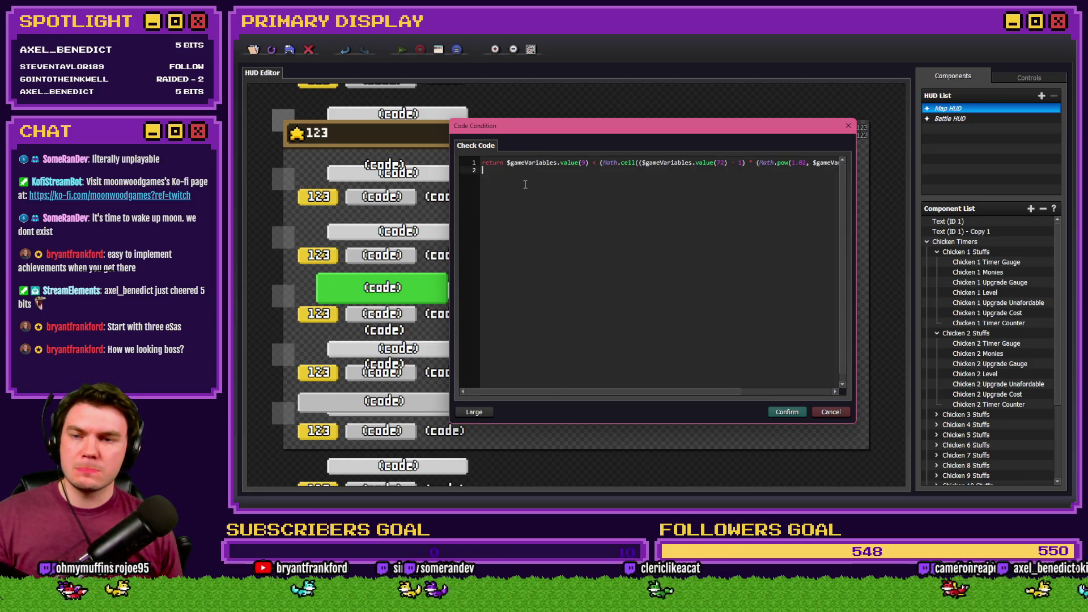
pyautogui.hotkey('ctrl', 'v')
pyautogui.moveTo(522, 181); pyautogui.dragTo(447, 185)
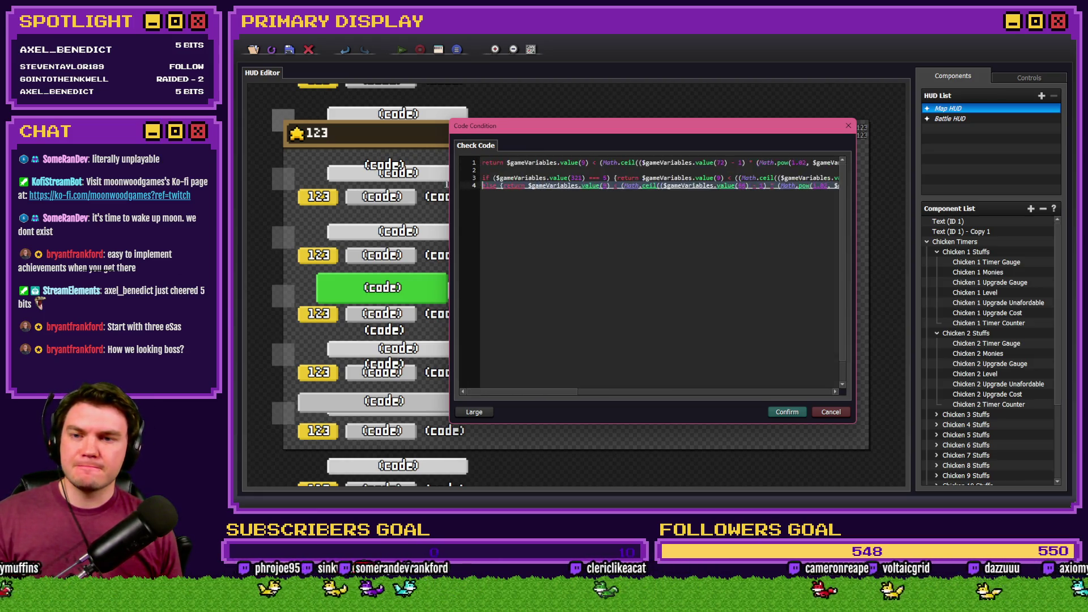
pyautogui.click(520, 186)
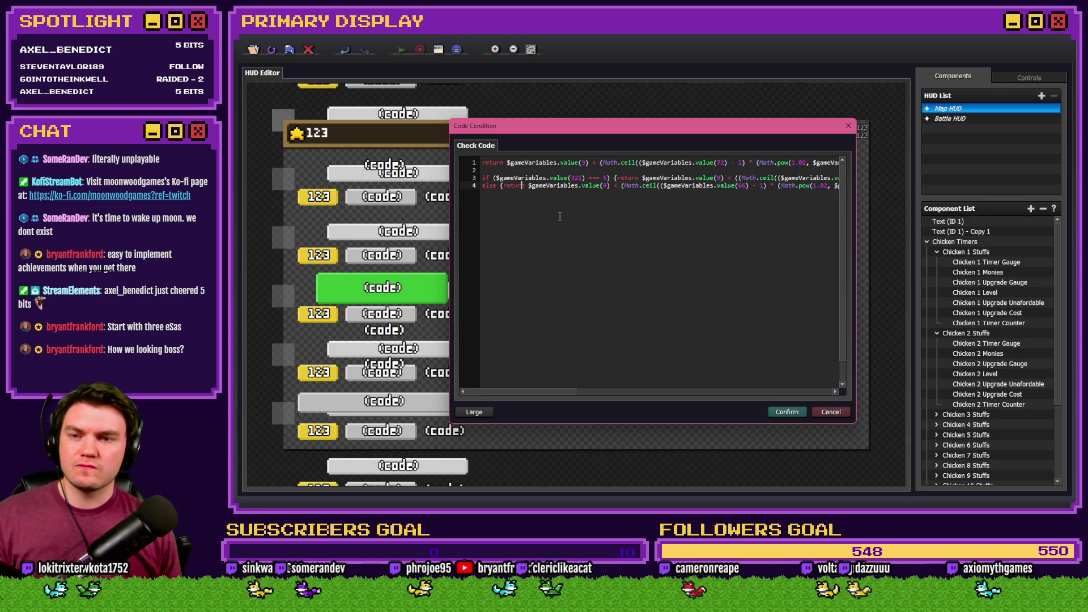
pyautogui.click(578, 179)
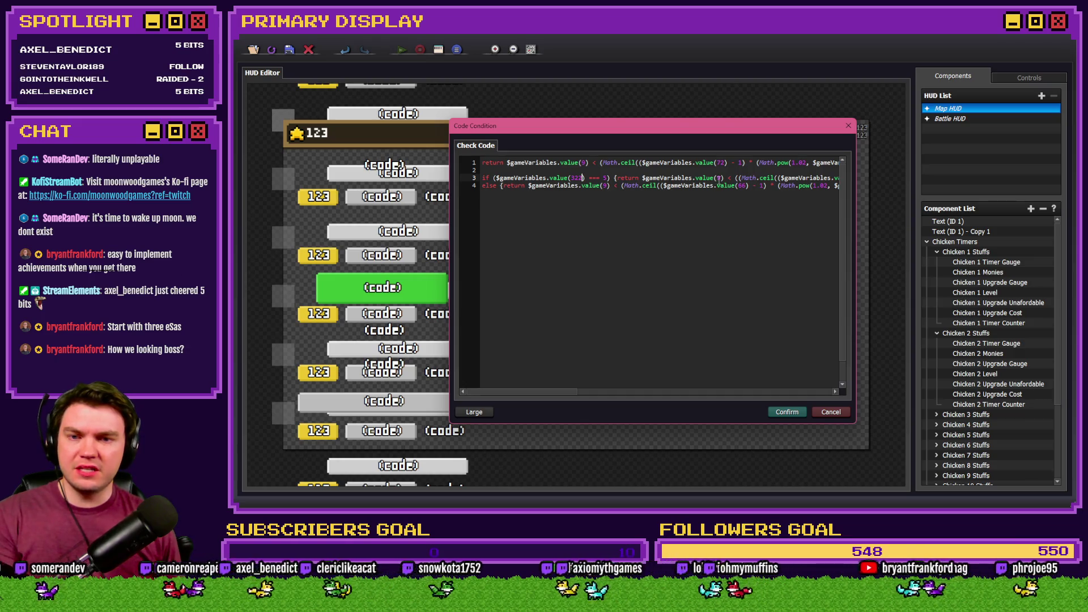
pyautogui.moveTo(578, 395); pyautogui.dragTo(634, 396)
pyautogui.hotkey('alt', 'Tab')
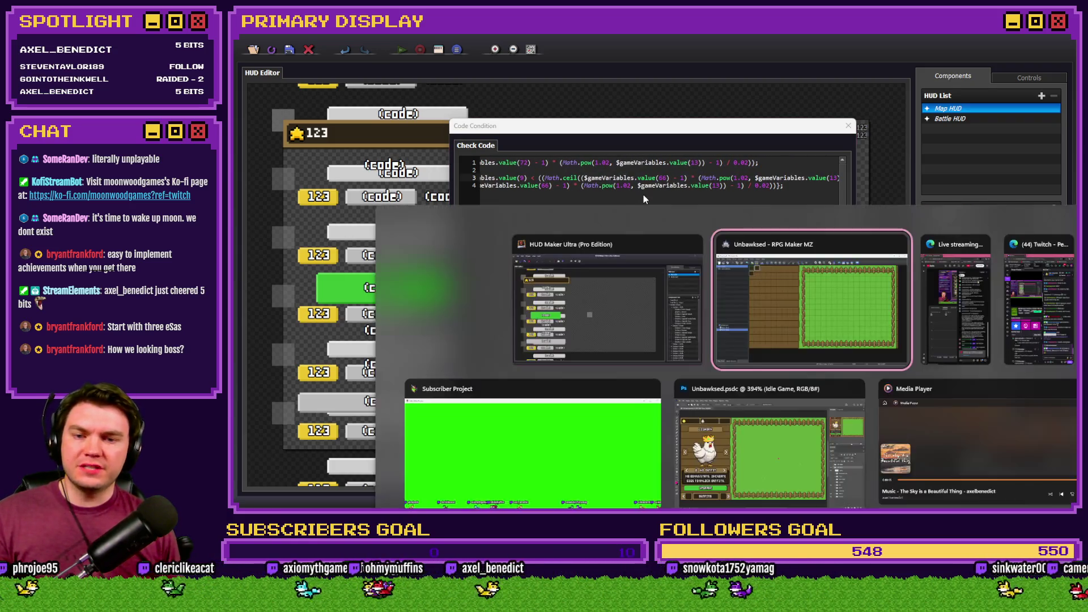
# Look up the chicken upgrade-cost variable IDs (61–80) in RPG Maker's Variable Selector.
pyautogui.doubleClick(656, 229)
pyautogui.click(430, 193)
pyautogui.click(532, 193)
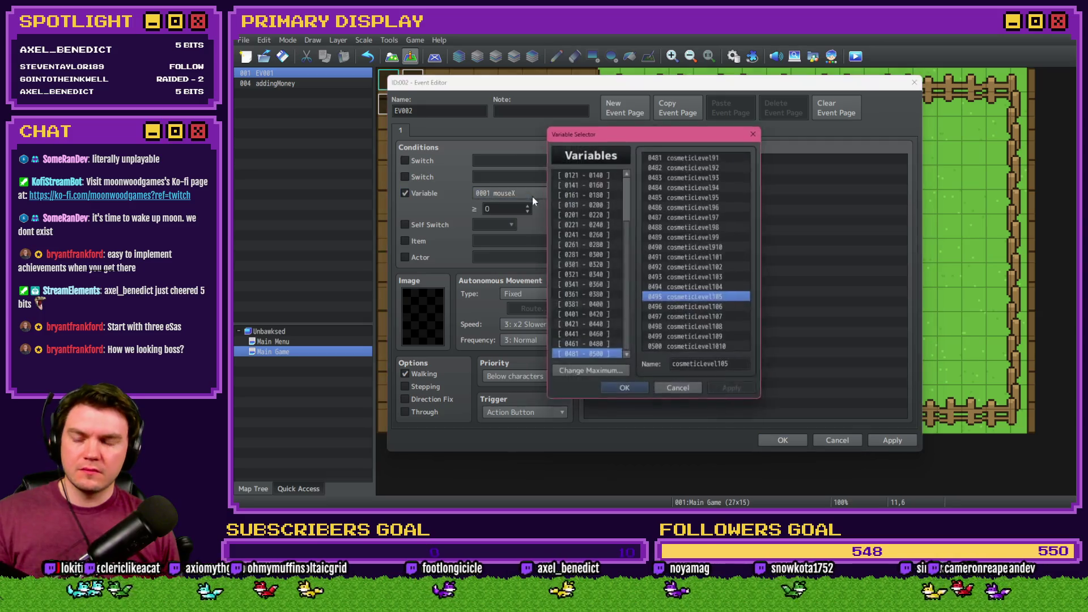
pyautogui.scroll(2, 589, 226)
pyautogui.click(589, 203)
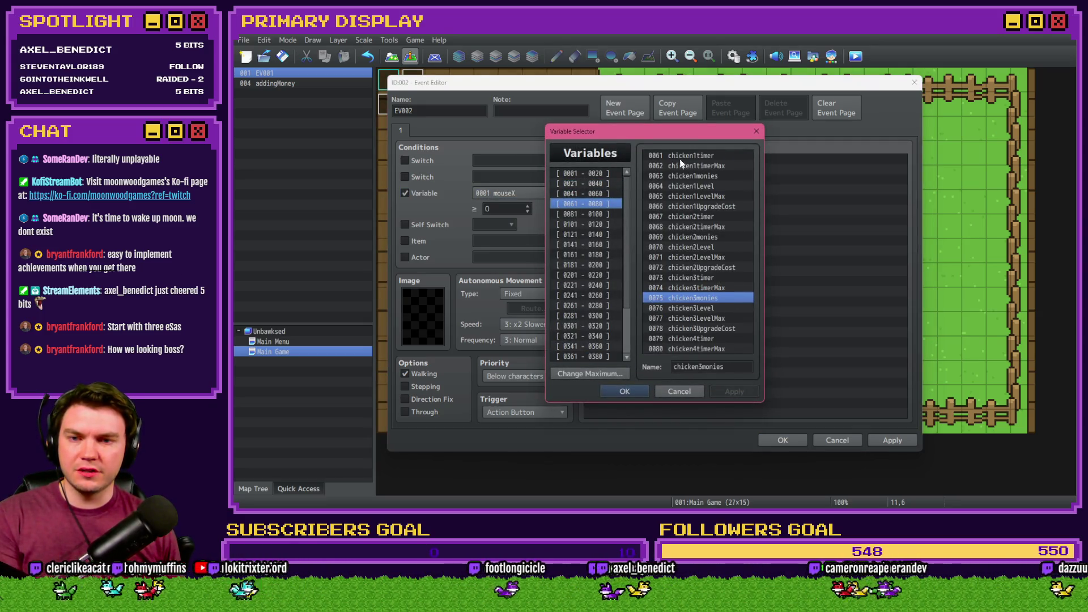
pyautogui.click(695, 207)
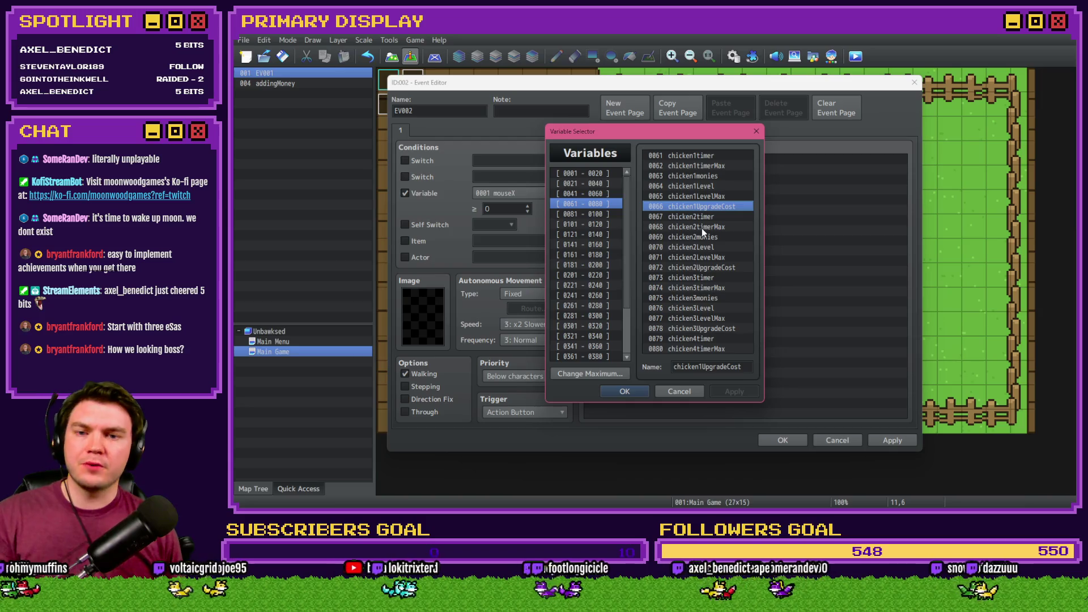
pyautogui.hotkey('alt', 'Tab')
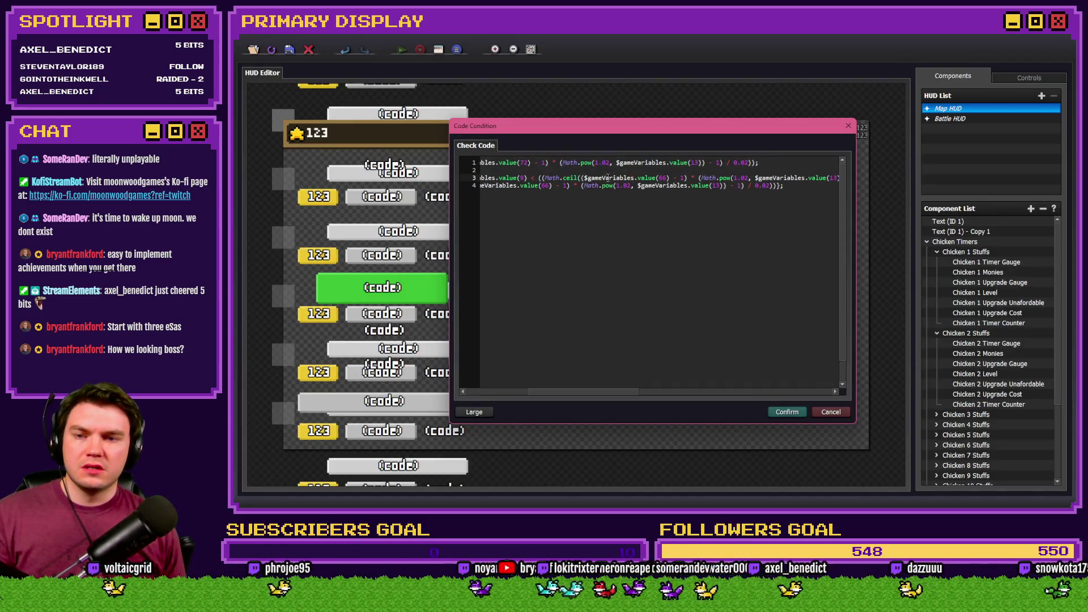
# Change value(66) on line 3 and check which variable number 13 is.
pyautogui.doubleClick(661, 177)
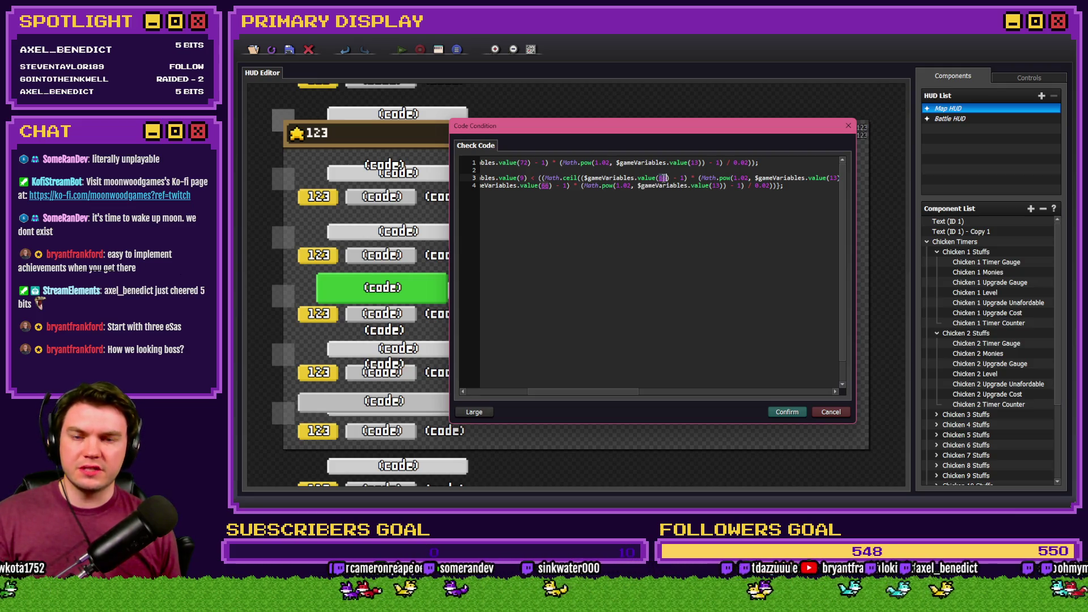
pyautogui.write('72')
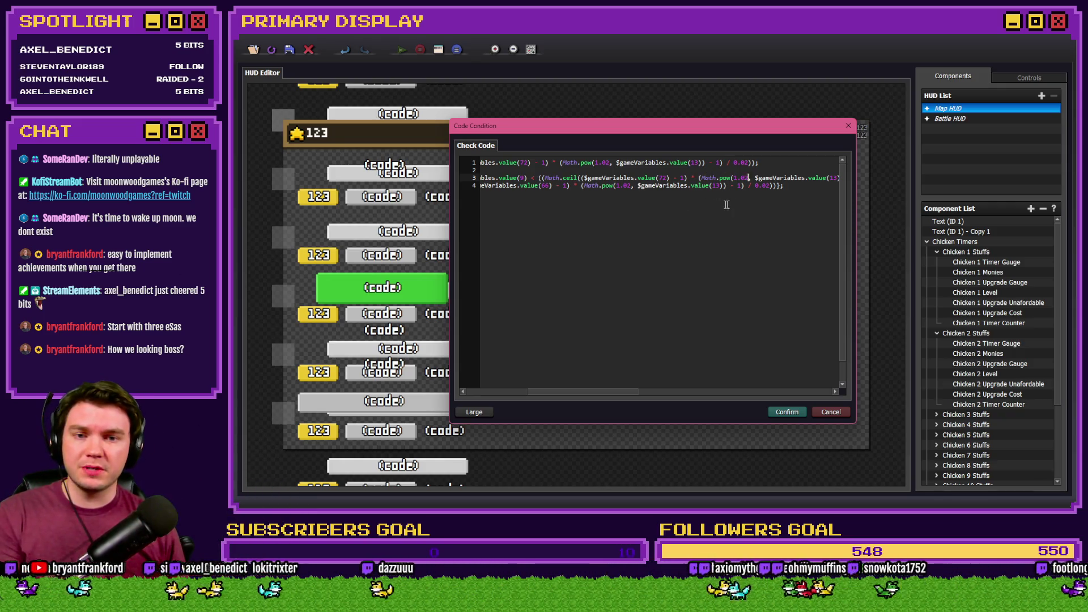
pyautogui.hscroll(3, 754, 207)
pyautogui.click(652, 178)
pyautogui.hotkey('alt', 'Tab')
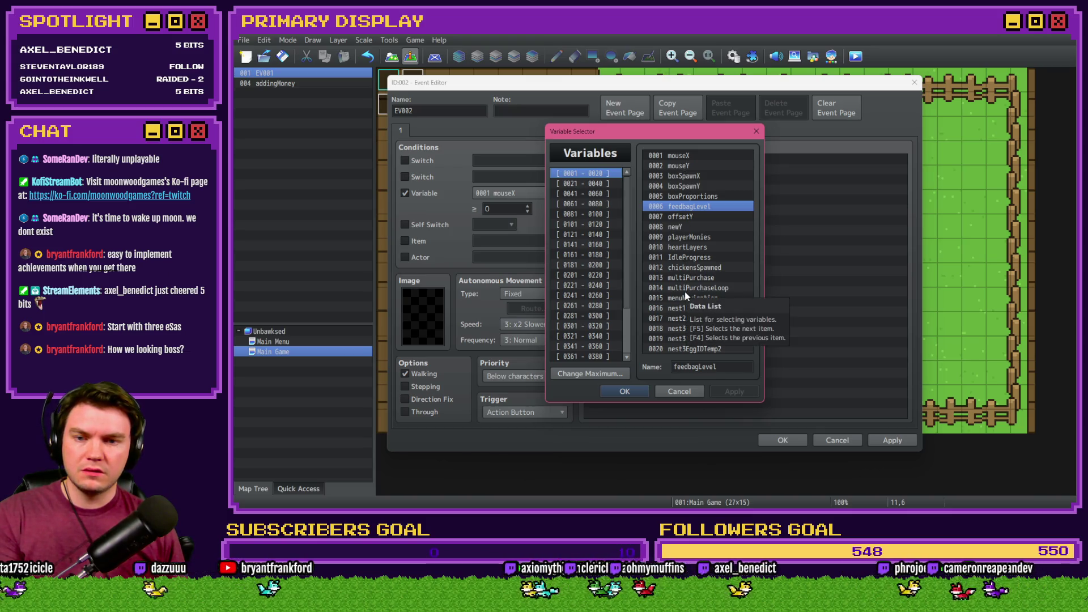
pyautogui.click(688, 278)
pyautogui.hotkey('alt', 'Tab')
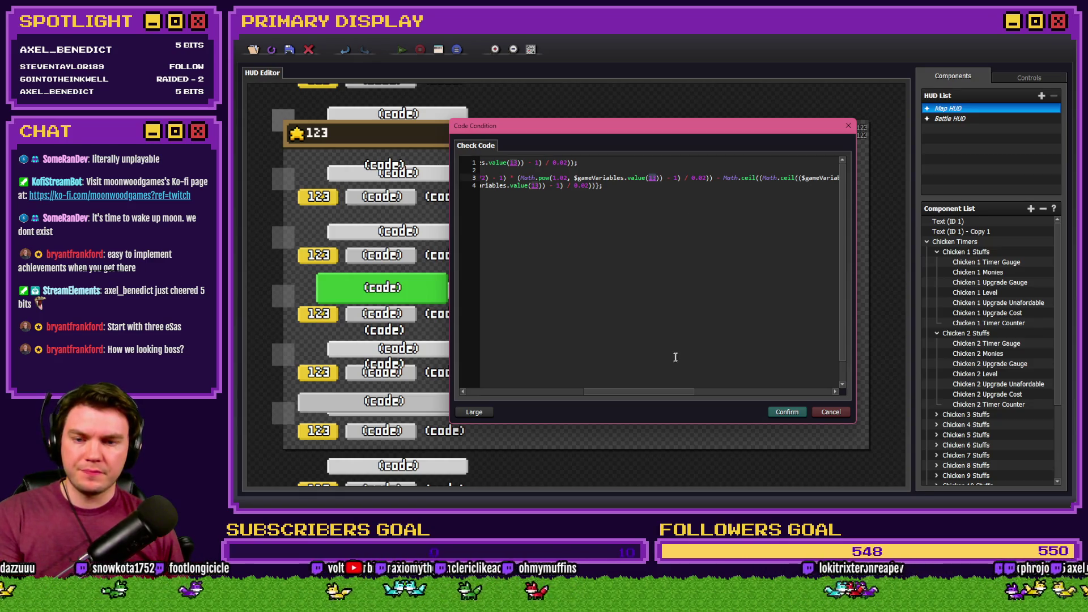
# Set the cost variable to 72 in both if/else lines.
pyautogui.moveTo(665, 397); pyautogui.dragTo(713, 397)
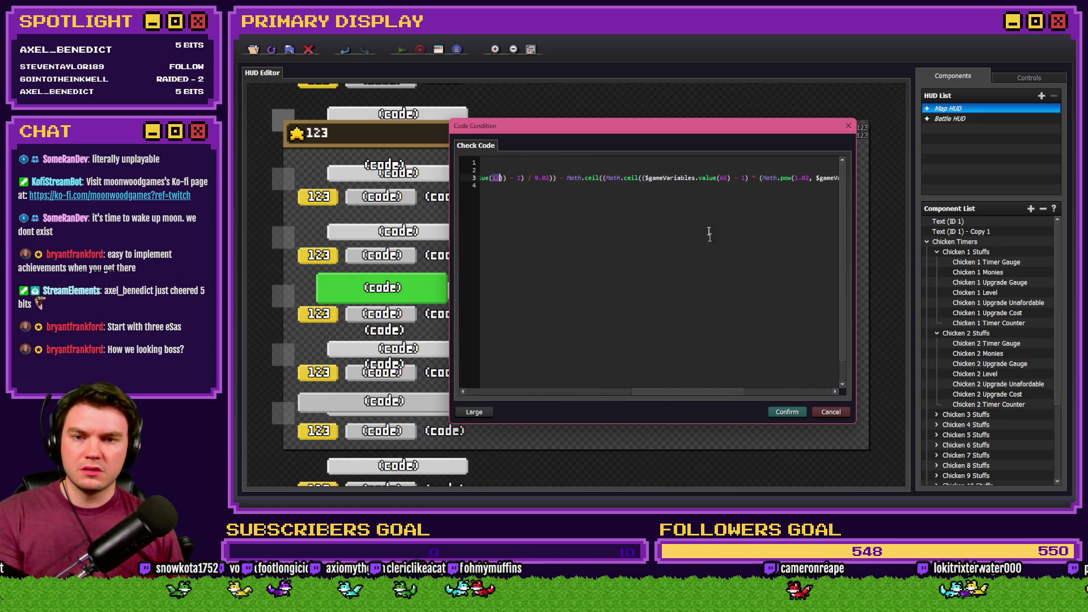
pyautogui.click(721, 176)
pyautogui.write('72')
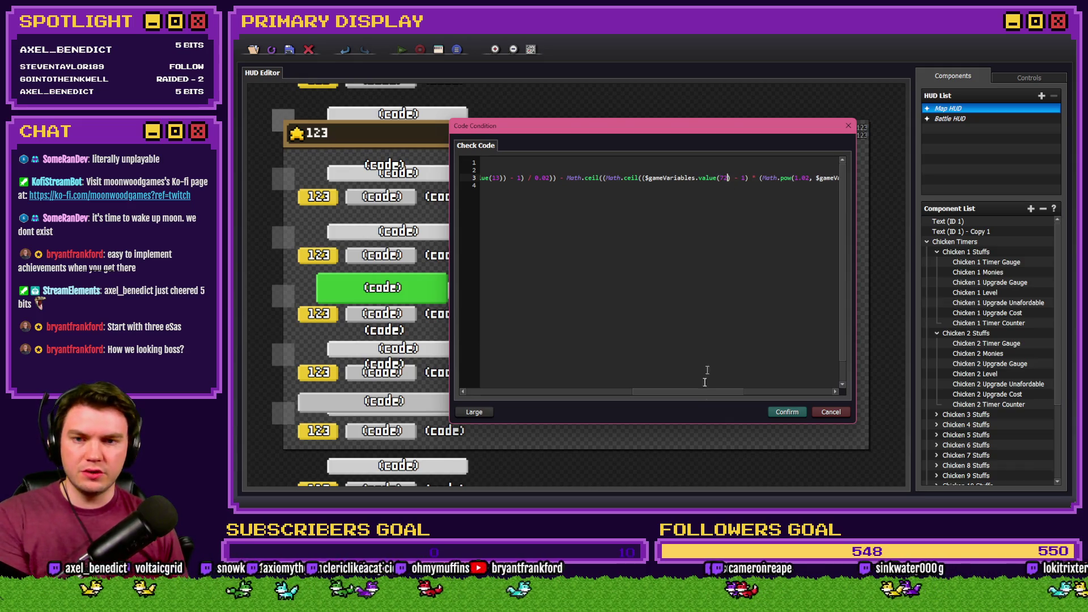
pyautogui.moveTo(700, 390); pyautogui.dragTo(792, 394)
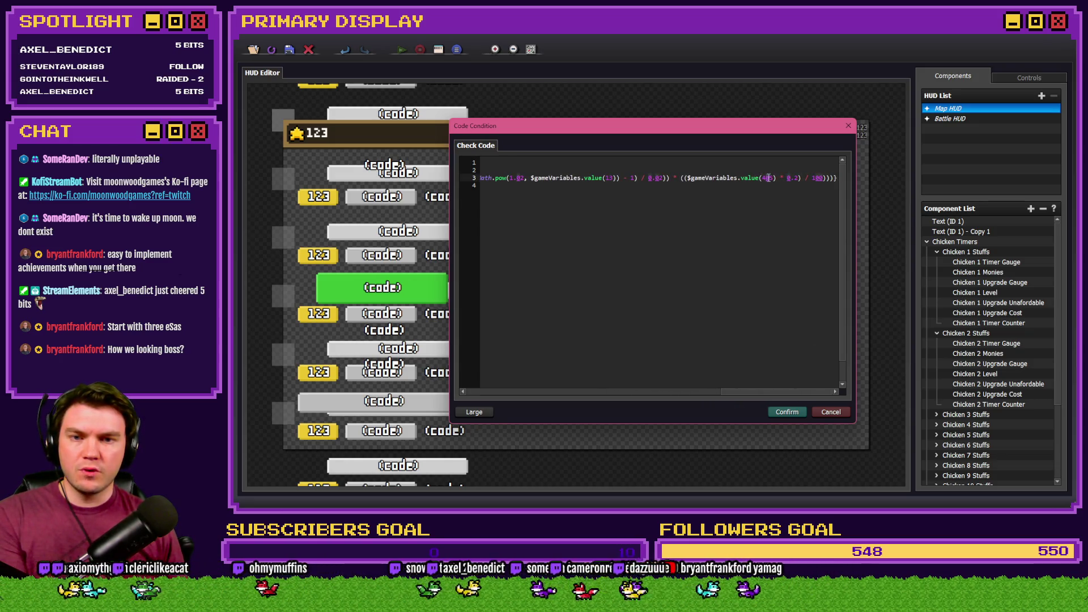
pyautogui.moveTo(805, 178); pyautogui.dragTo(841, 178)
pyautogui.click(833, 182)
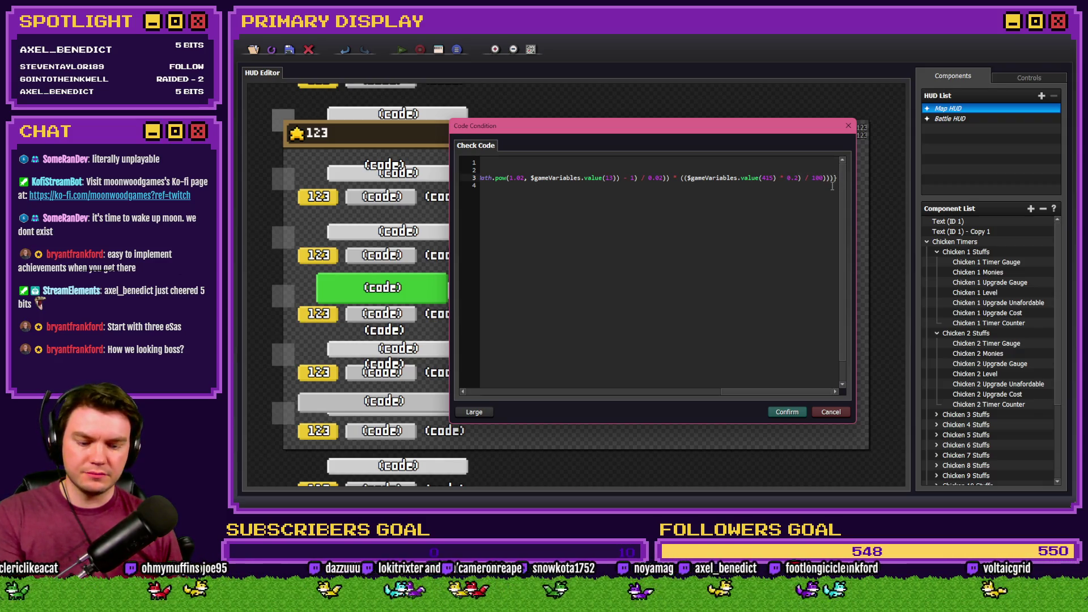
pyautogui.press('Home')
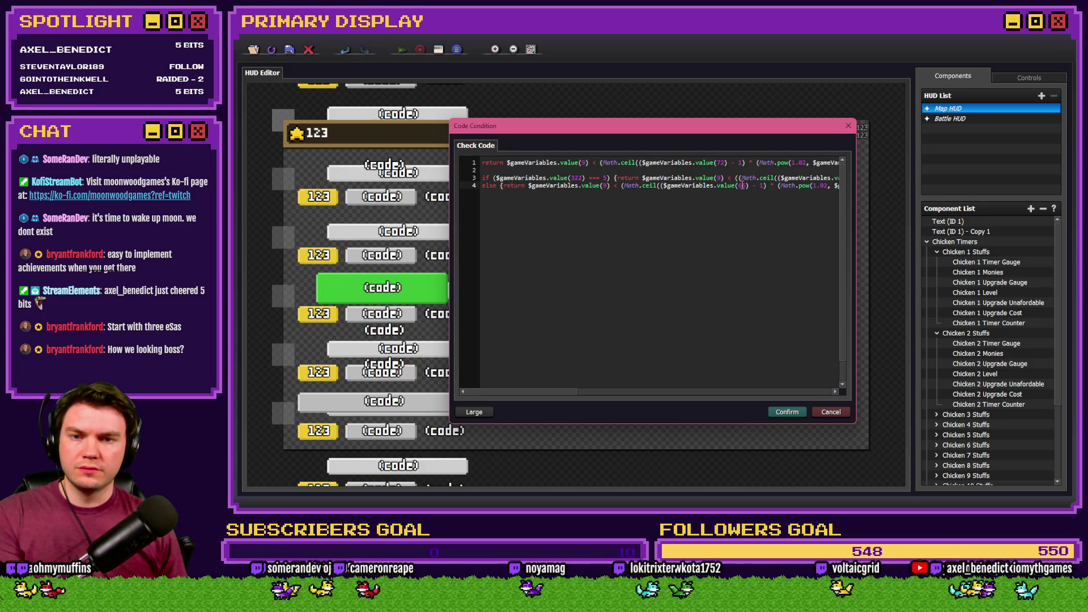
pyautogui.write('72')
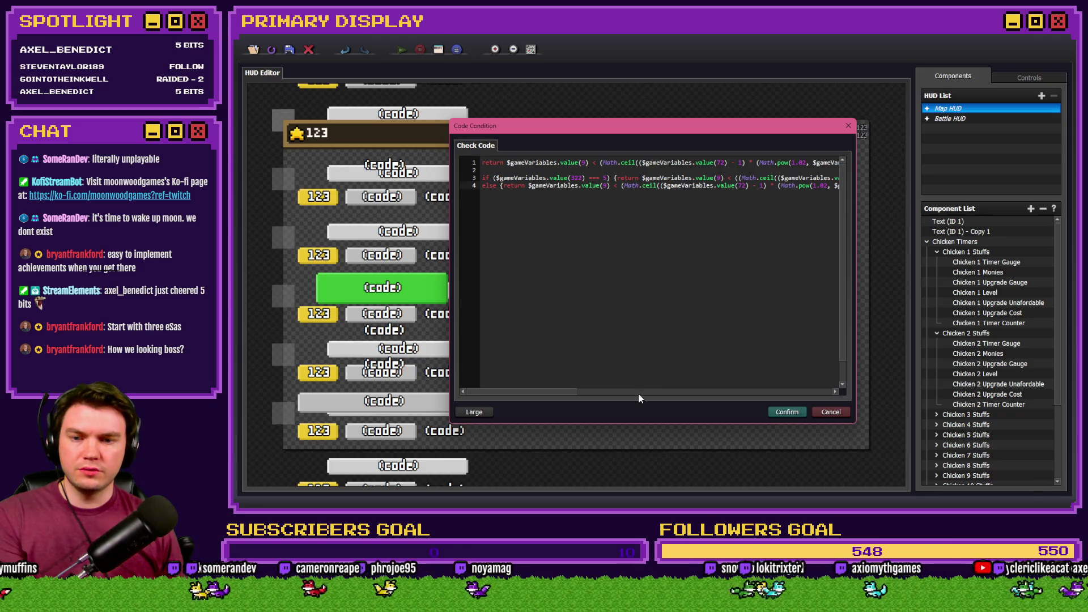
pyautogui.moveTo(564, 391); pyautogui.dragTo(627, 390)
# Delete the old return line and confirm Chicken 2's condition and component settings.
pyautogui.hotkey('ctrl', 'Home')
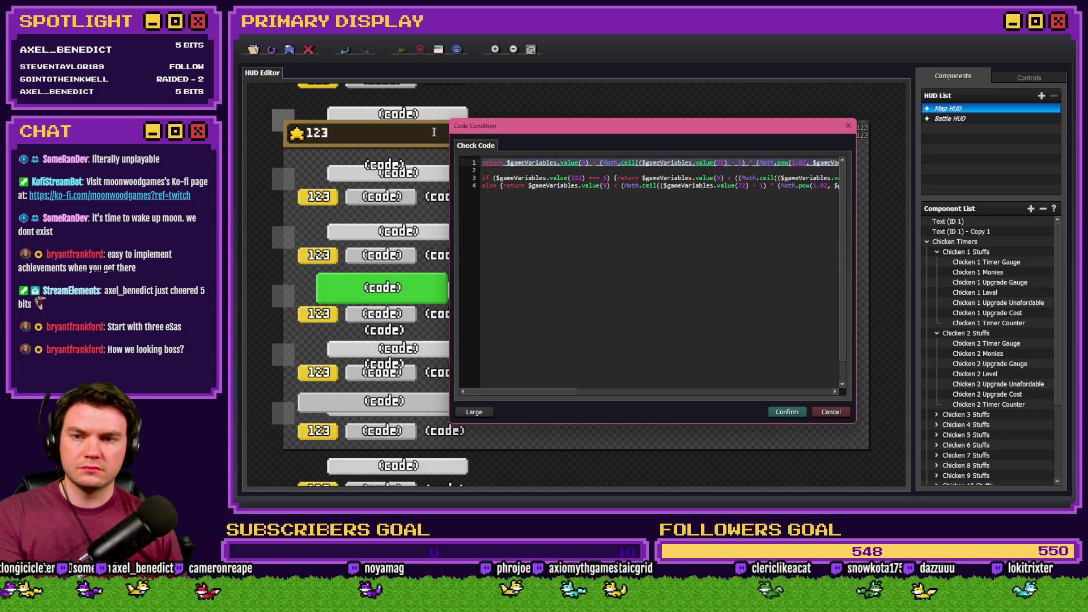
pyautogui.press('Delete')
pyautogui.press('Delete')
pyautogui.press('Delete')
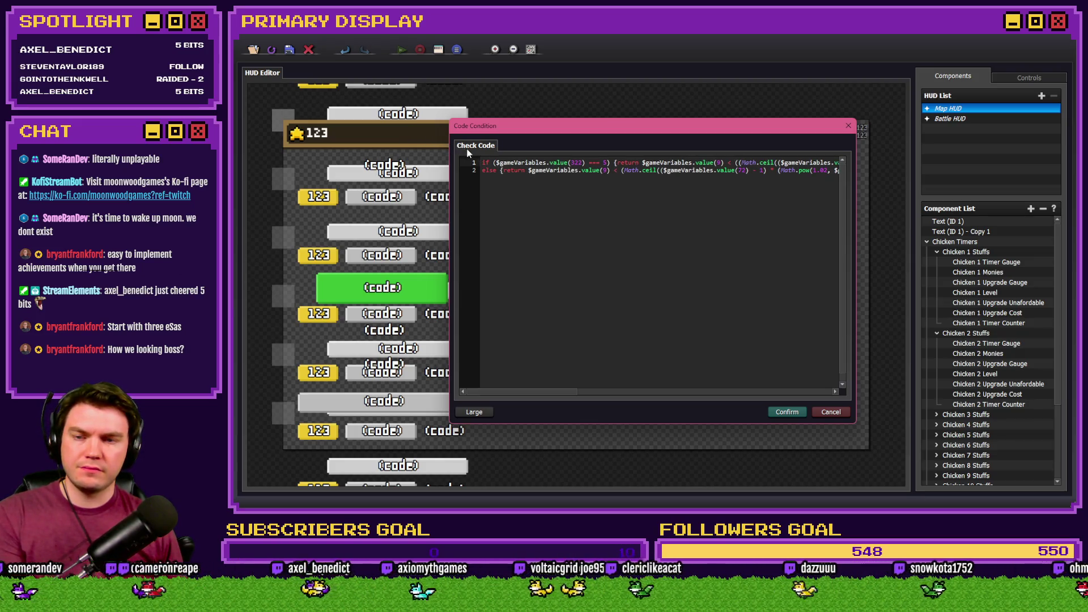
pyautogui.hotkey('ctrl', 'a')
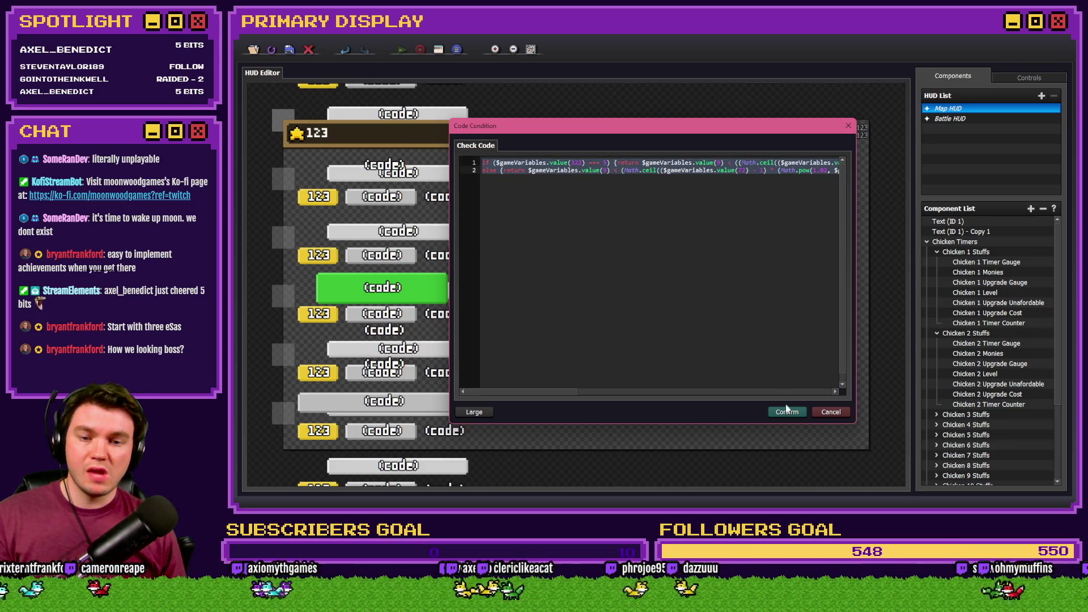
pyautogui.click(787, 414)
pyautogui.click(681, 368)
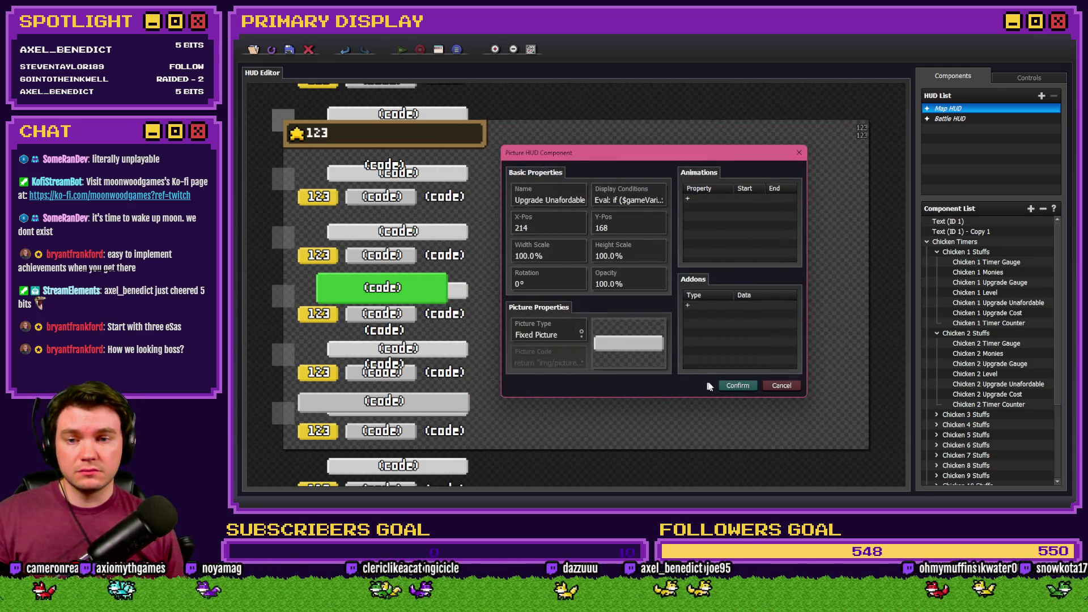
pyautogui.click(731, 385)
pyautogui.click(936, 336)
pyautogui.click(936, 342)
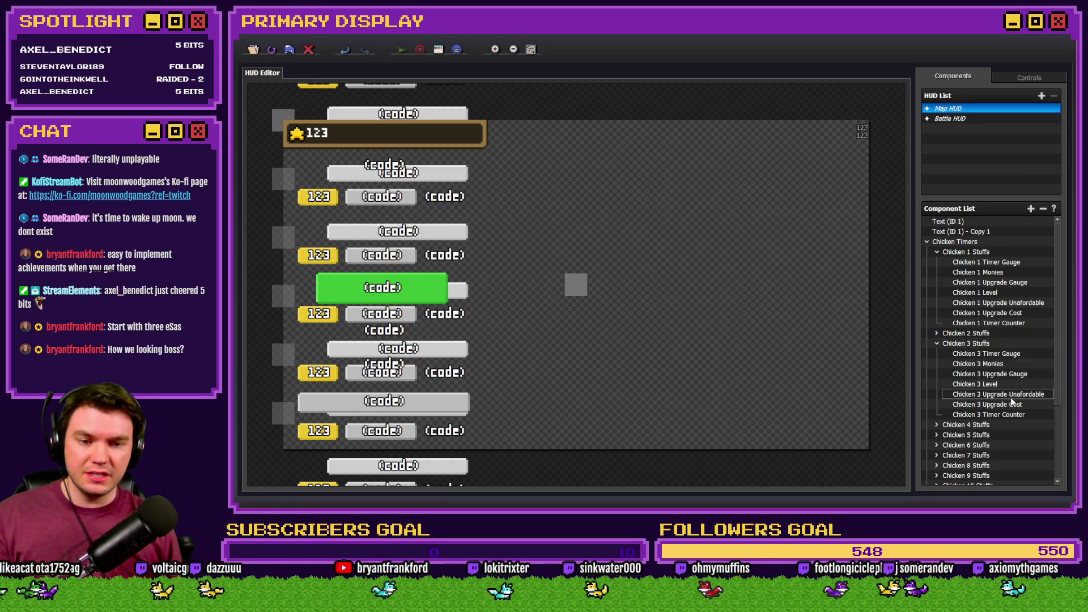
# Replace Chicken 3 Upgrade Unaffordable's old cost lines with the pasted if/else discount code.
pyautogui.doubleClick(1012, 395)
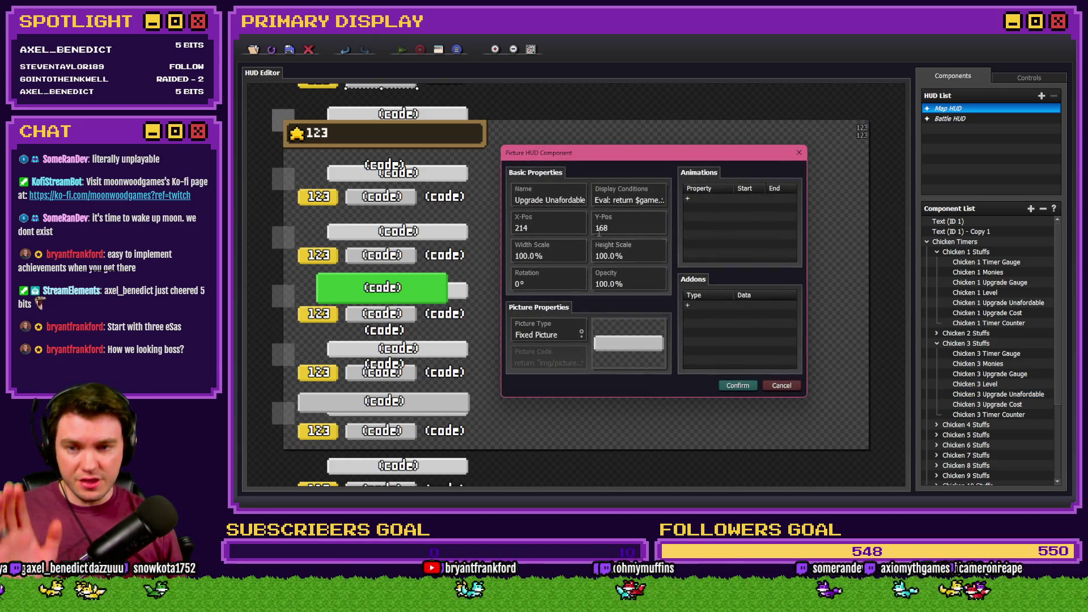
pyautogui.click(621, 201)
pyautogui.click(623, 219)
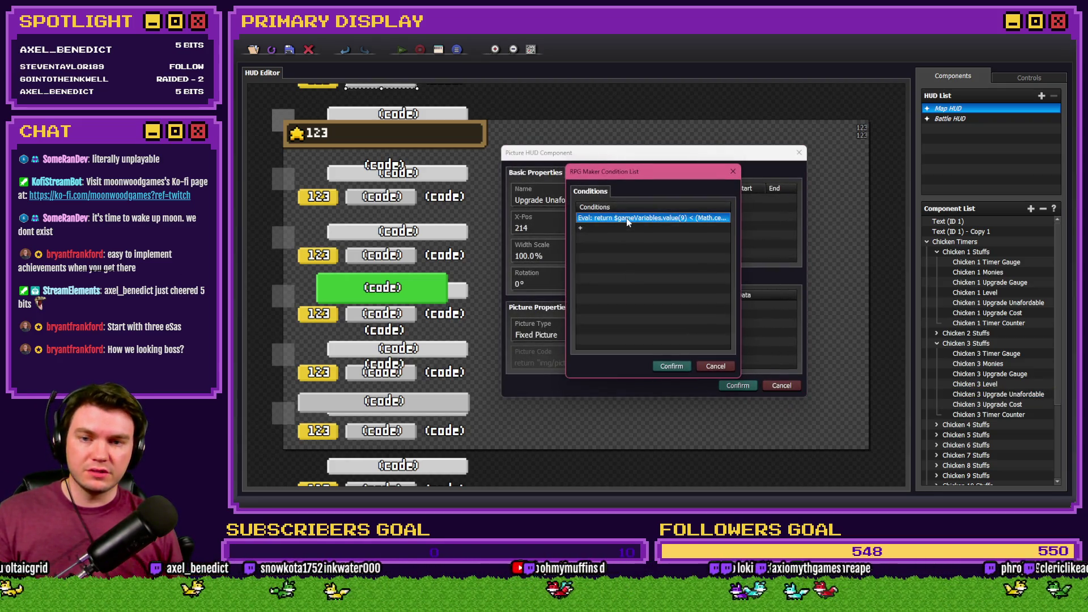
pyautogui.doubleClick(628, 221)
pyautogui.moveTo(634, 238)
pyautogui.mouseDown()
pyautogui.moveTo(493, 198)
pyautogui.moveTo(480, 179)
pyautogui.mouseUp()
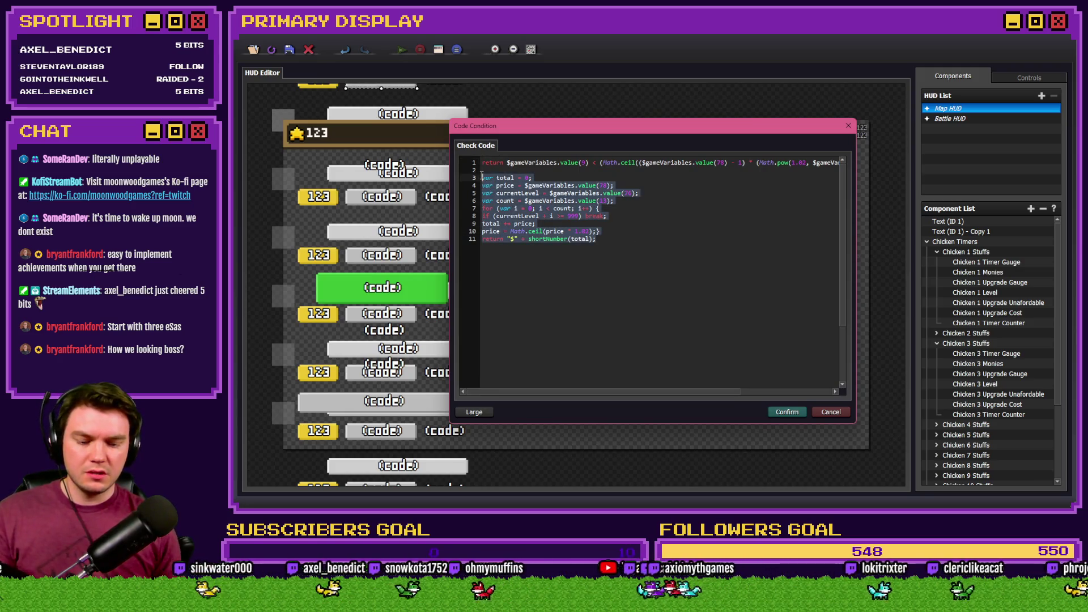
pyautogui.press('BackSpace')
pyautogui.hotkey('ctrl', 'v')
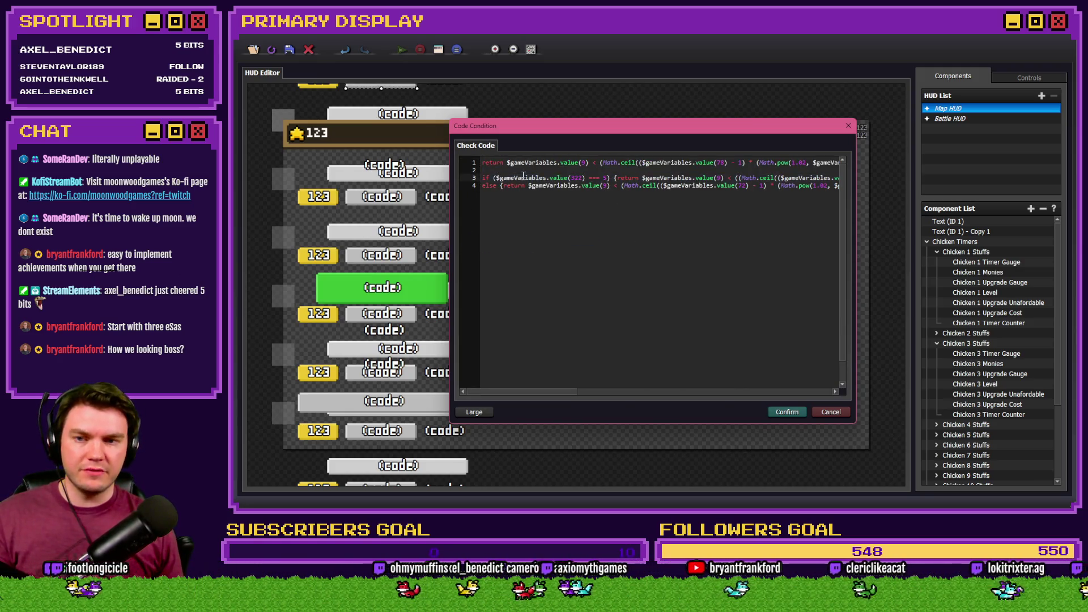
# Change the pasted code's variables to 323, cost variable 78, and value(425).
pyautogui.click(582, 177)
pyautogui.press('BackSpace')
pyautogui.write('3')
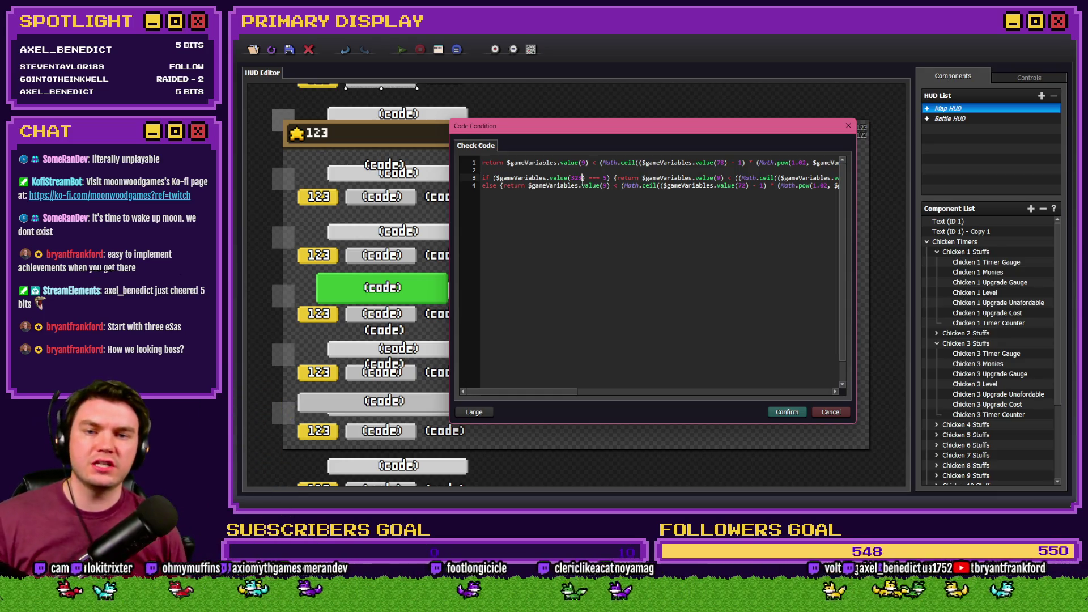
pyautogui.moveTo(566, 398); pyautogui.dragTo(619, 396)
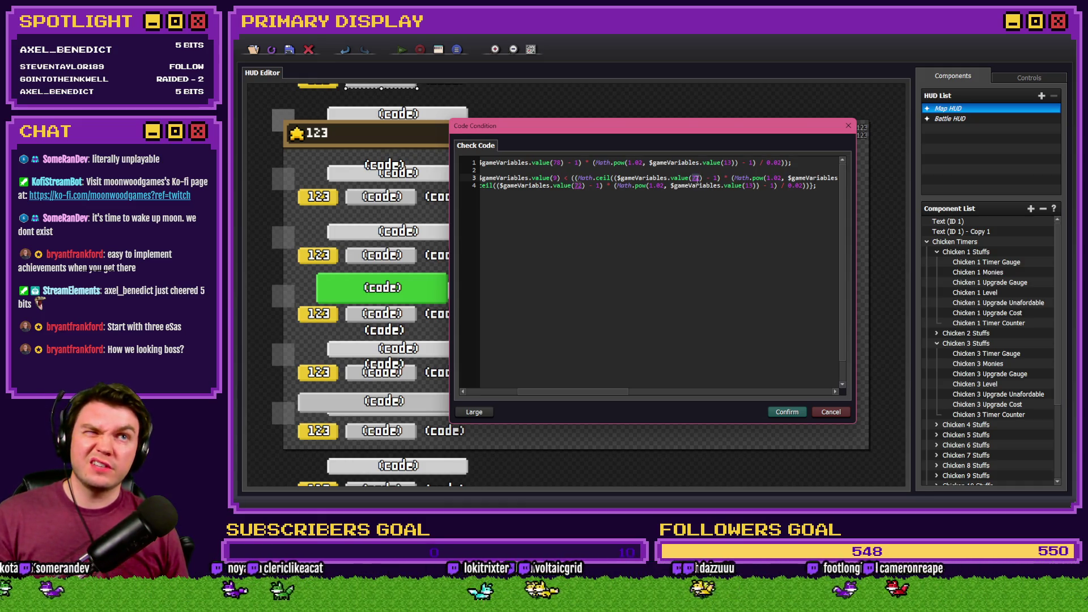
pyautogui.write('78')
pyautogui.moveTo(612, 395); pyautogui.dragTo(794, 392)
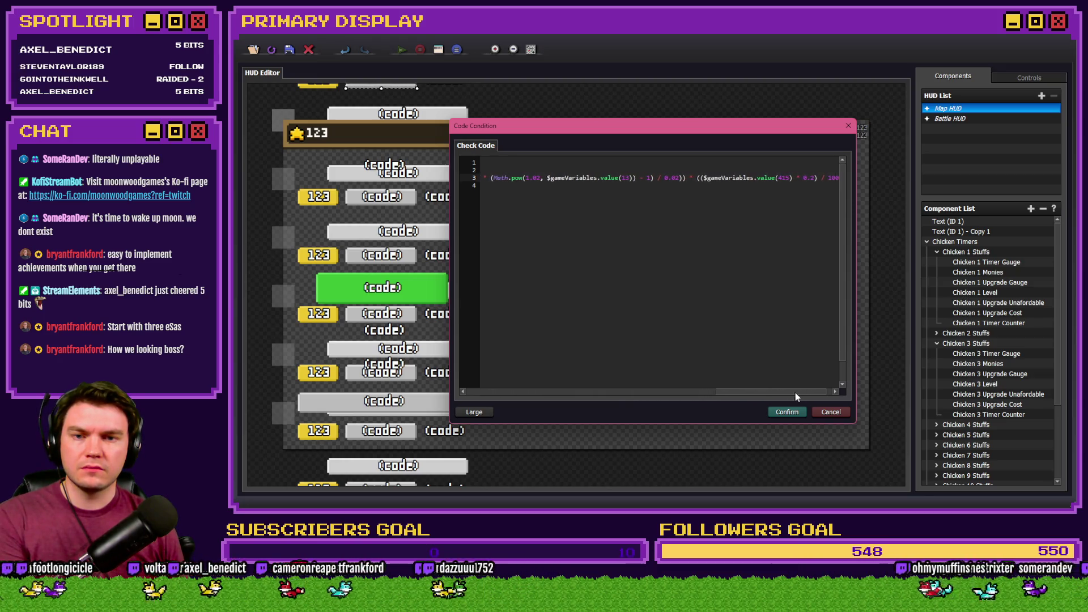
pyautogui.click(771, 178)
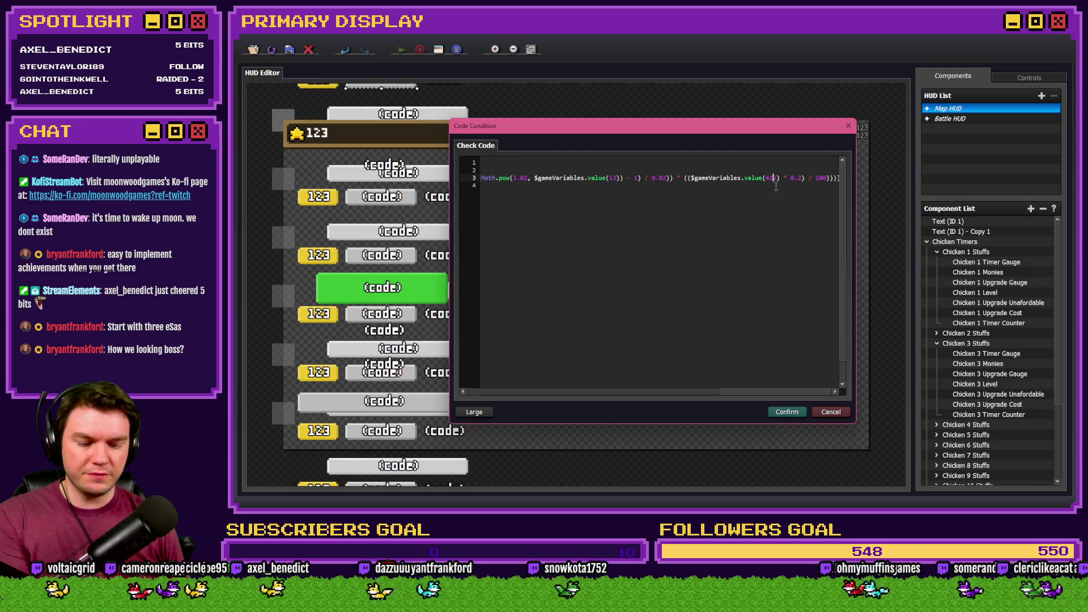
pyautogui.press('BackSpace')
pyautogui.press('BackSpace')
pyautogui.write('25')
pyautogui.moveTo(765, 392); pyautogui.dragTo(429, 395)
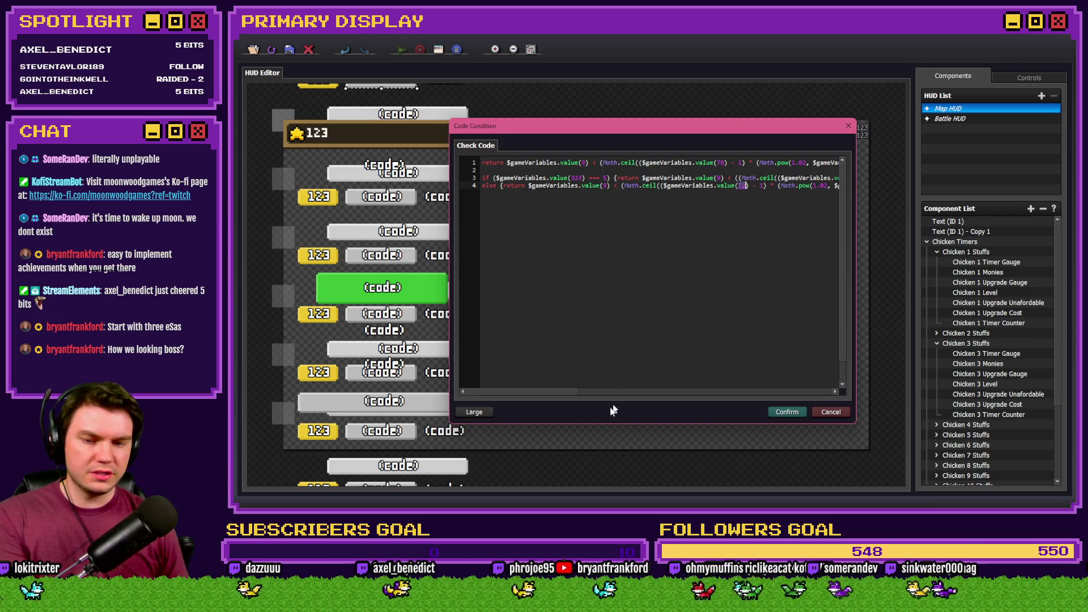
pyautogui.moveTo(578, 395); pyautogui.dragTo(621, 395)
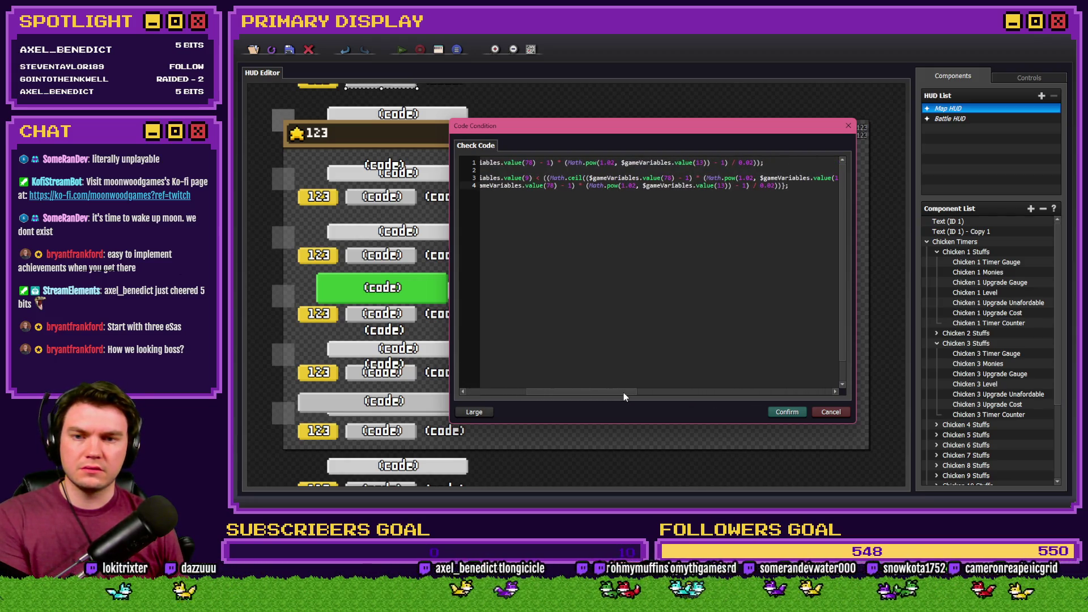
# Delete the old return line and confirm Chicken 3's condition dialogs.
pyautogui.click(769, 170)
pyautogui.hotkey('shift', 'Up')
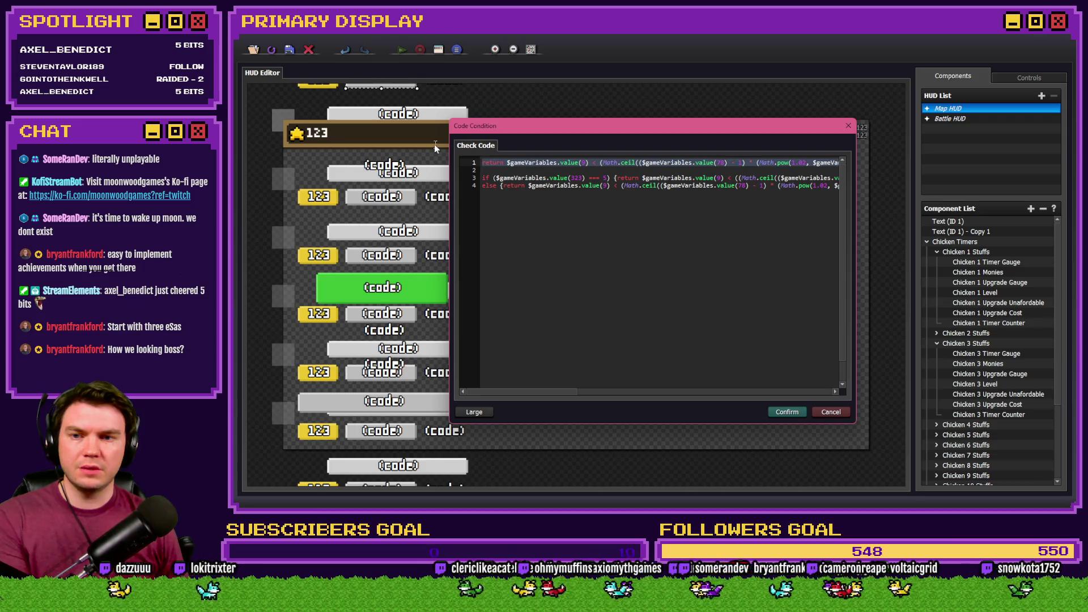
pyautogui.press('Delete')
pyautogui.press('Delete')
pyautogui.hotkey('ctrl', 'a')
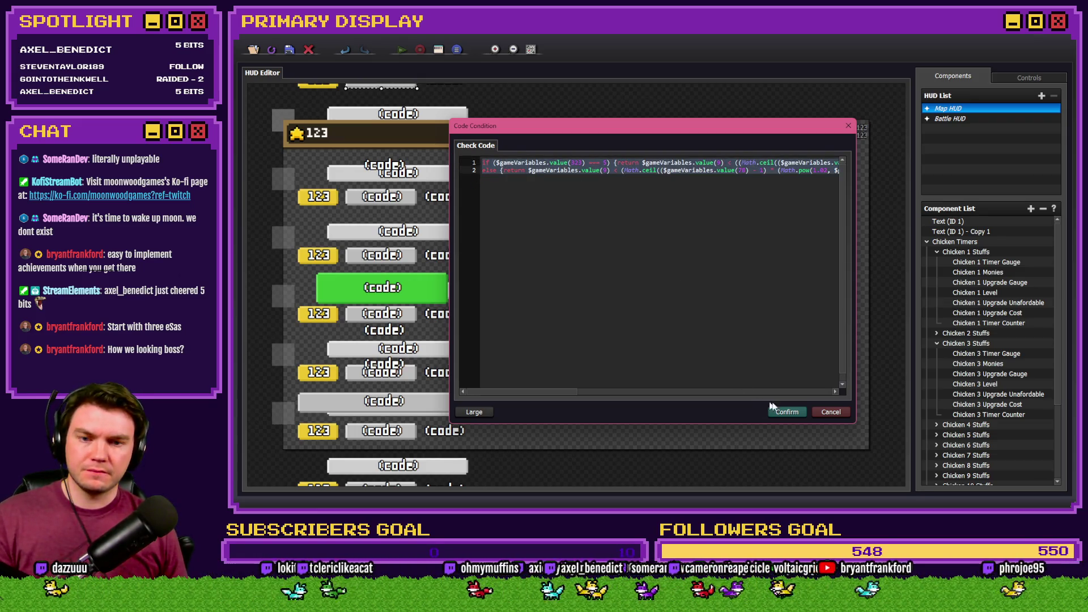
pyautogui.click(788, 412)
pyautogui.click(674, 365)
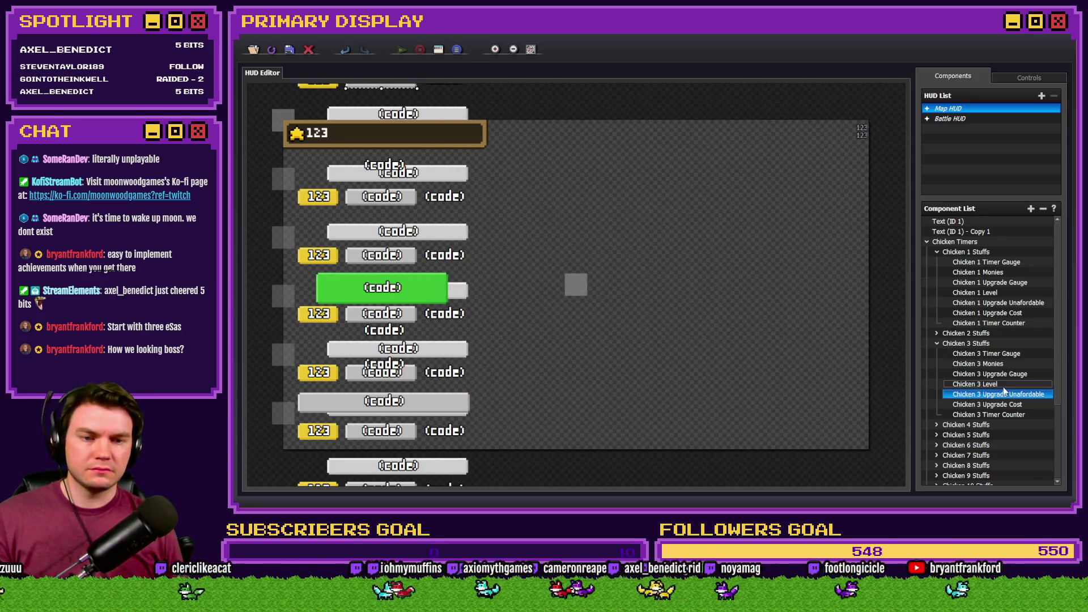
pyautogui.click(937, 344)
# Replace Chicken 4 Upgrade Unaffordable's old Eval code with the pasted if/else discount code.
pyautogui.click(937, 354)
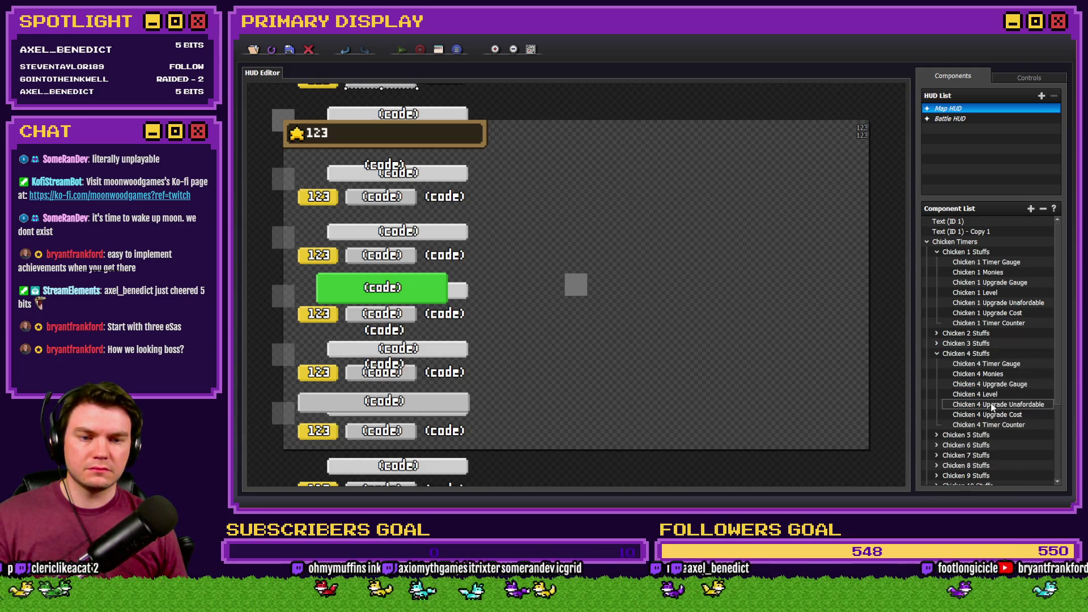
pyautogui.doubleClick(991, 405)
pyautogui.click(621, 197)
pyautogui.click(619, 219)
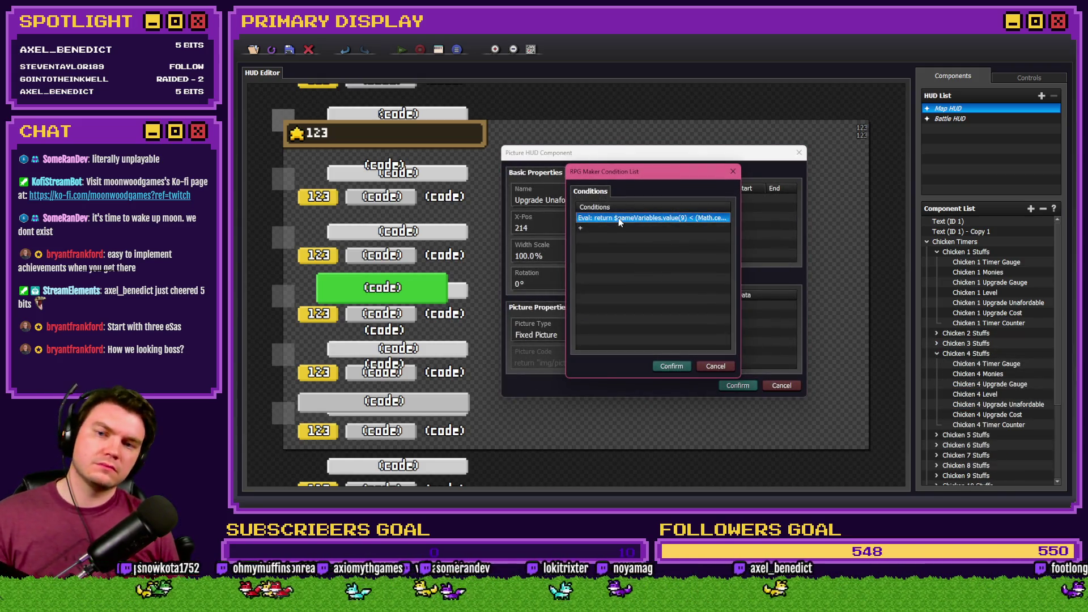
pyautogui.doubleClick(622, 221)
pyautogui.press('BackSpace')
pyautogui.press('BackSpace')
pyautogui.press('BackSpace')
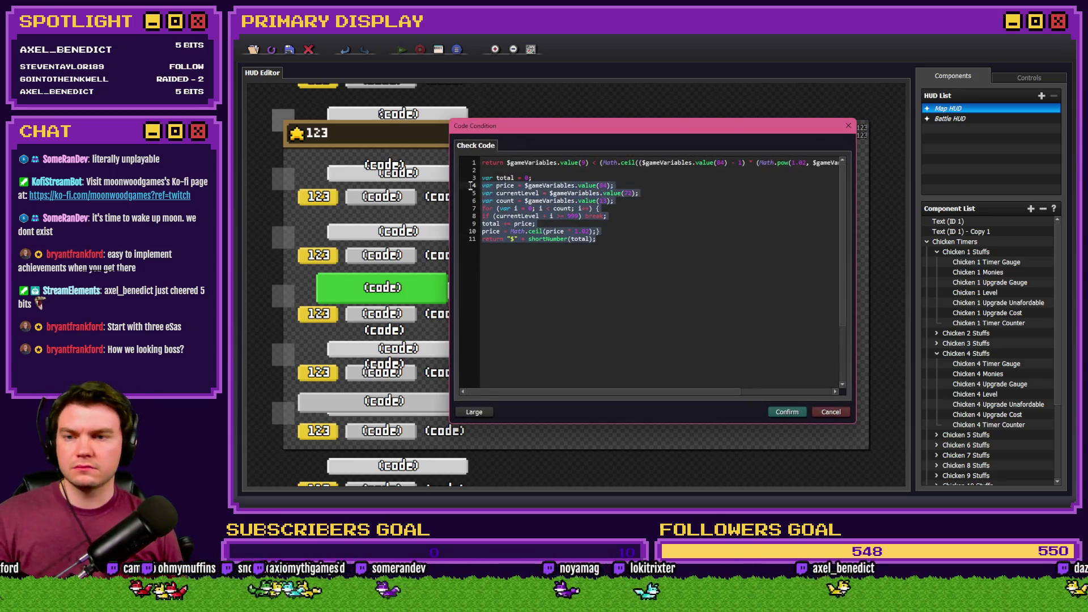
pyautogui.hotkey('ctrl', 'v')
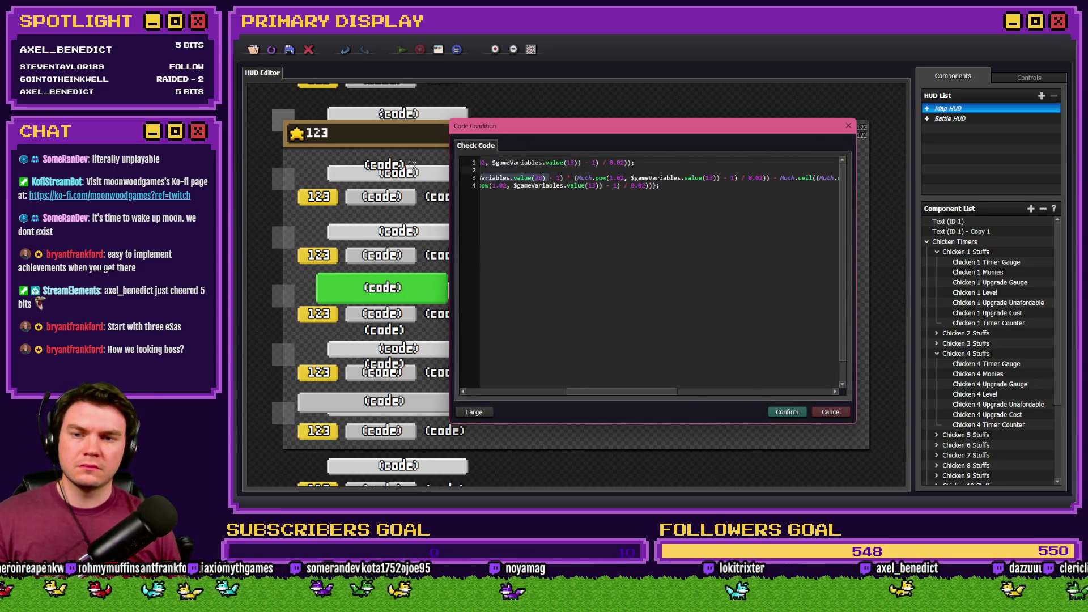
# Change the cost variable from 78 to 84 in Chicken 4's code.
pyautogui.click(485, 170)
pyautogui.click(580, 177)
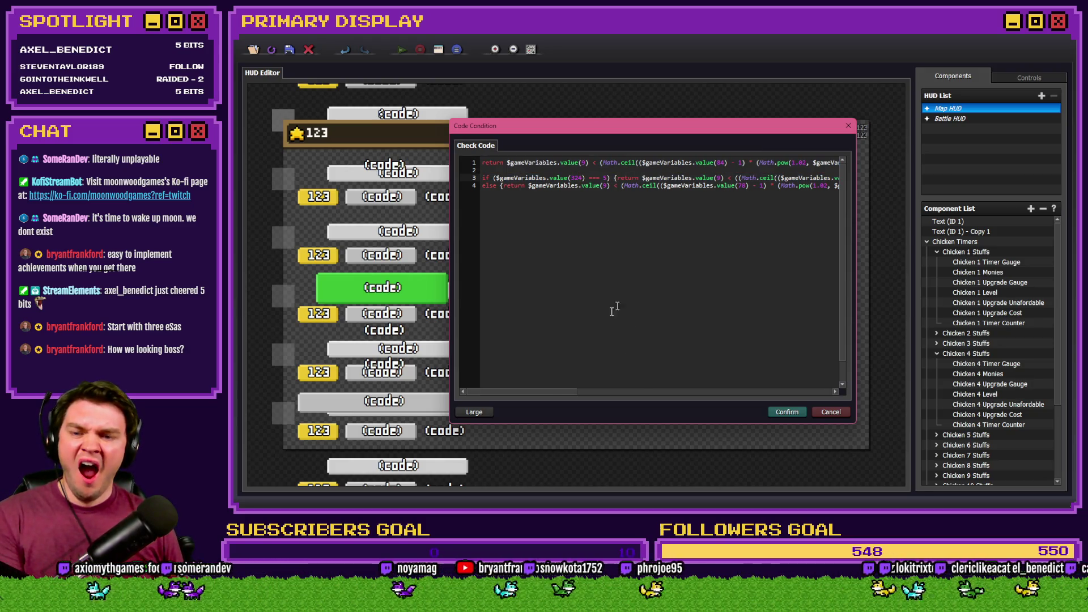
pyautogui.moveTo(544, 394); pyautogui.dragTo(582, 393)
pyautogui.click(747, 178)
pyautogui.write('84) - 1) * (Math.pow(1.02,')
pyautogui.moveTo(589, 392); pyautogui.dragTo(756, 391)
pyautogui.click(769, 177)
pyautogui.press('Down')
pyautogui.press('Home')
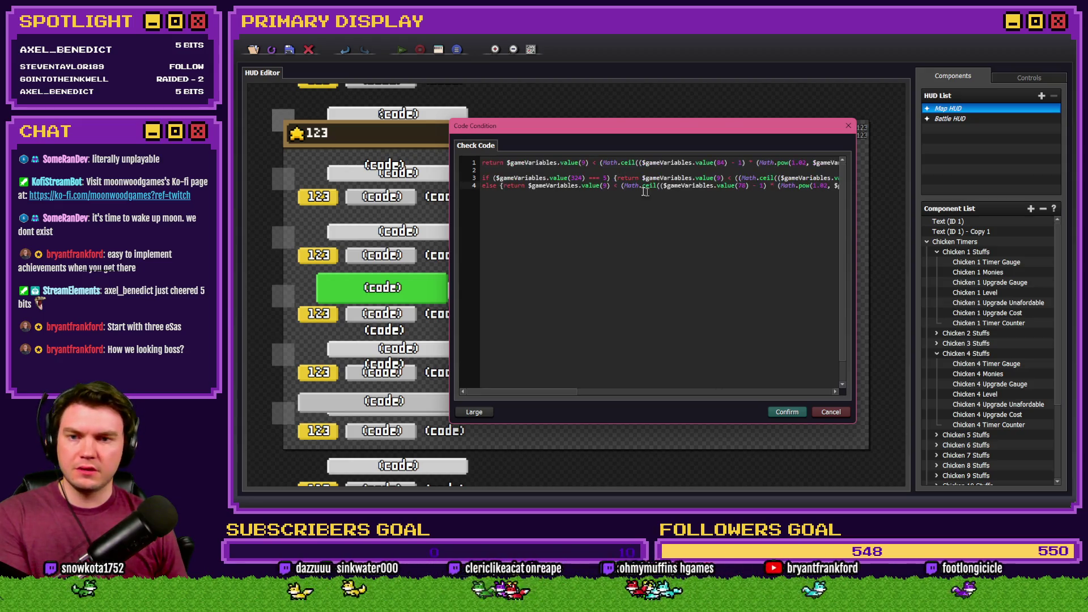
# Delete the old return line and confirm Chicken 4's condition and picture settings.
pyautogui.hotkey('ctrl', 'Home')
pyautogui.hotkey('shift', 'Down')
pyautogui.hotkey('shift', 'Down')
pyautogui.press('Delete')
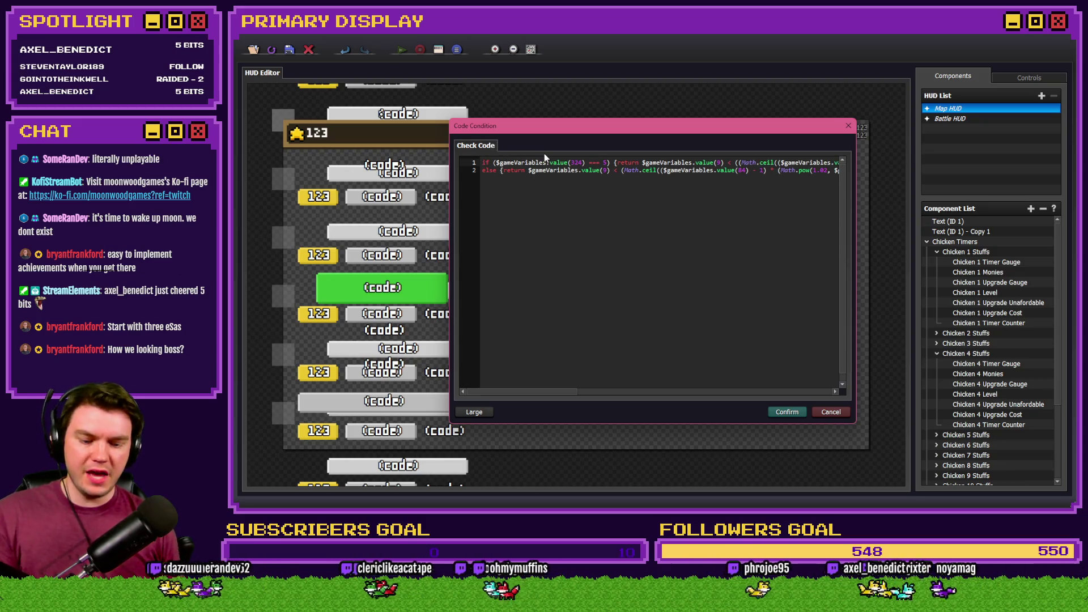
pyautogui.hotkey('ctrl', 'a')
pyautogui.click(787, 412)
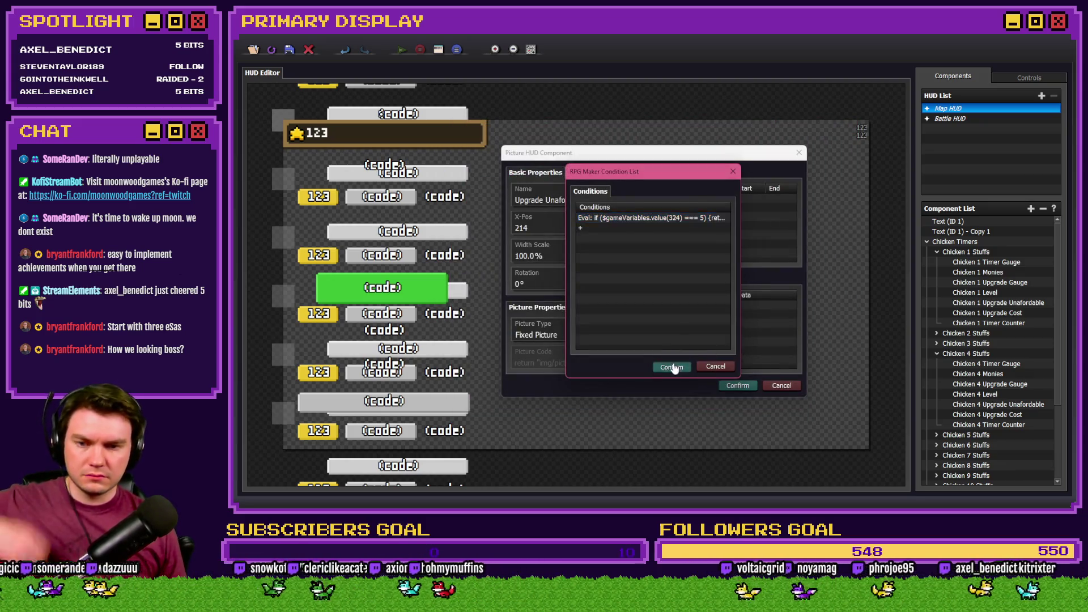
pyautogui.click(676, 367)
pyautogui.click(737, 387)
pyautogui.click(937, 354)
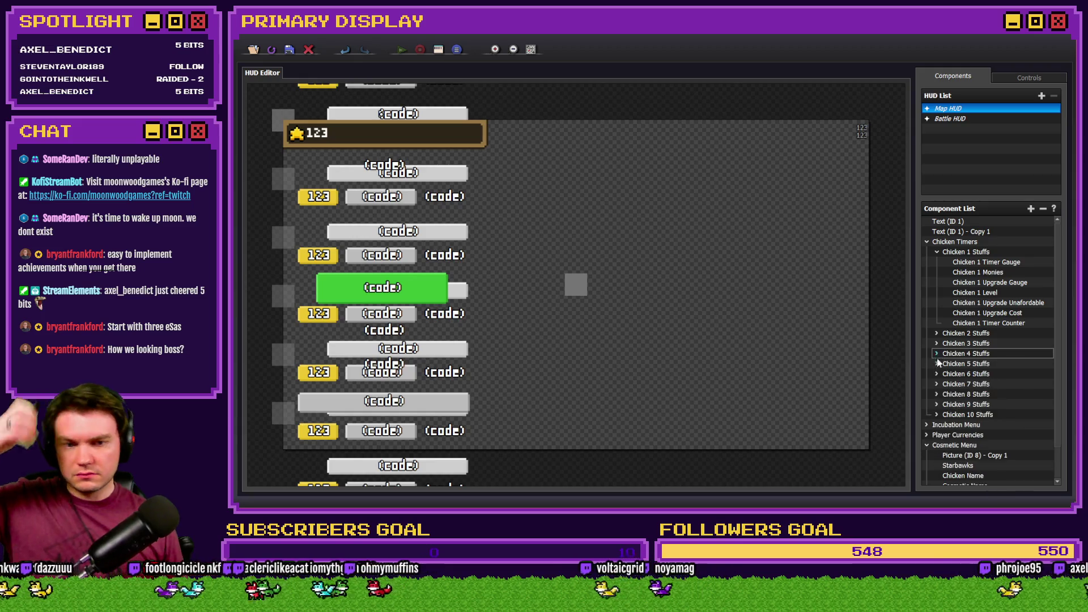
pyautogui.click(937, 363)
# Replace Chicken 5 Upgrade Unaffordable's old cost lines with the pasted if/else discount code.
pyautogui.doubleClick(971, 417)
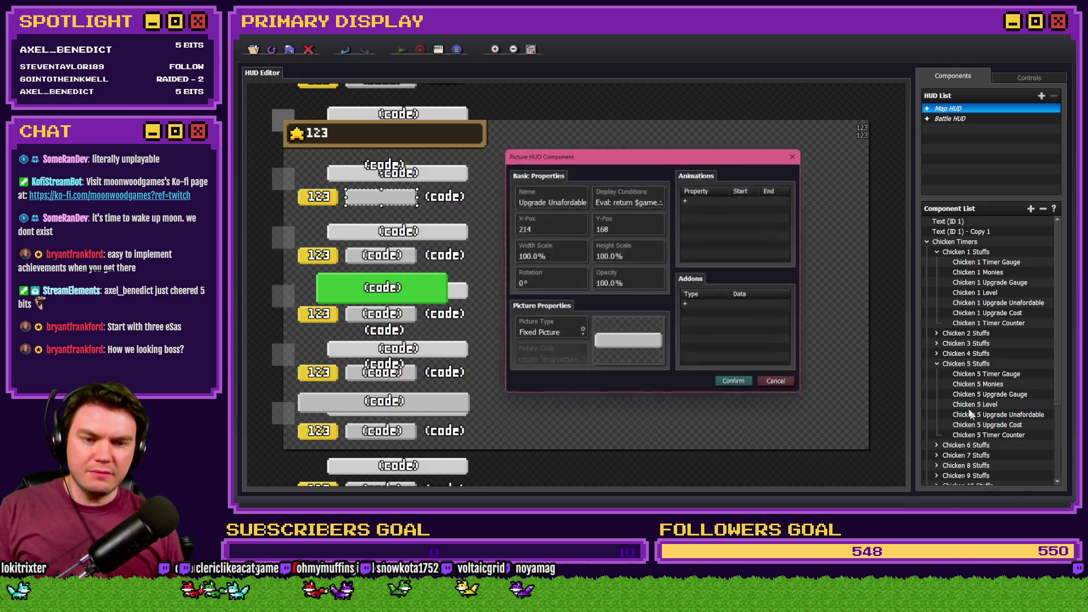
pyautogui.click(624, 199)
pyautogui.doubleClick(624, 217)
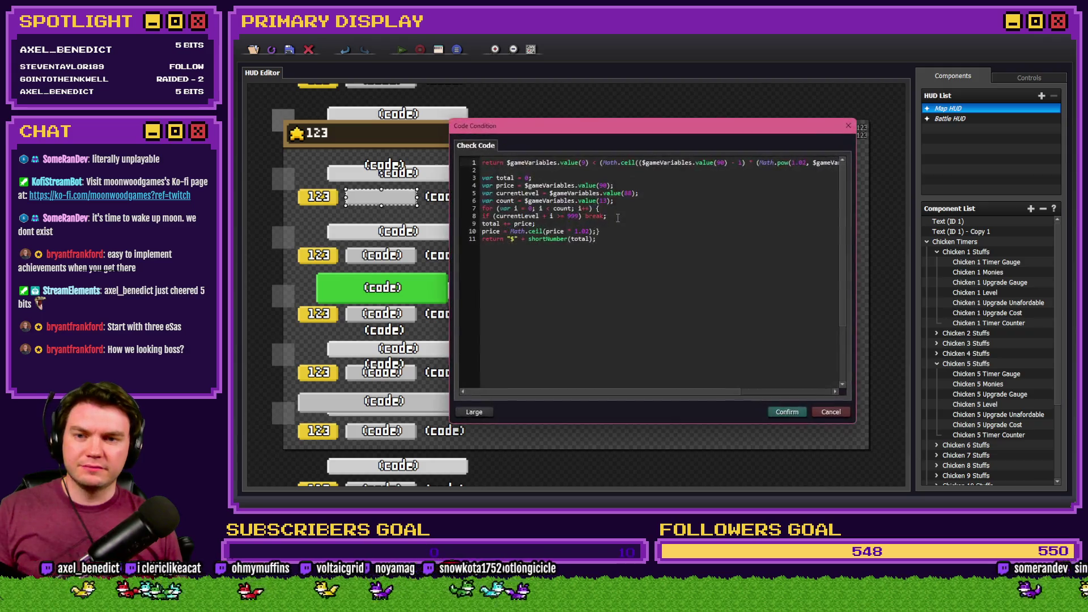
pyautogui.moveTo(619, 249); pyautogui.dragTo(482, 178)
pyautogui.press('Delete')
pyautogui.hotkey('ctrl', 'v')
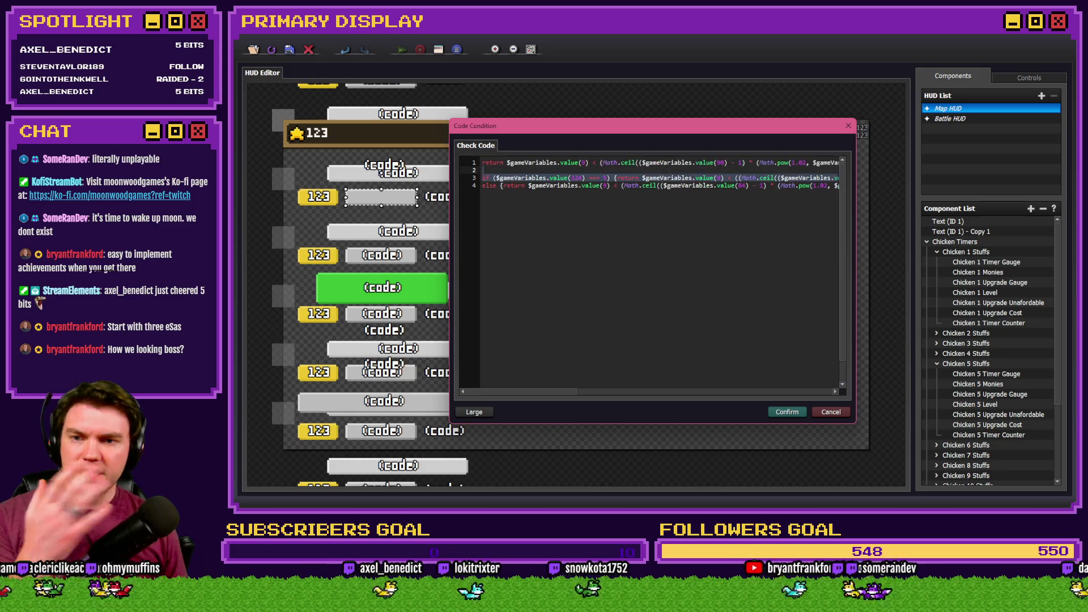
pyautogui.click(513, 181)
# Change the code's variables to 325 and cost variable 90.
pyautogui.click(584, 178)
pyautogui.press('BackSpace')
pyautogui.write('5')
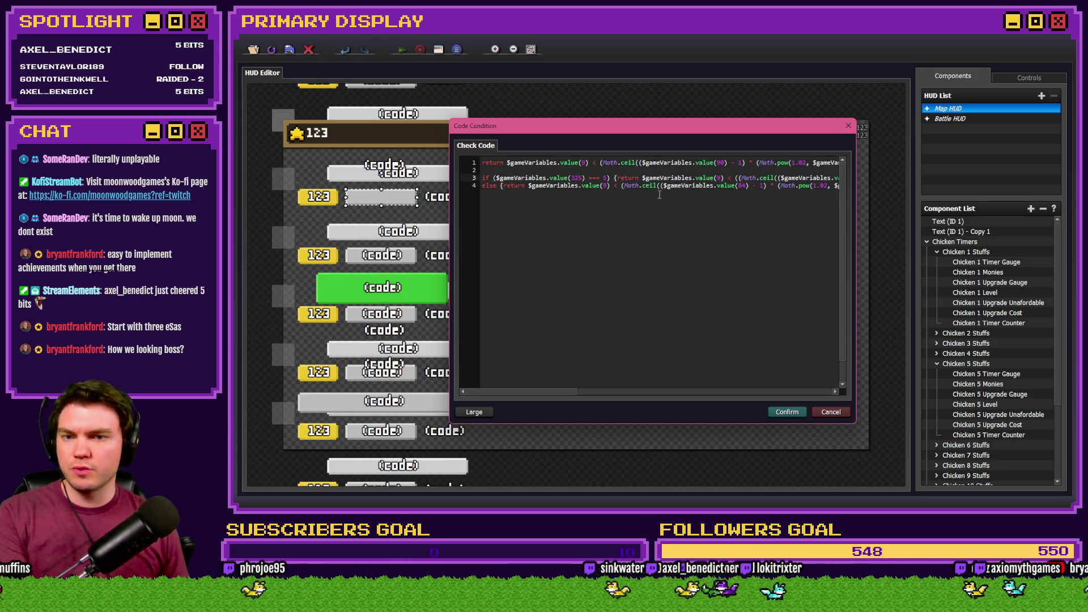
pyautogui.moveTo(558, 394); pyautogui.dragTo(603, 399)
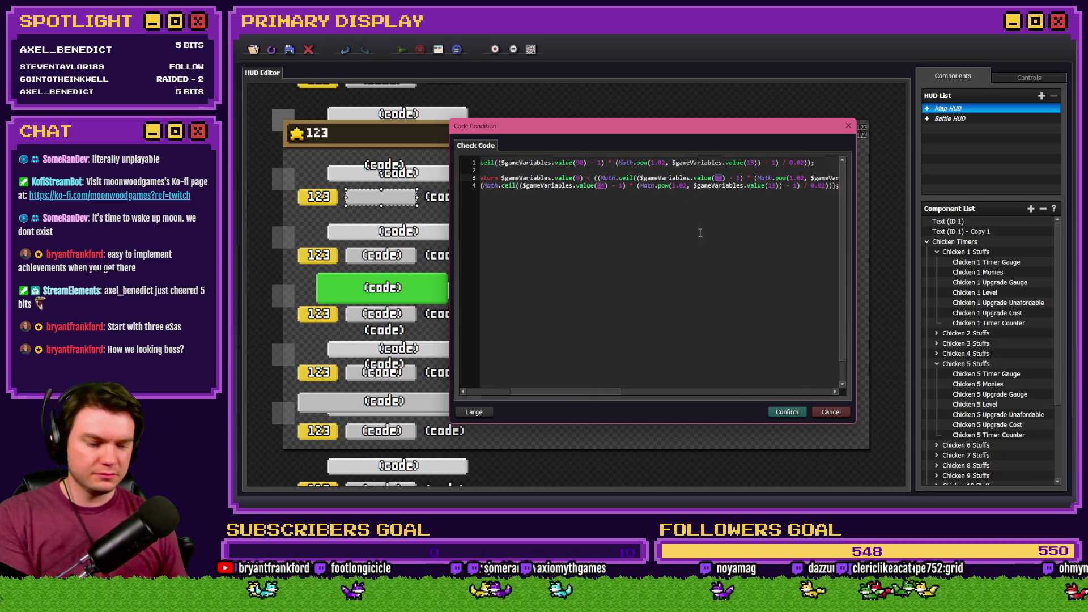
pyautogui.write('90')
pyautogui.moveTo(618, 390)
pyautogui.mouseDown()
pyautogui.moveTo(743, 396)
pyautogui.moveTo(748, 381)
pyautogui.moveTo(792, 391)
pyautogui.mouseUp()
pyautogui.doubleClick(656, 178)
pyautogui.write('9')
pyautogui.write('4')
pyautogui.press('Down')
pyautogui.press('Home')
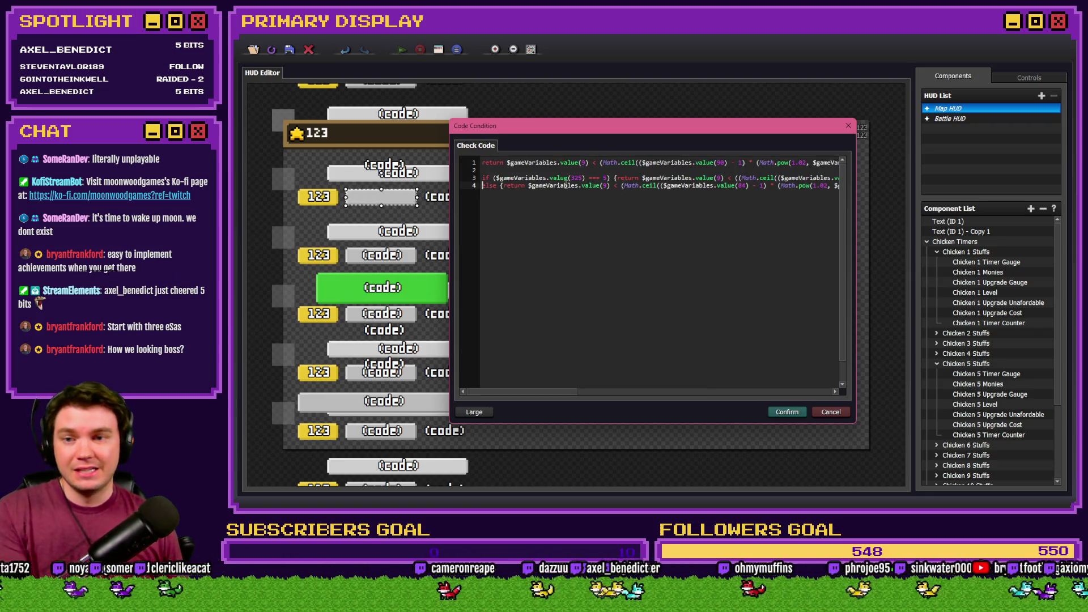
pyautogui.write('0')
# Delete the old return line and confirm Chicken 5's condition and picture settings.
pyautogui.hotkey('ctrl', 'Home')
pyautogui.hotkey('shift', 'Down')
pyautogui.hotkey('shift', 'Down')
pyautogui.press('Delete')
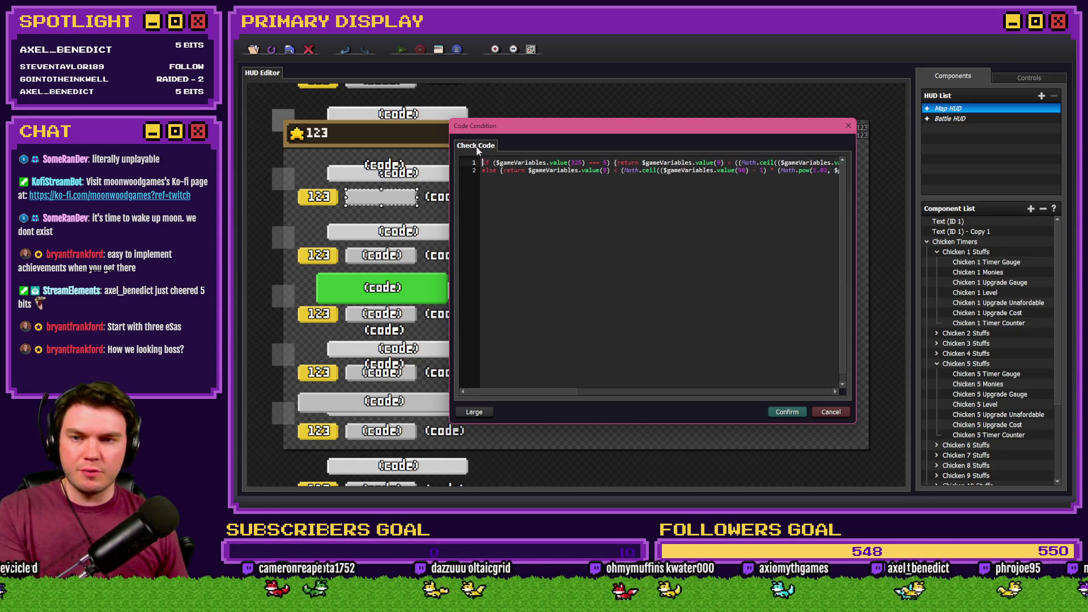
pyautogui.hotkey('ctrl', 'a')
pyautogui.click(787, 412)
pyautogui.click(671, 369)
pyautogui.click(731, 387)
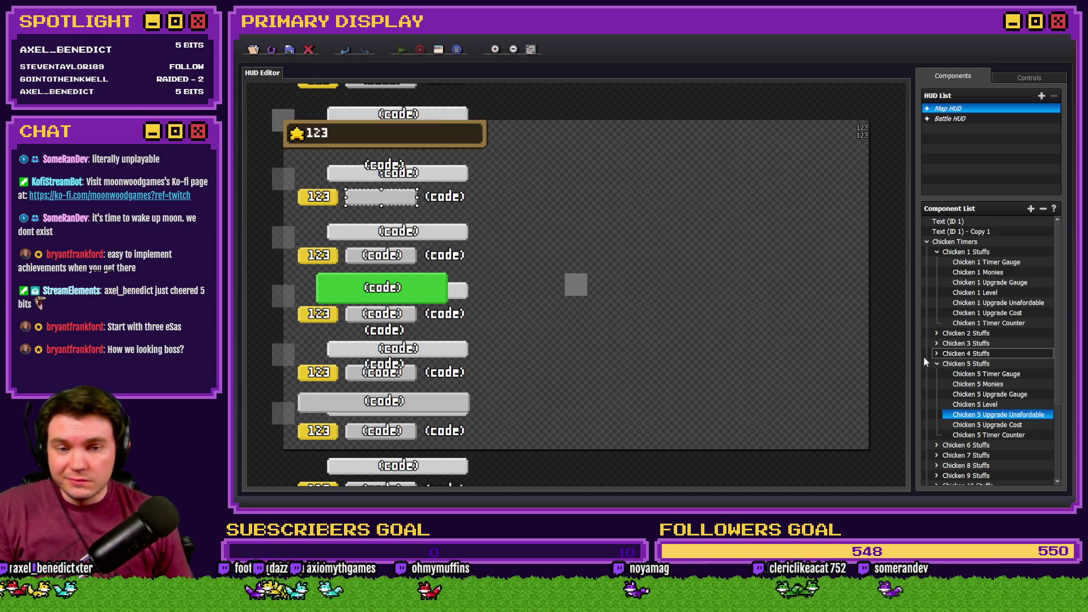
pyautogui.click(937, 364)
pyautogui.click(936, 374)
# Open Chicken 6 Upgrade Unaffordable's code condition and paste the discounted if/else code over the old cost code.
pyautogui.doubleClick(997, 435)
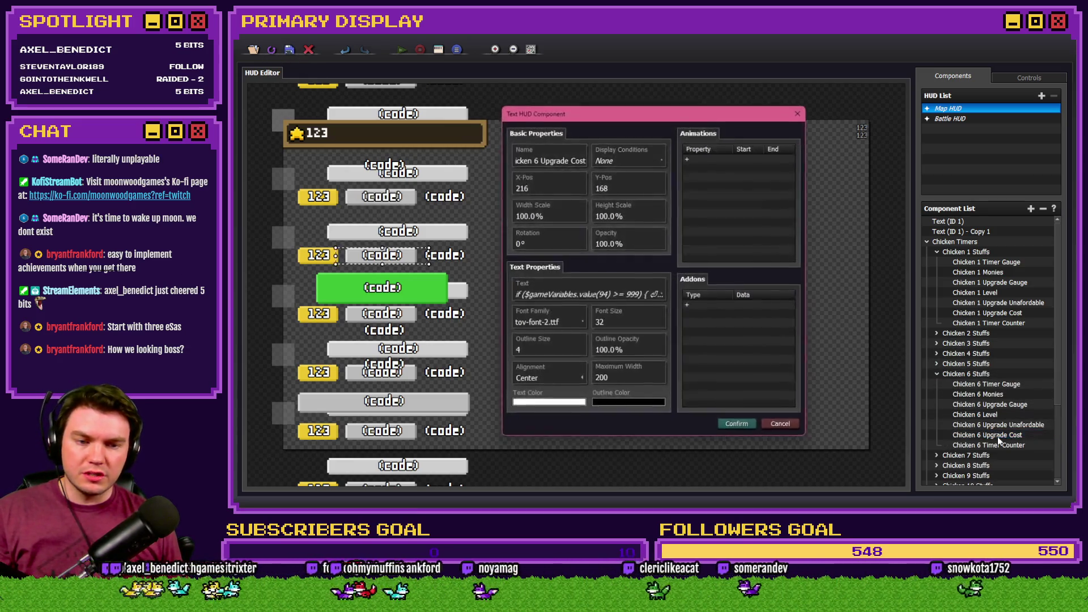
pyautogui.press('Escape')
pyautogui.doubleClick(997, 424)
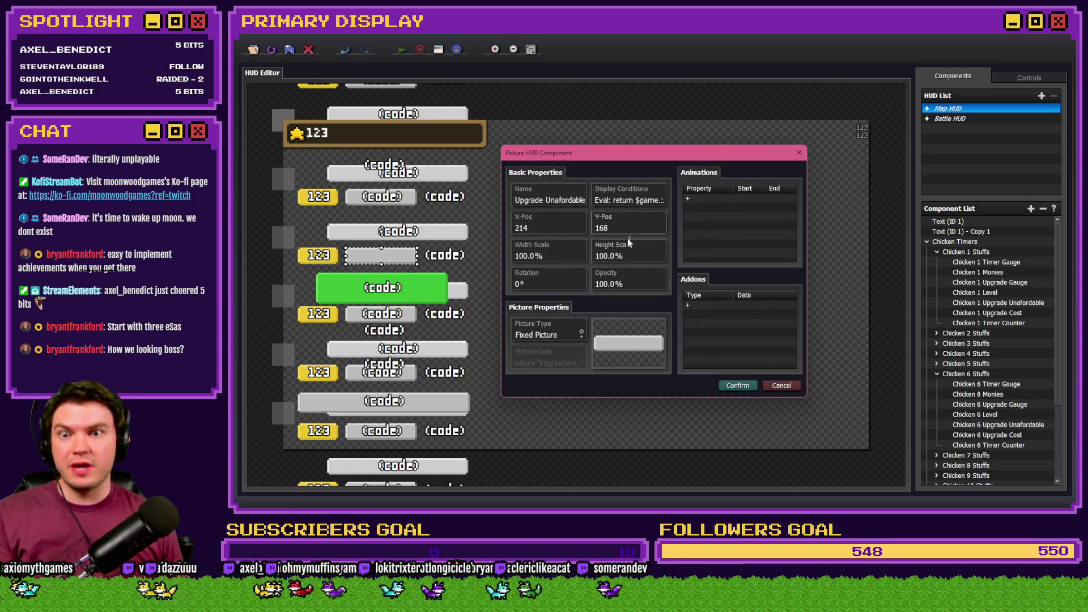
pyautogui.click(616, 200)
pyautogui.doubleClick(626, 218)
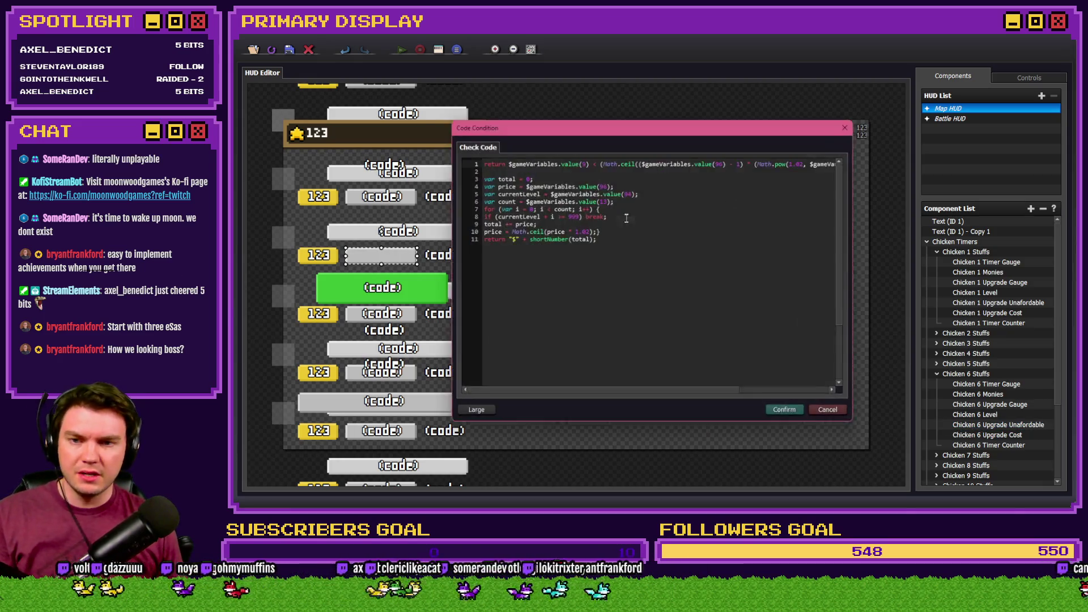
pyautogui.moveTo(633, 241); pyautogui.dragTo(478, 178)
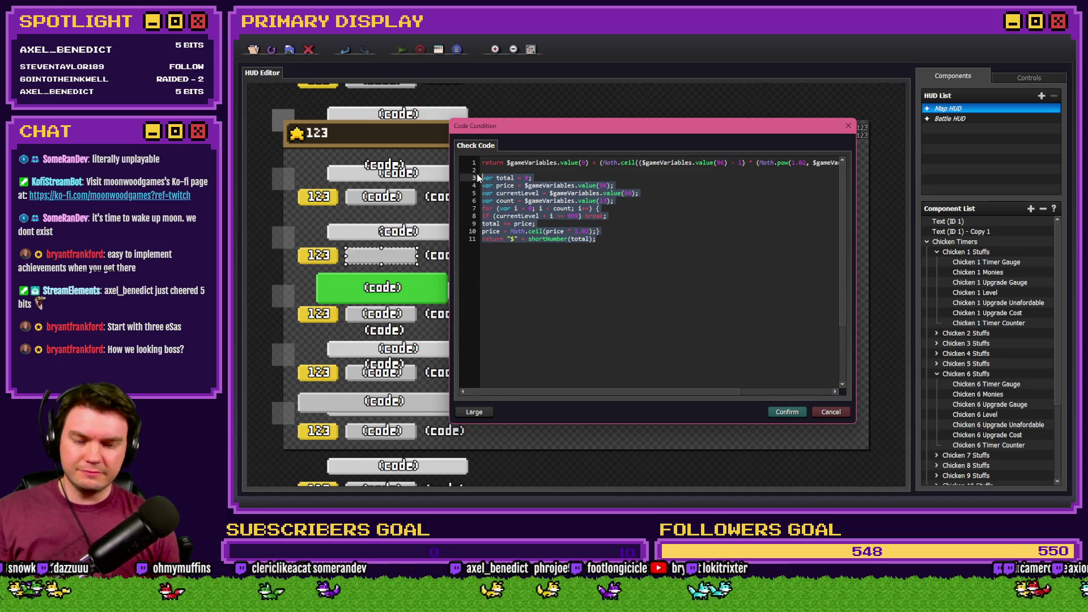
pyautogui.hotkey('ctrl', 'v')
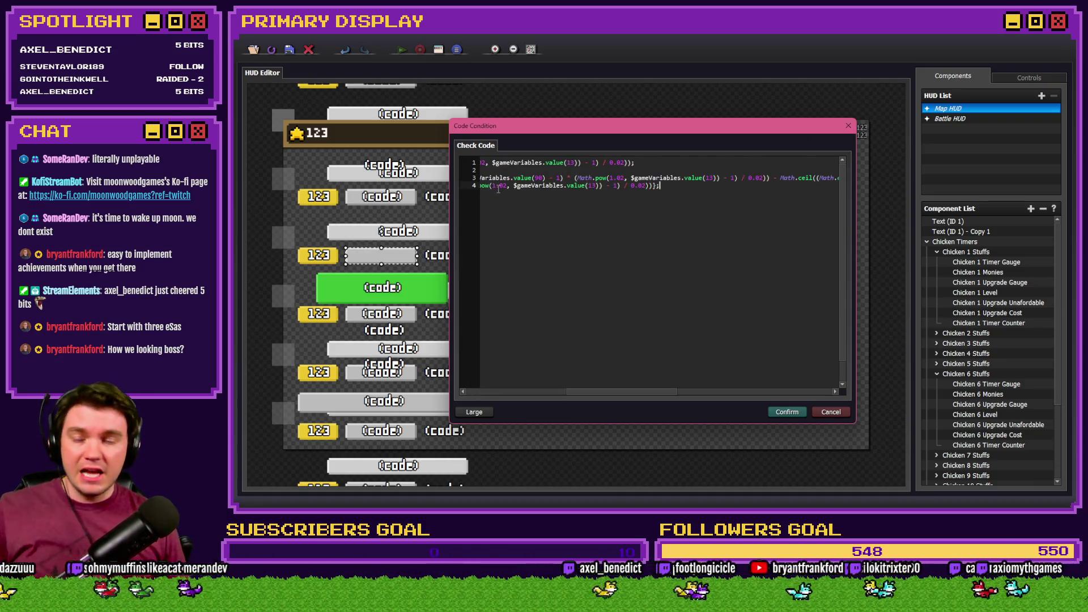
# Adjust the pasted code for Chicken 6: check variable 326 and set the last value() argument to 45.
pyautogui.moveTo(558, 177); pyautogui.dragTo(412, 165)
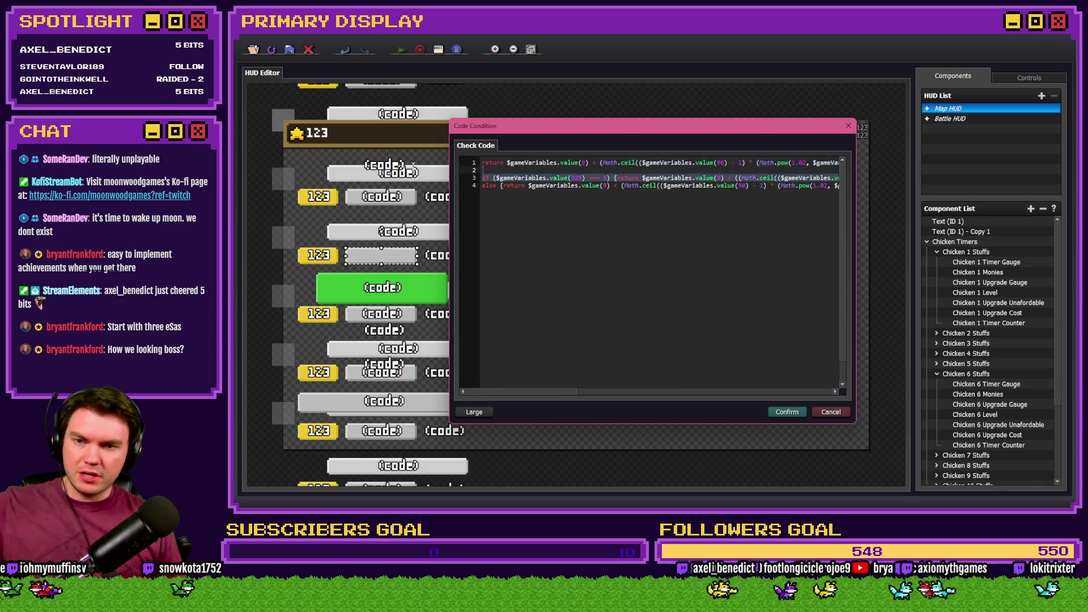
pyautogui.click(580, 179)
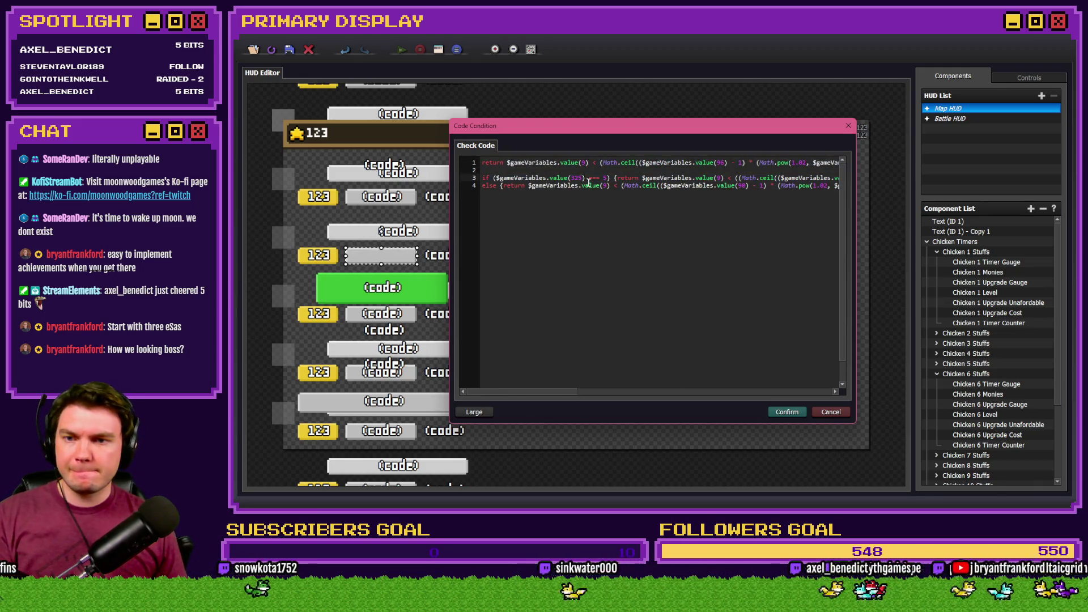
pyautogui.press('BackSpace')
pyautogui.write('6')
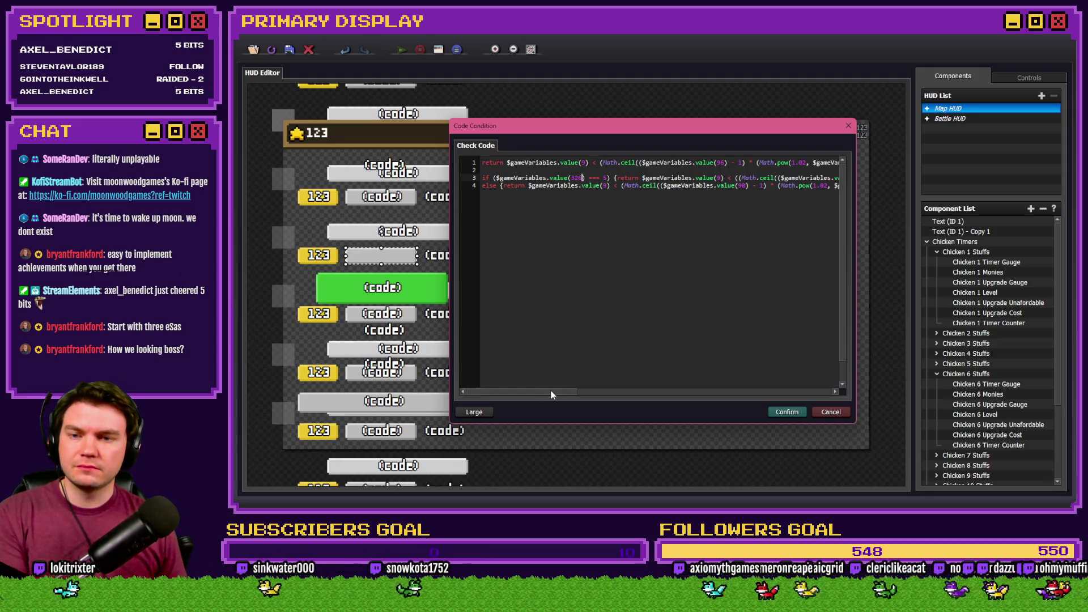
pyautogui.moveTo(552, 397); pyautogui.dragTo(779, 396)
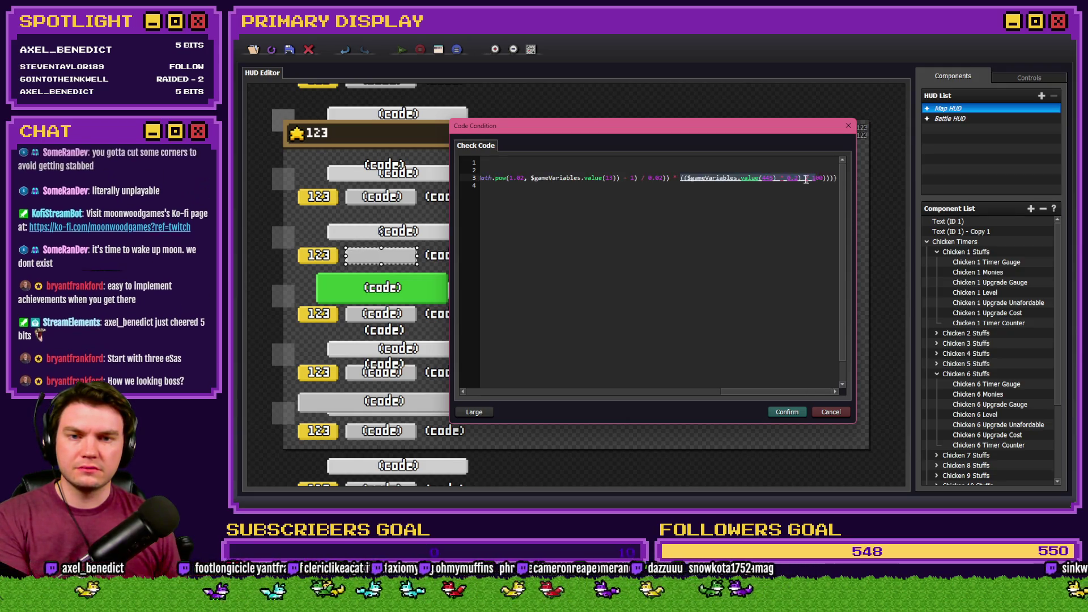
pyautogui.hscroll(3, 773, 178)
pyautogui.click(770, 177)
pyautogui.press('BackSpace')
pyautogui.write('5')
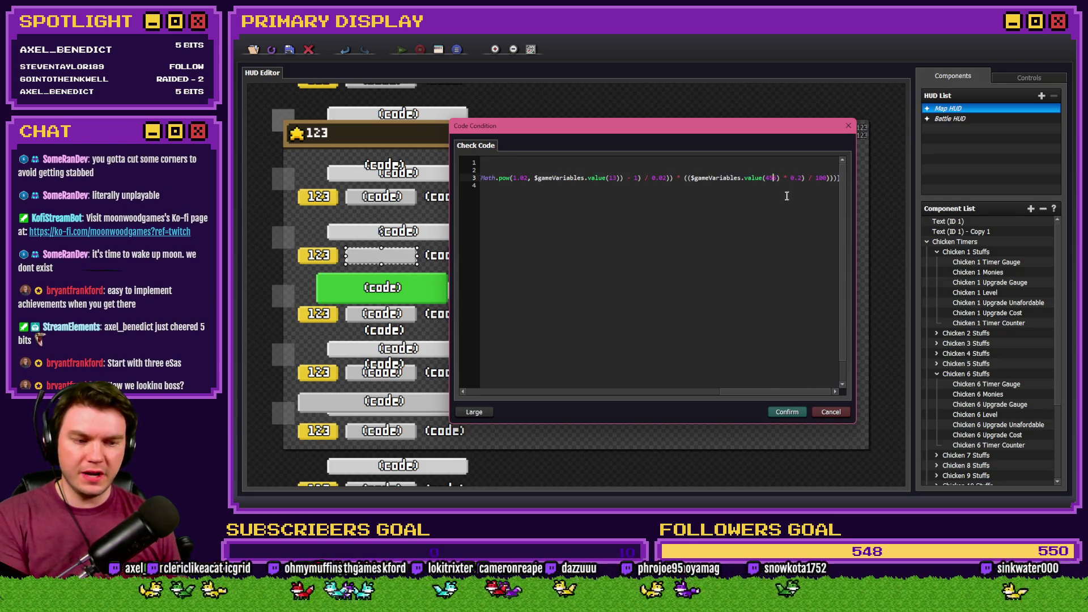
# Delete the old return line and blank line, confirm all three dialogs, then select Chicken 7 Upgrade Unafordable.
pyautogui.press('Down')
pyautogui.press('Home')
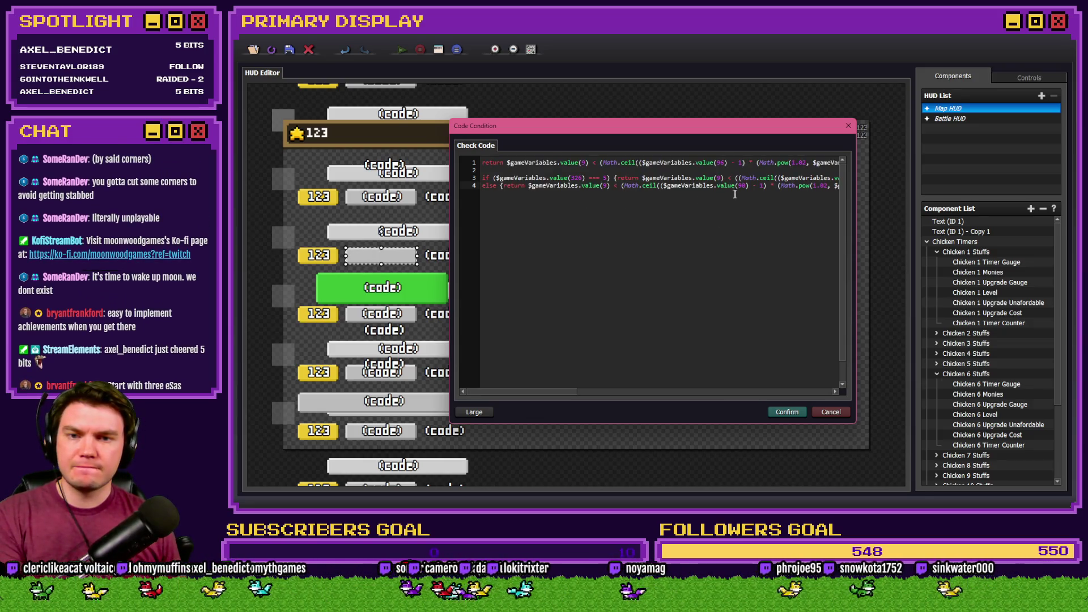
pyautogui.press('Up')
pyautogui.press('Up')
pyautogui.press('Up')
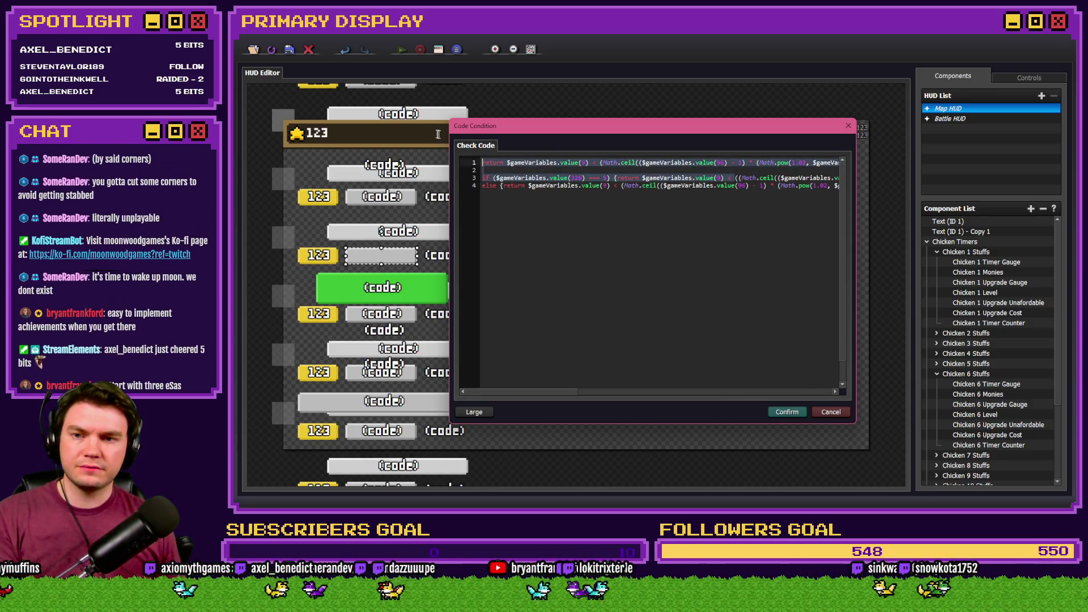
pyautogui.hotkey('shift', 'Down')
pyautogui.hotkey('shift', 'Down')
pyautogui.press('Delete')
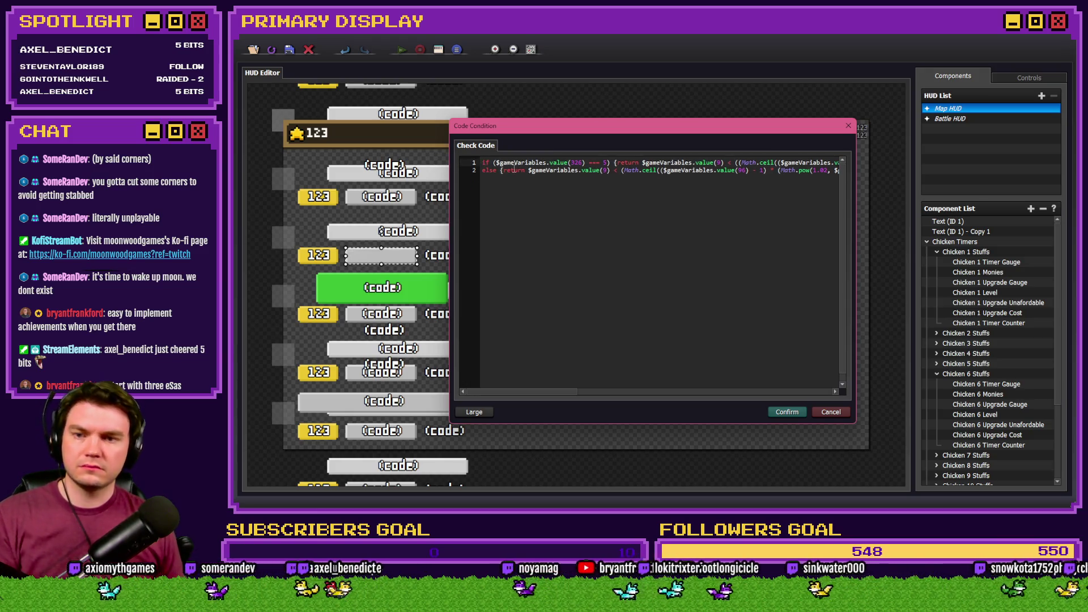
pyautogui.click(778, 414)
pyautogui.click(672, 368)
pyautogui.click(735, 388)
pyautogui.click(937, 373)
pyautogui.click(936, 383)
pyautogui.click(978, 435)
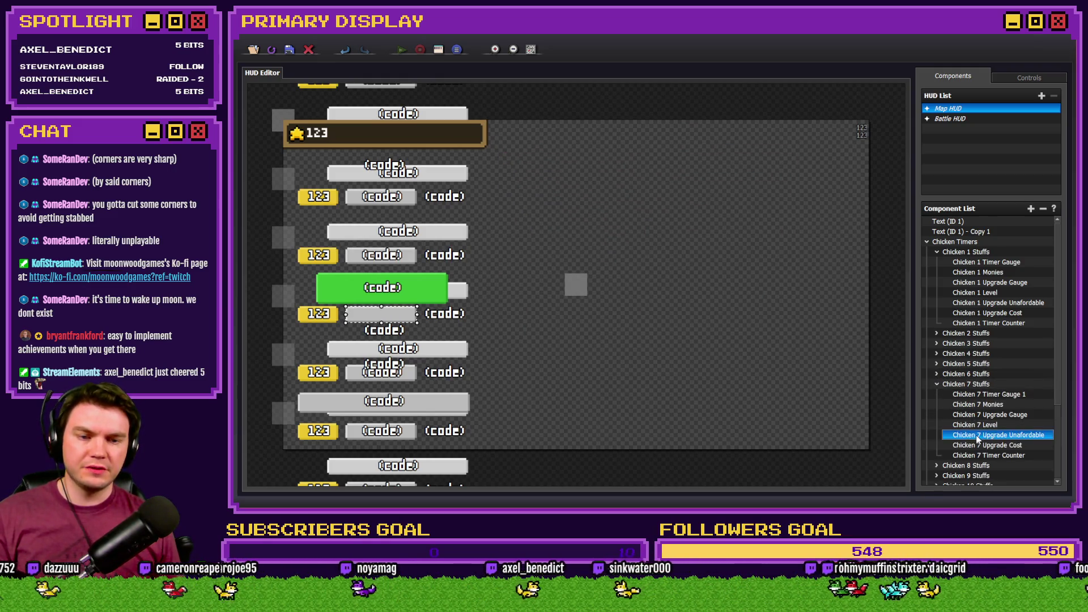
# Open Chicken 7 Upgrade Unafordable's code condition and paste the discounted if/else code over the old lines.
pyautogui.doubleClick(977, 435)
pyautogui.doubleClick(636, 219)
pyautogui.doubleClick(635, 219)
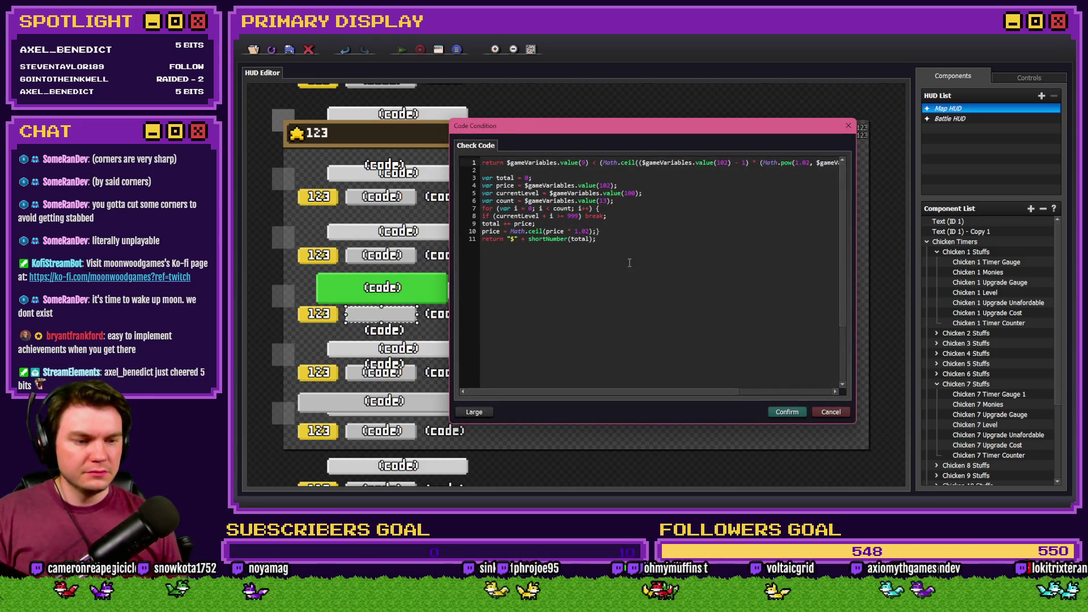
pyautogui.moveTo(668, 293); pyautogui.dragTo(473, 177)
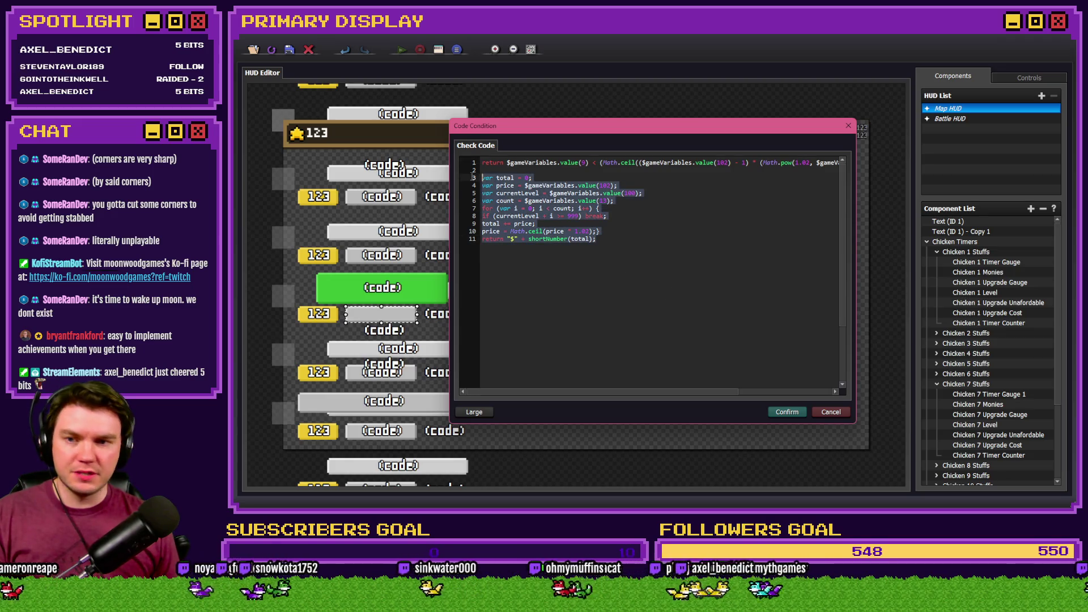
pyautogui.hotkey('ctrl', 'v')
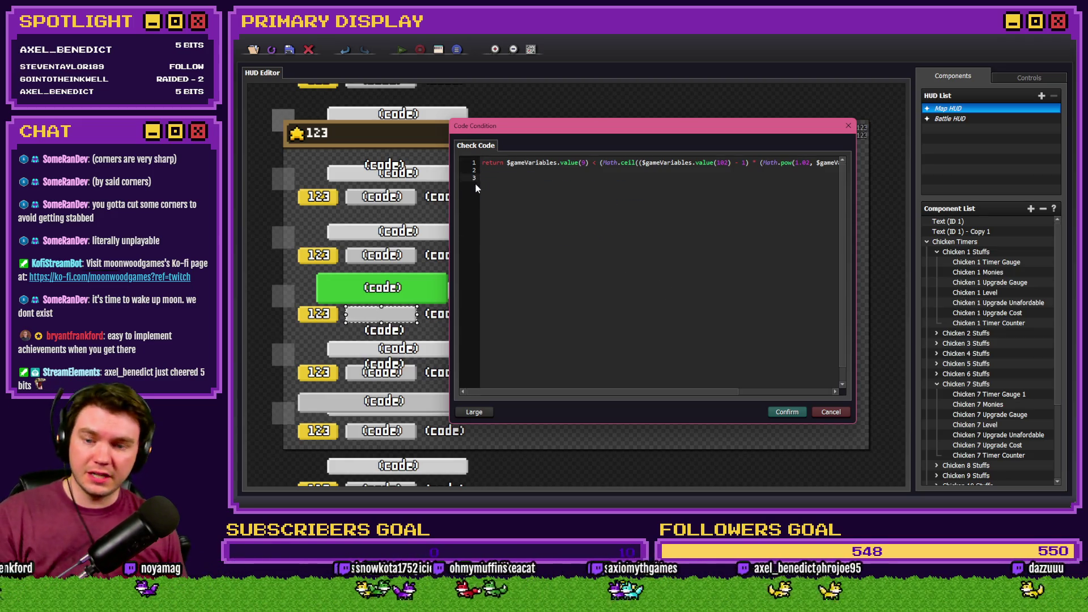
# Change the chicken check variable from 326 to 327 and enter 102 as the variable number.
pyautogui.press('Home')
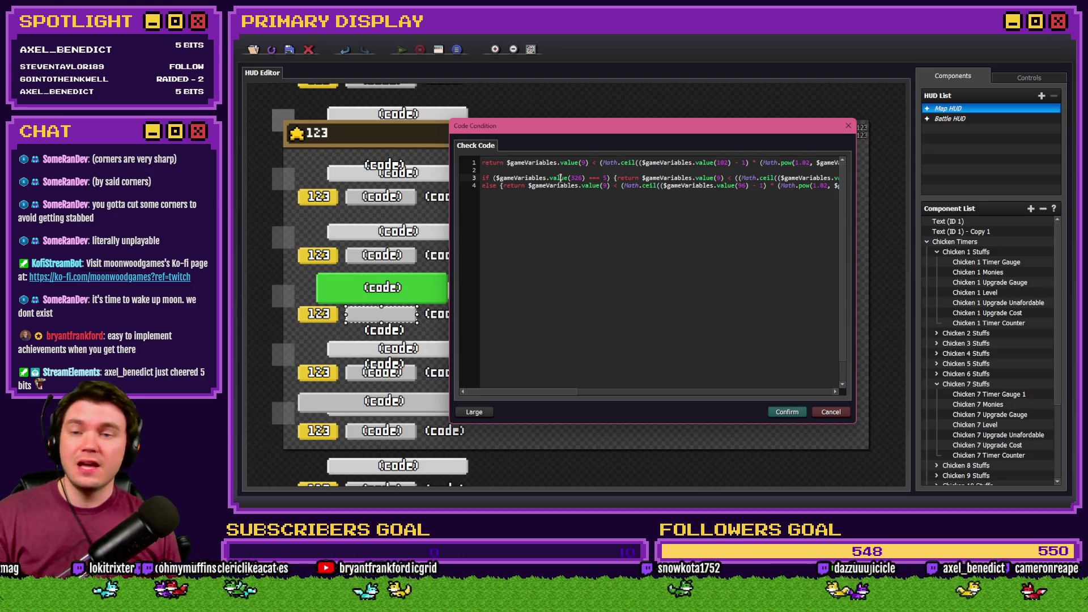
pyautogui.press('BackSpace')
pyautogui.write('7')
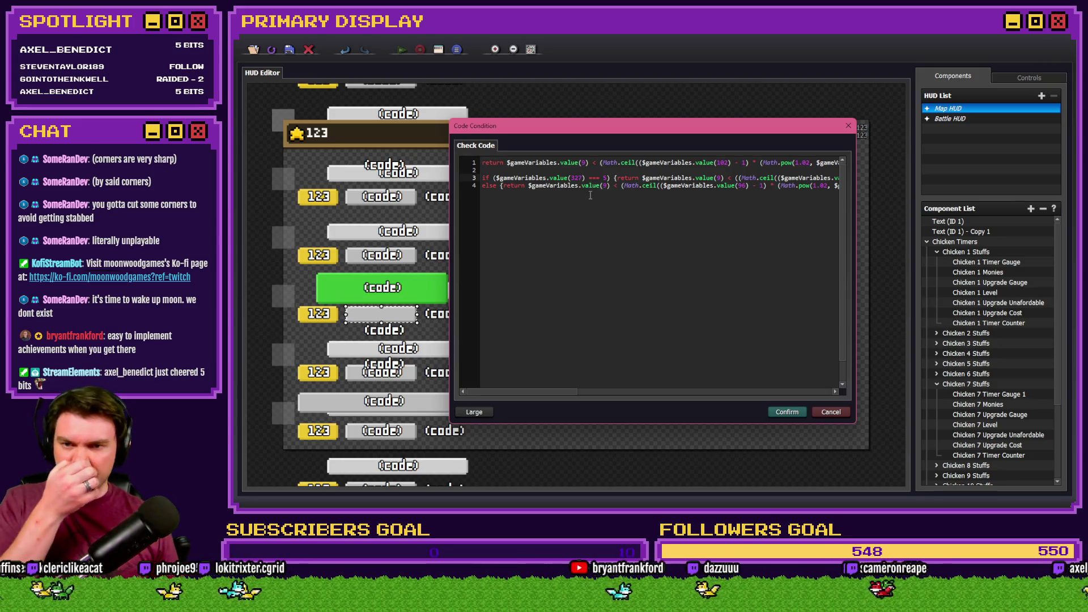
pyautogui.moveTo(573, 396); pyautogui.dragTo(625, 395)
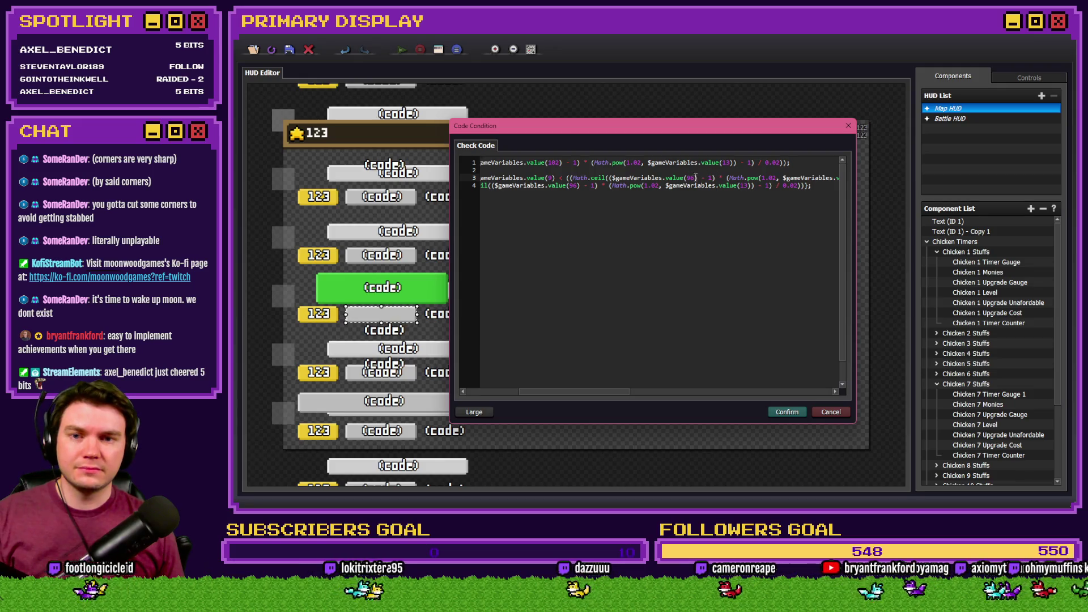
pyautogui.write('102')
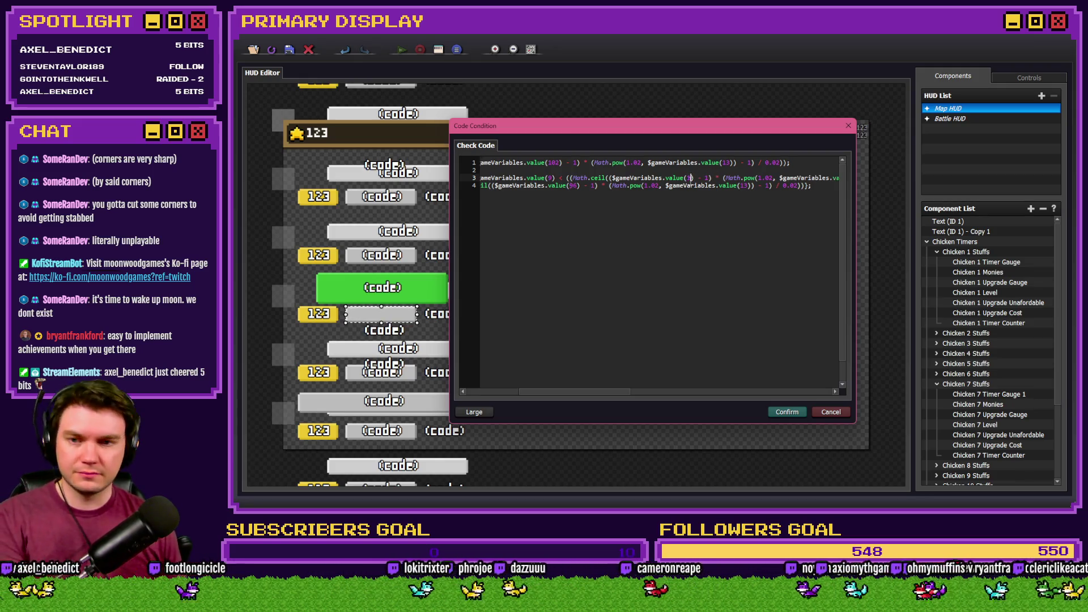
pyautogui.moveTo(598, 391); pyautogui.dragTo(735, 393)
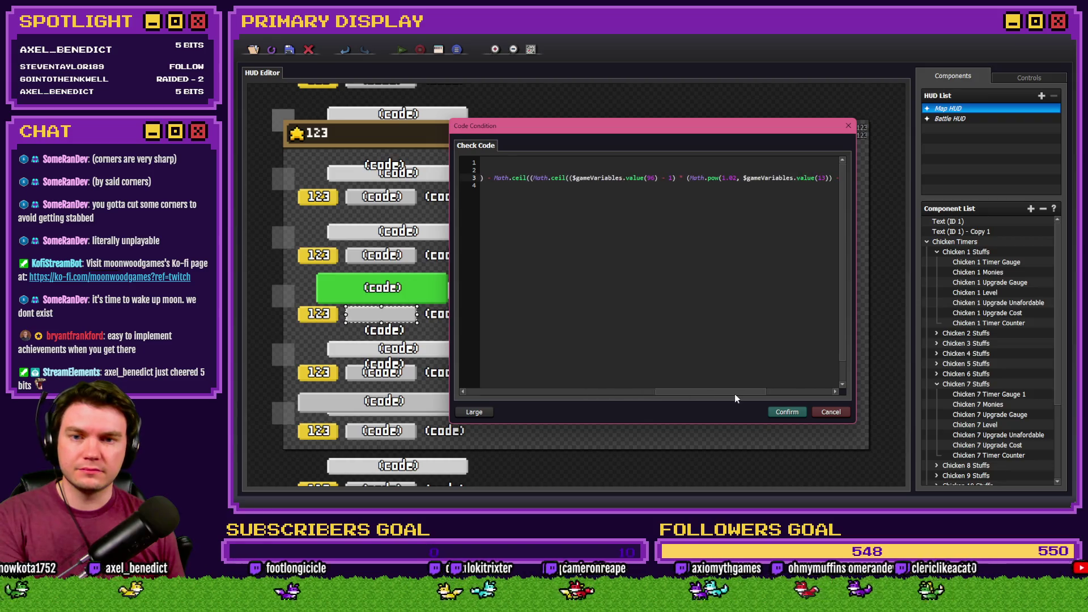
pyautogui.write('120')
pyautogui.press('BackSpace')
pyautogui.press('BackSpace')
pyautogui.write('02')
pyautogui.click(776, 391)
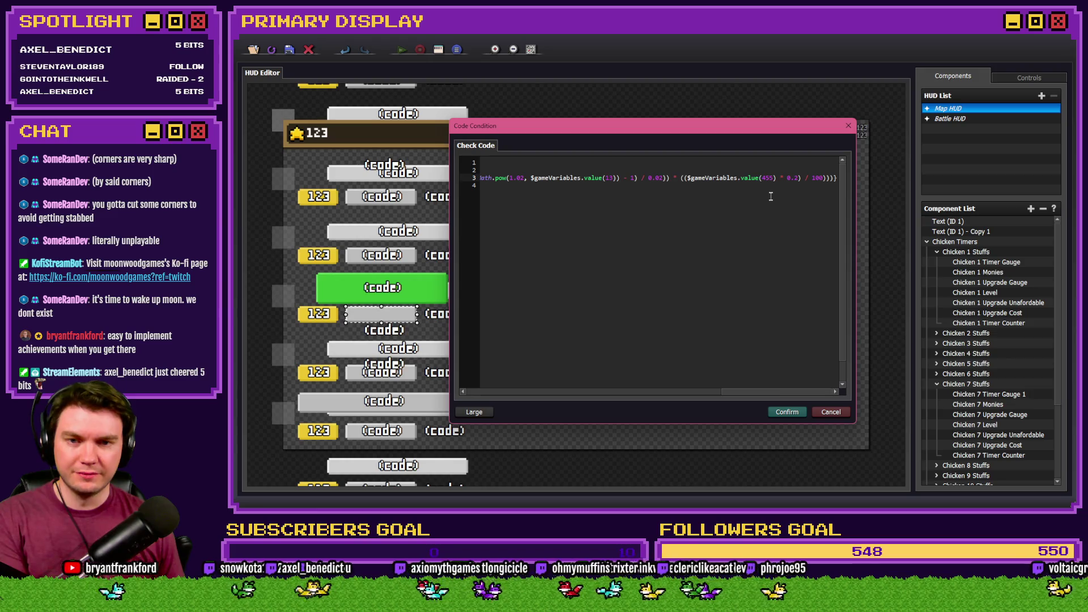
# Set the discount variable number in the code to 102.
pyautogui.click(769, 179)
pyautogui.press('BackSpace')
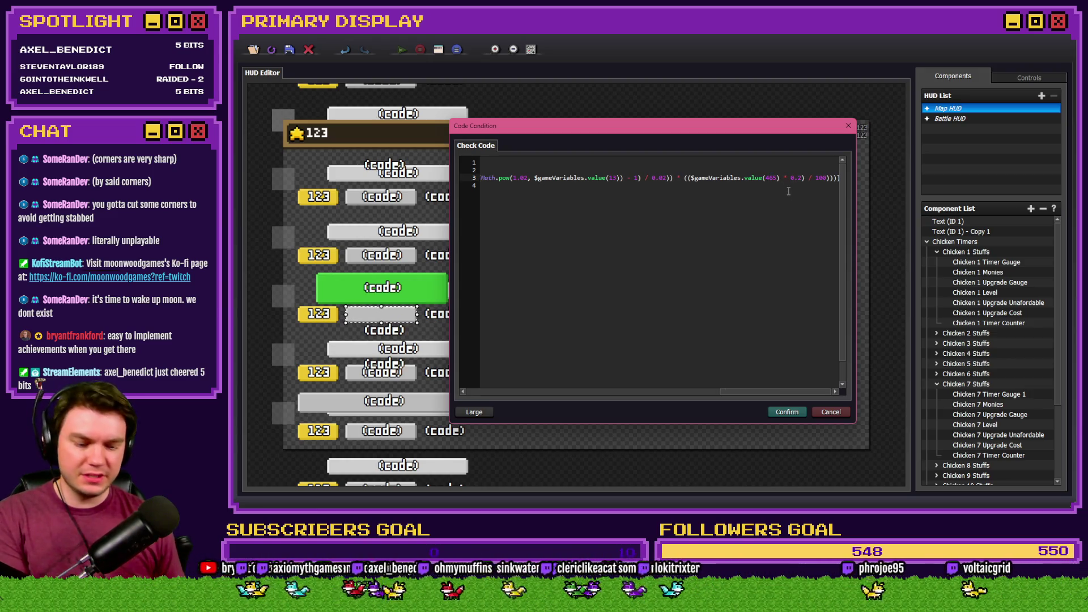
pyautogui.press('Down')
pyautogui.press('Home')
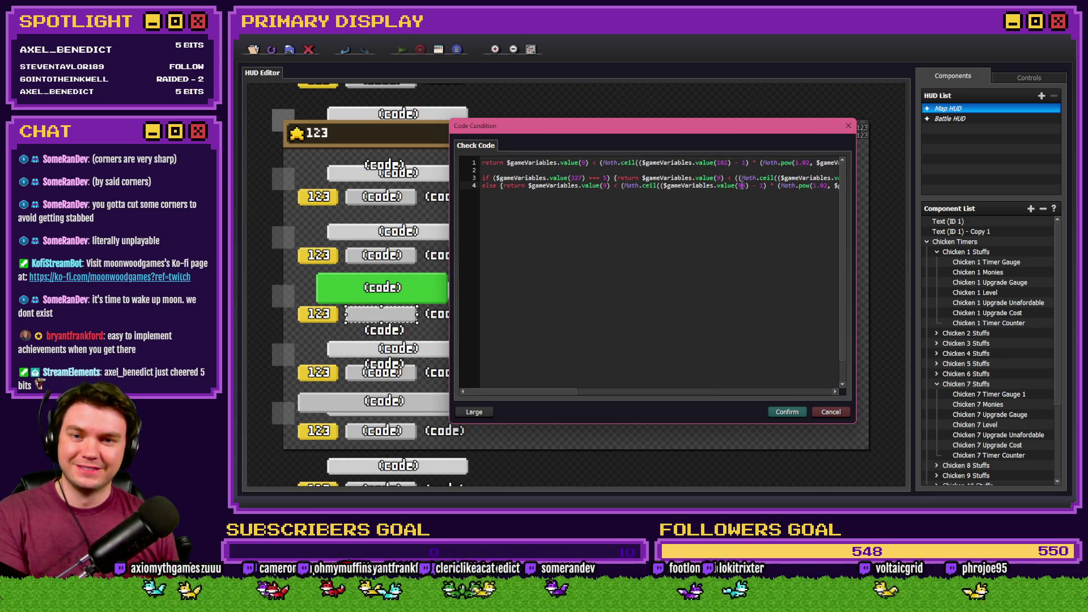
pyautogui.write('102')
# Delete the old return line, confirm all dialogs, and move on to Chicken 8's components.
pyautogui.hotkey('ctrl', 'Home')
pyautogui.hotkey('shift', 'Down')
pyautogui.hotkey('shift', 'Down')
pyautogui.press('Delete')
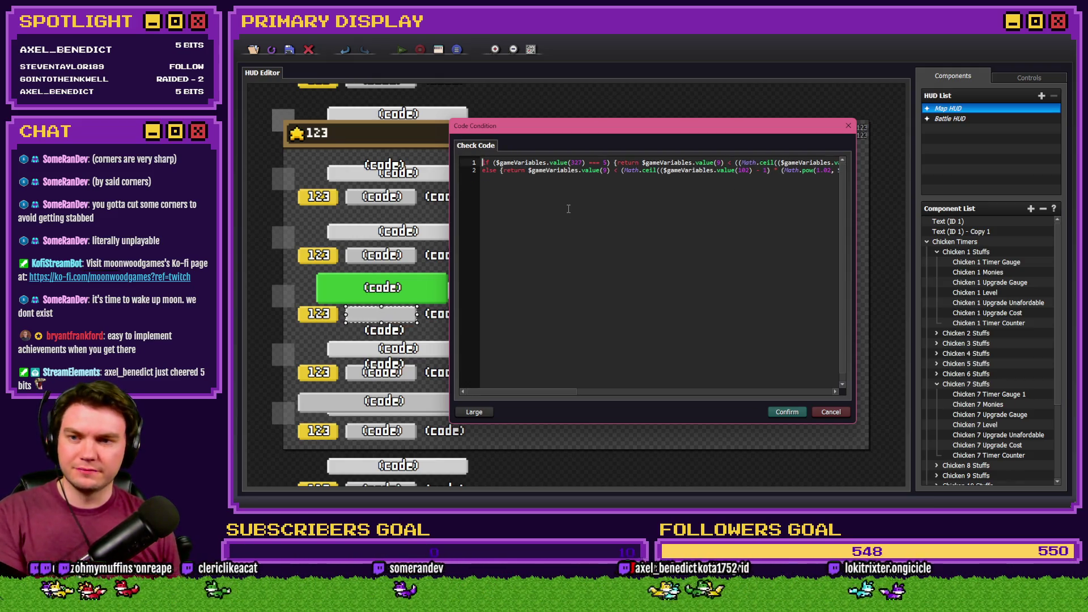
pyautogui.click(787, 412)
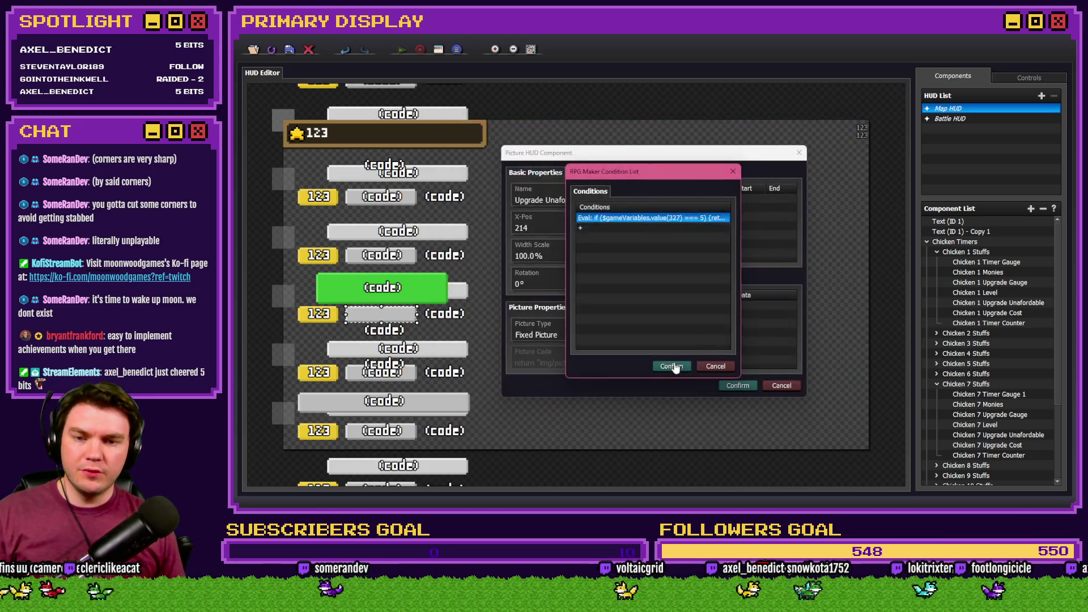
pyautogui.click(673, 367)
pyautogui.click(731, 385)
pyautogui.click(937, 384)
pyautogui.click(937, 394)
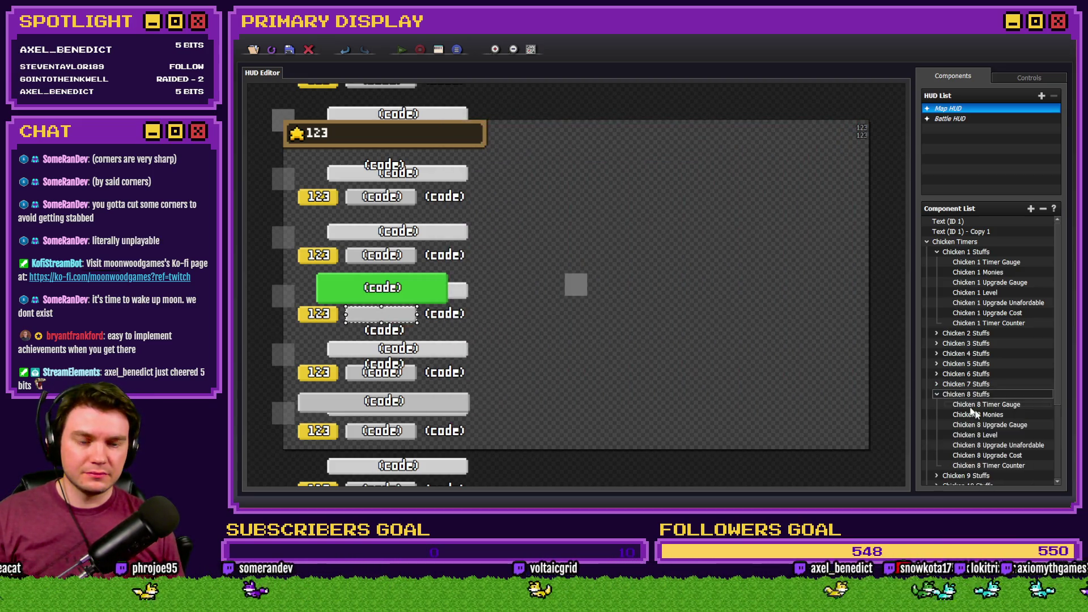
# Open Chicken 8 Upgrade Unafordable's code condition and paste the discounted if/else code over the old lines.
pyautogui.doubleClick(1003, 445)
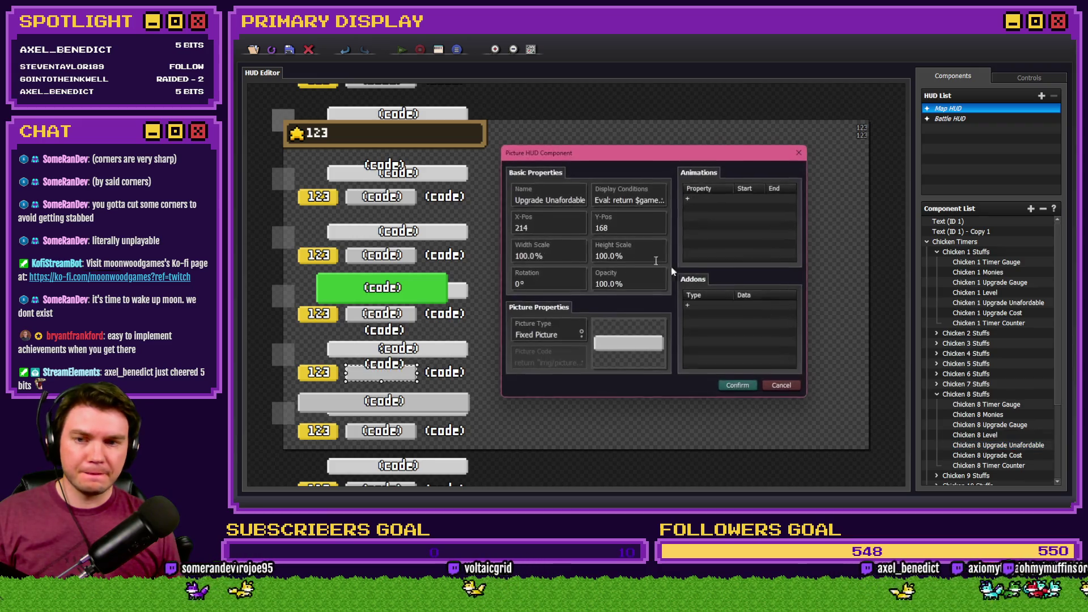
pyautogui.click(607, 201)
pyautogui.doubleClick(610, 220)
pyautogui.moveTo(617, 243); pyautogui.dragTo(457, 178)
pyautogui.hotkey('ctrl', 'v')
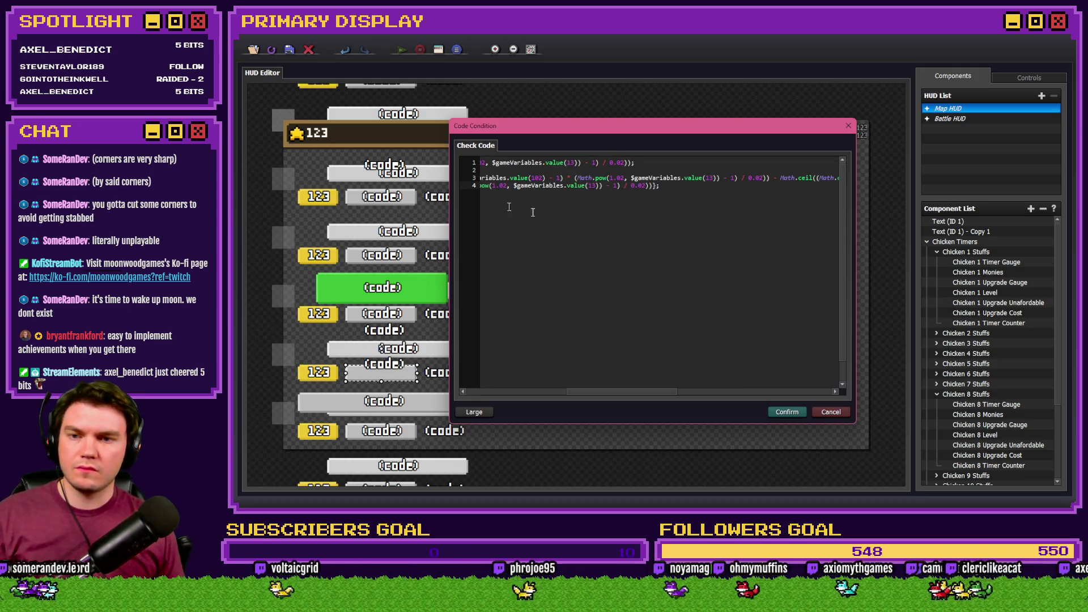
# Point the pasted code at Chicken 8's variables 328 and 108.
pyautogui.press('Home')
pyautogui.click(611, 178)
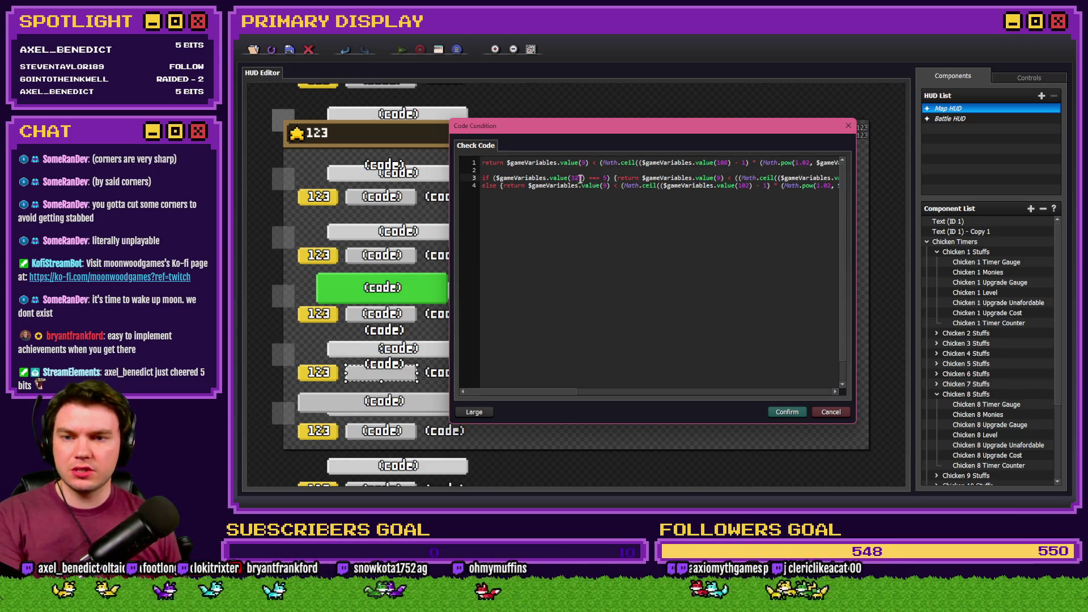
pyautogui.press('BackSpace')
pyautogui.write('8')
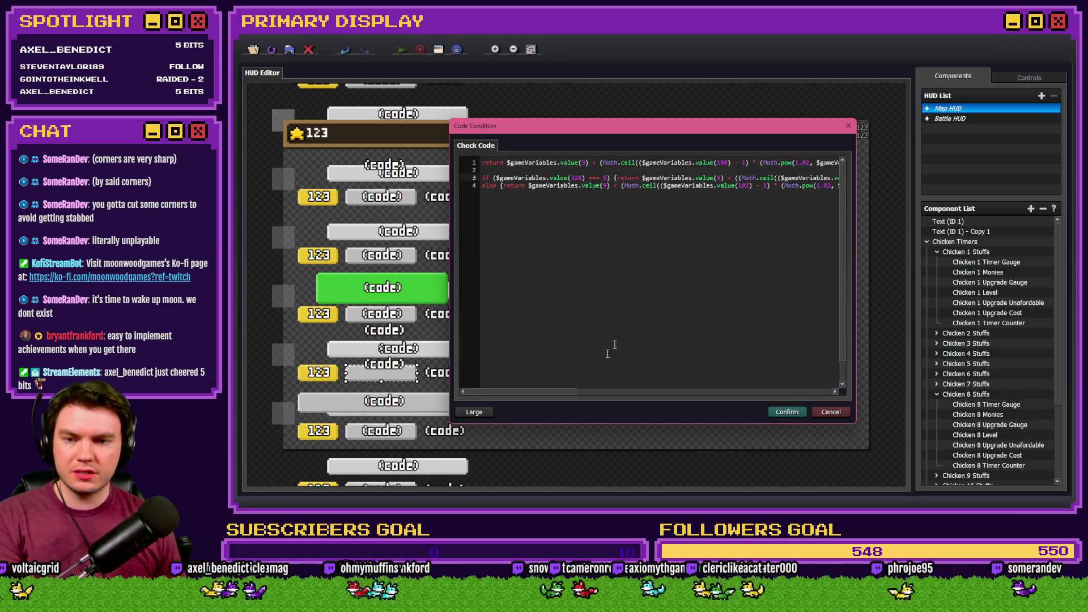
pyautogui.moveTo(569, 394); pyautogui.dragTo(637, 392)
pyautogui.click(661, 178)
pyautogui.press('BackSpace')
pyautogui.write('8')
pyautogui.moveTo(575, 396); pyautogui.dragTo(792, 393)
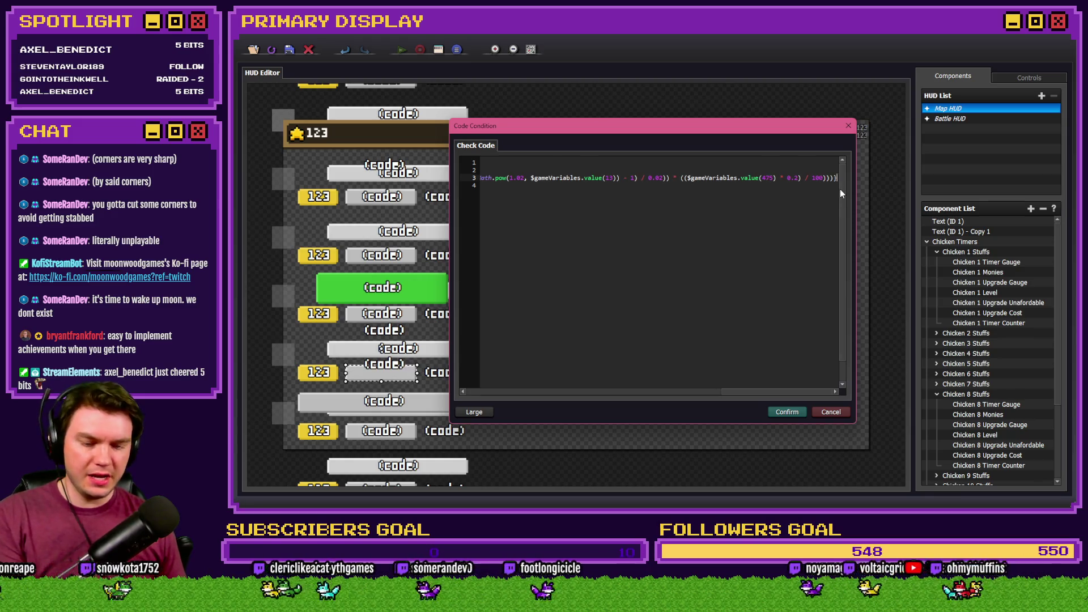
pyautogui.press('Home')
pyautogui.write('108')
# Delete the old return line, confirm all dialogs, and move on to Chicken 9's components.
pyautogui.tripleClick(569, 165)
pyautogui.press('Delete')
pyautogui.press('Delete')
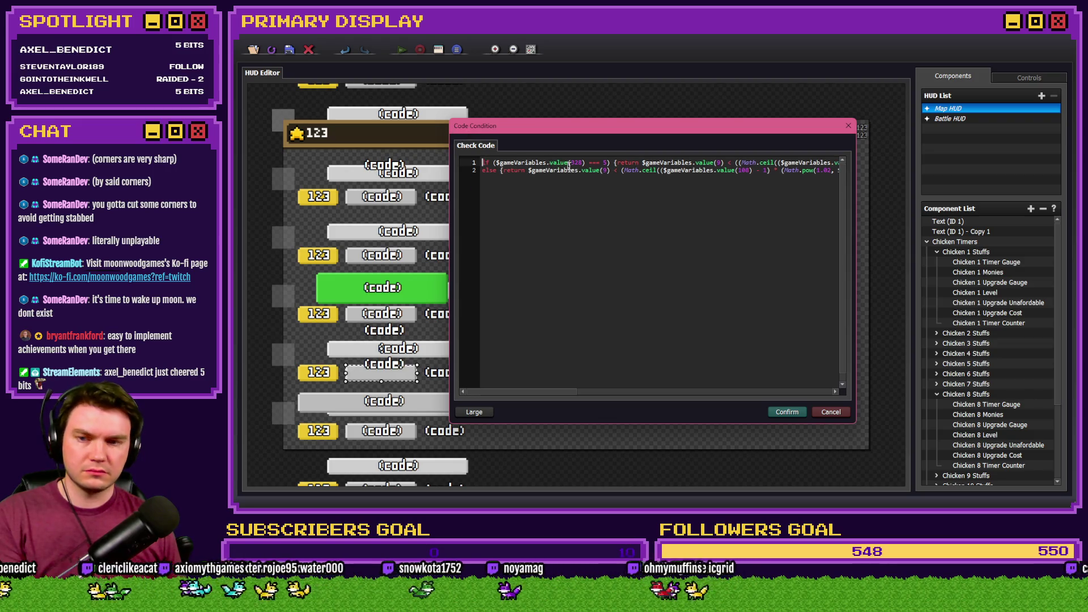
pyautogui.hotkey('ctrl', 'a')
pyautogui.click(782, 414)
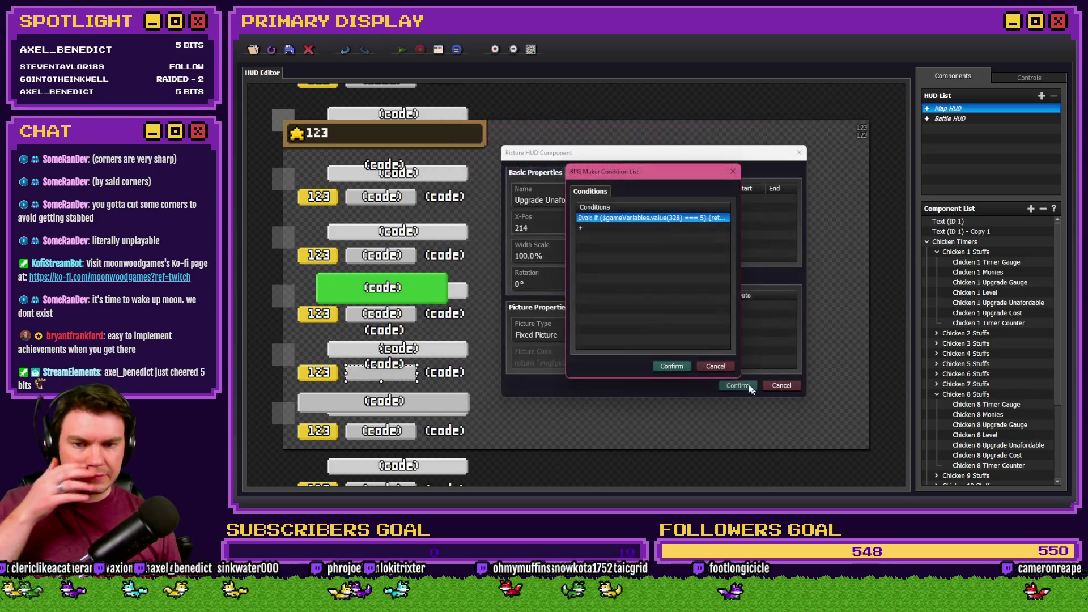
pyautogui.click(689, 366)
pyautogui.click(737, 386)
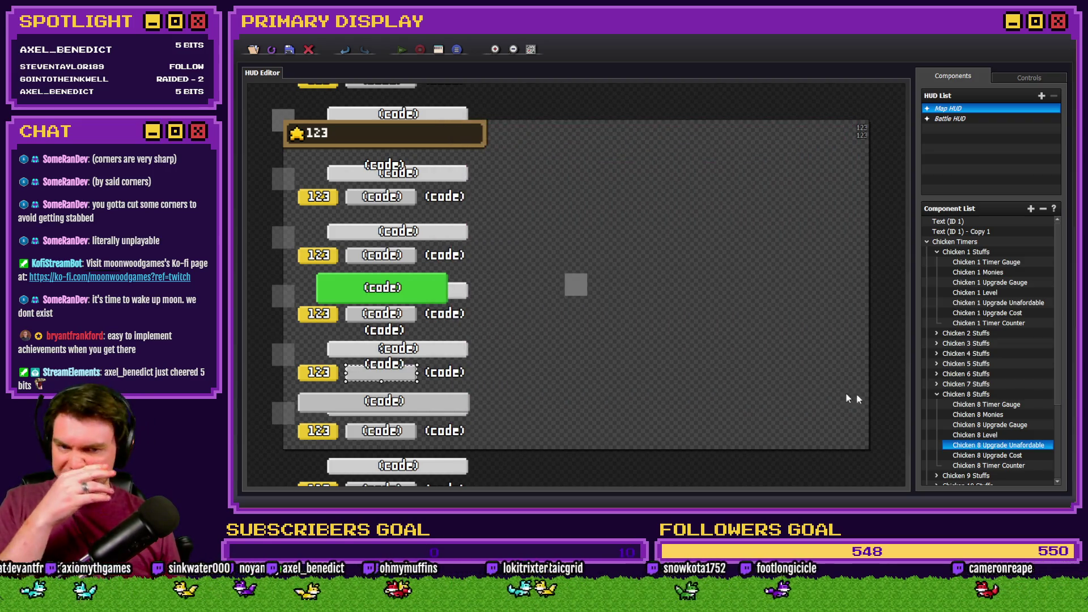
pyautogui.click(936, 395)
pyautogui.click(936, 404)
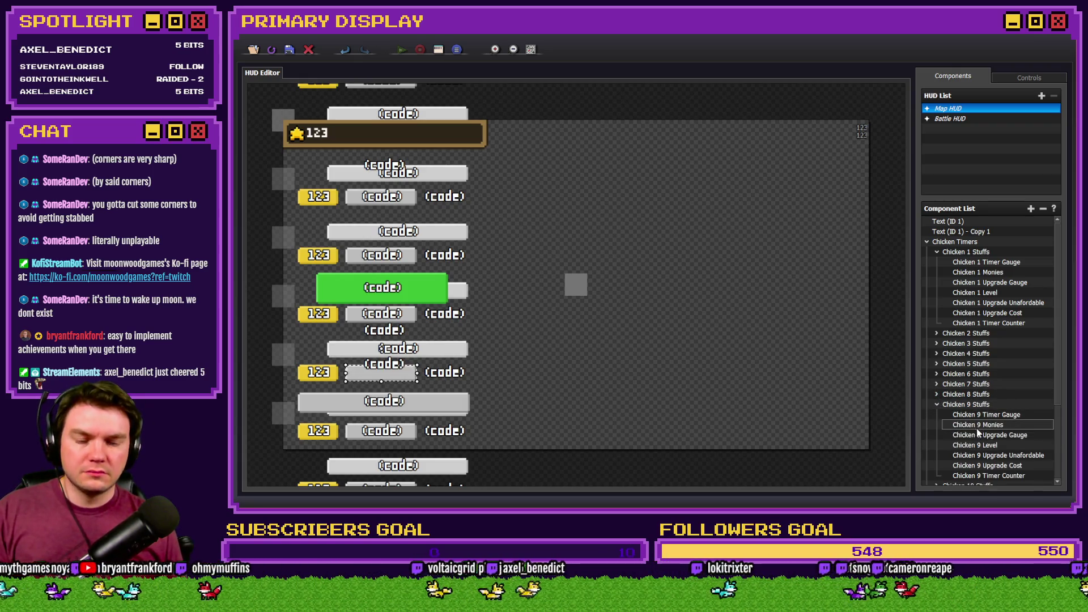
# Open Chicken 9 Upgrade Unafordable's code condition and replace the old cost code with the pasted if/else code.
pyautogui.doubleClick(991, 455)
pyautogui.click(629, 201)
pyautogui.doubleClick(623, 215)
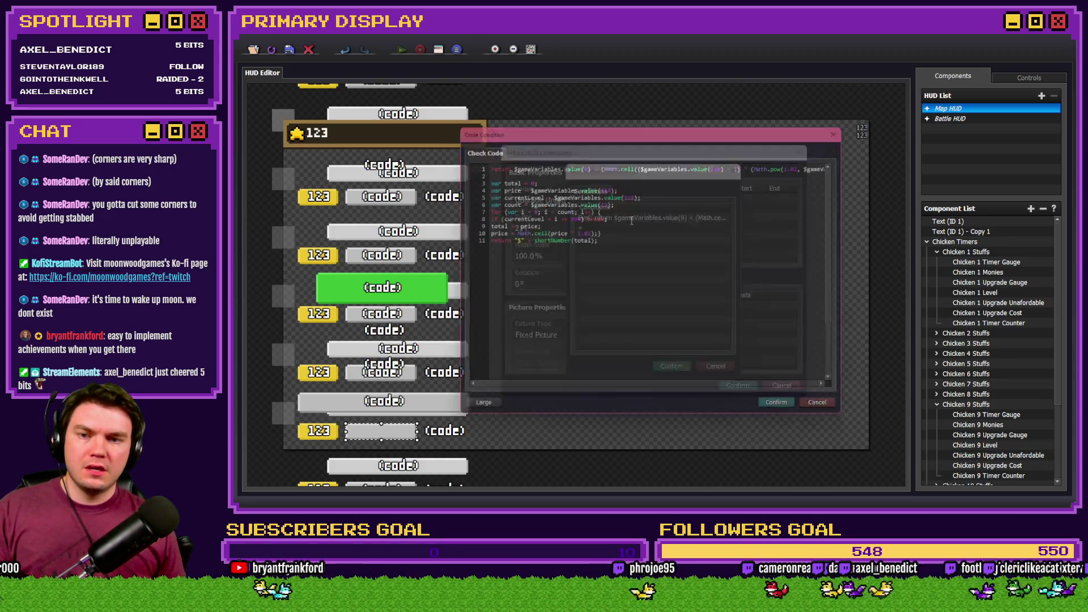
pyautogui.moveTo(601, 239)
pyautogui.mouseDown()
pyautogui.moveTo(483, 219)
pyautogui.moveTo(476, 170)
pyautogui.moveTo(472, 179)
pyautogui.mouseUp()
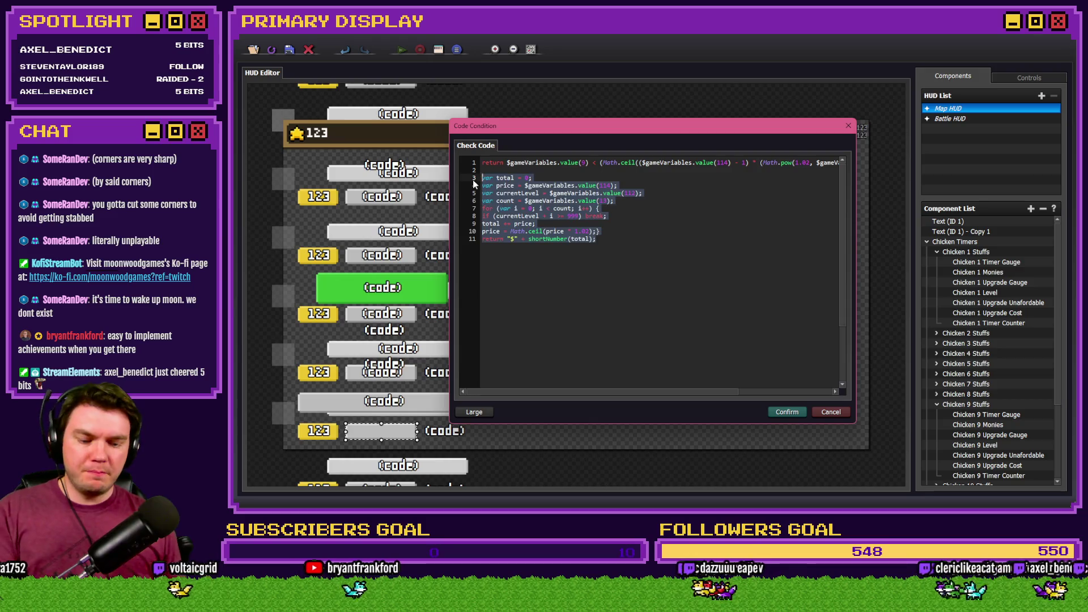
pyautogui.press('BackSpace')
pyautogui.hotkey('ctrl', 'v')
# Change the code's variables to 329 and 114.
pyautogui.press('Up')
pyautogui.press('Home')
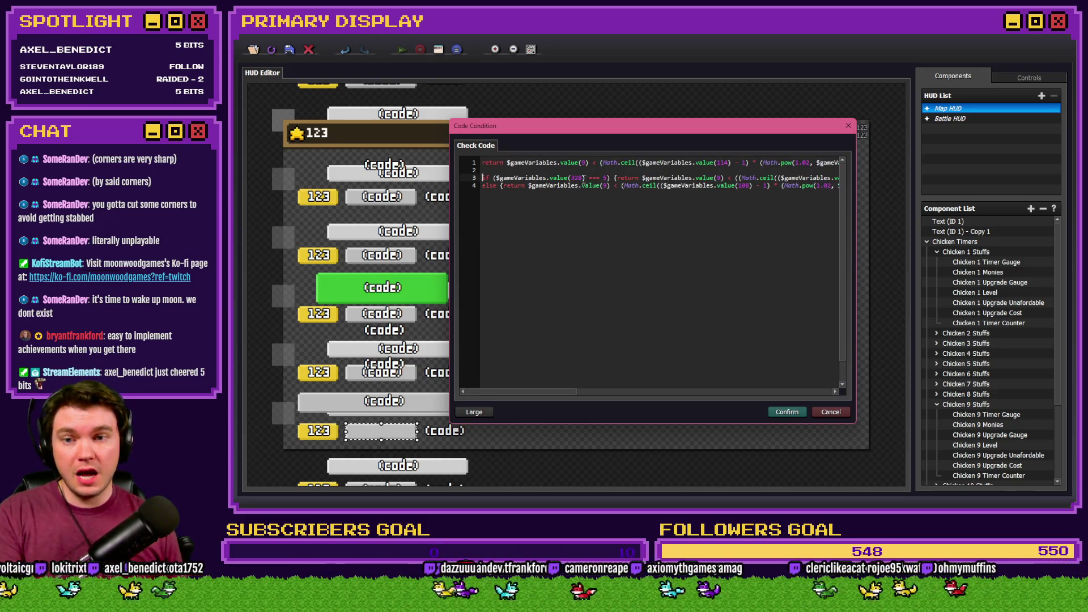
pyautogui.press('BackSpace')
pyautogui.write('9')
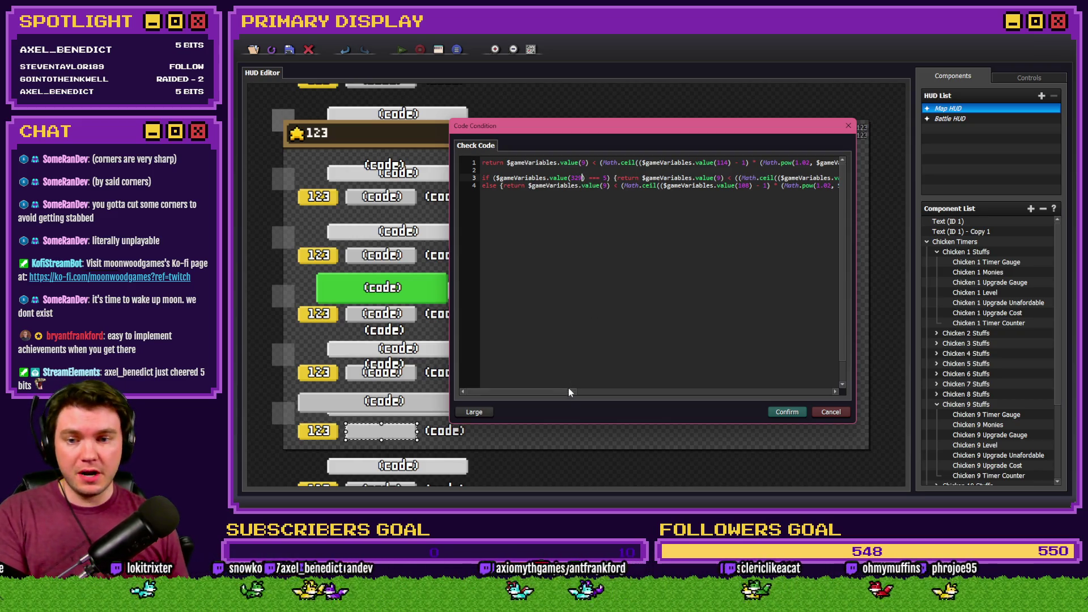
pyautogui.moveTo(561, 395); pyautogui.dragTo(767, 395)
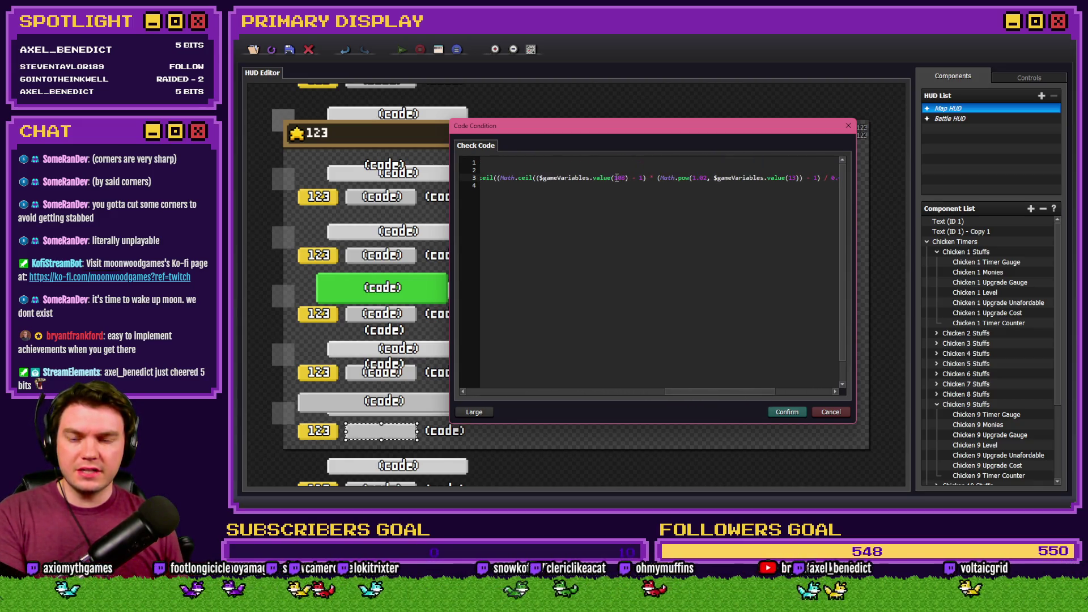
pyautogui.press('End')
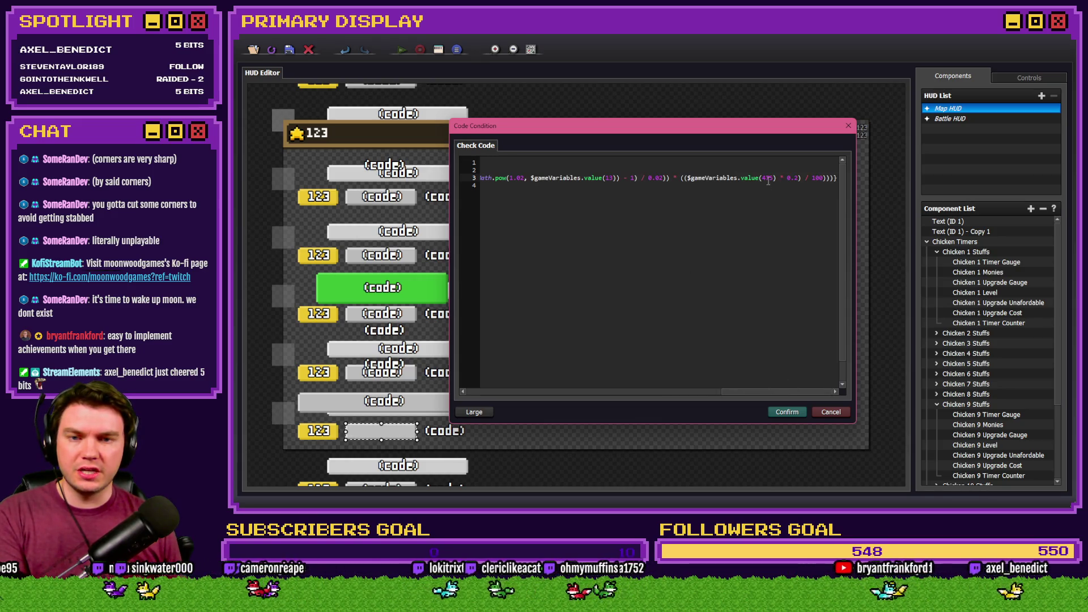
pyautogui.press('BackSpace')
pyautogui.press('BackSpace')
pyautogui.write('8')
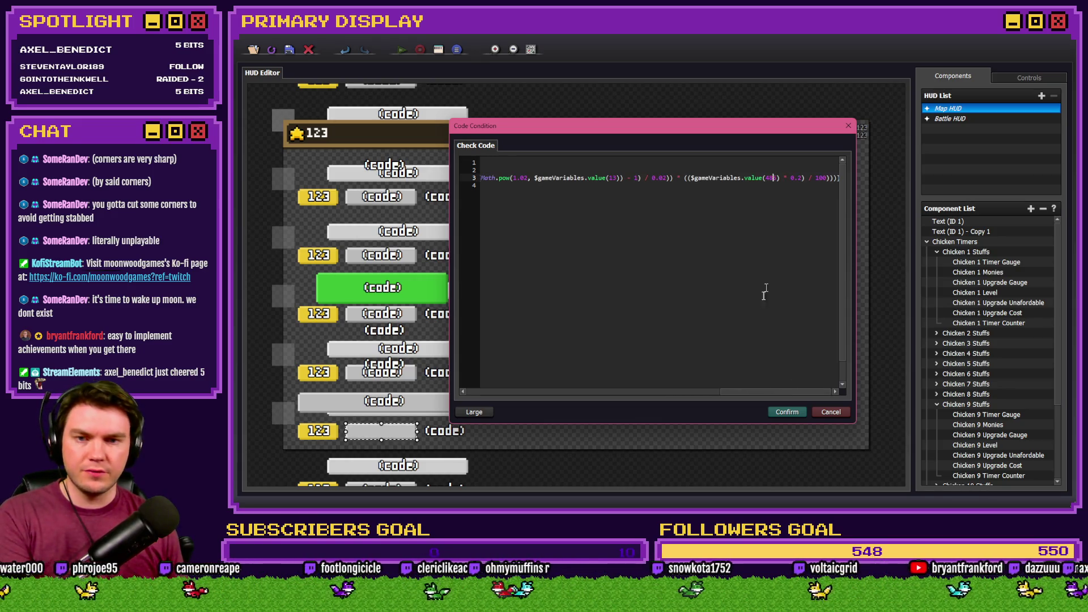
pyautogui.press('Home')
pyautogui.doubleClick(743, 185)
pyautogui.write('114')
# Delete the old first line of code, confirm the dialogs, and collapse the Chicken 9 Stuffs group.
pyautogui.moveTo(785, 162); pyautogui.dragTo(482, 163)
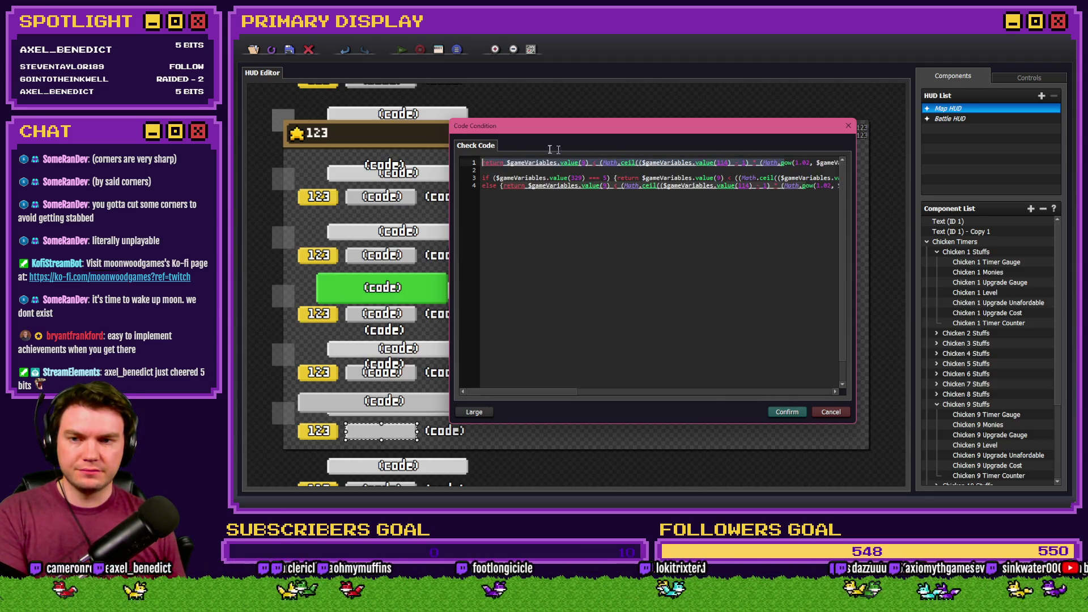
pyautogui.press('BackSpace')
pyautogui.press('BackSpace')
pyautogui.press('Delete')
pyautogui.press('Delete')
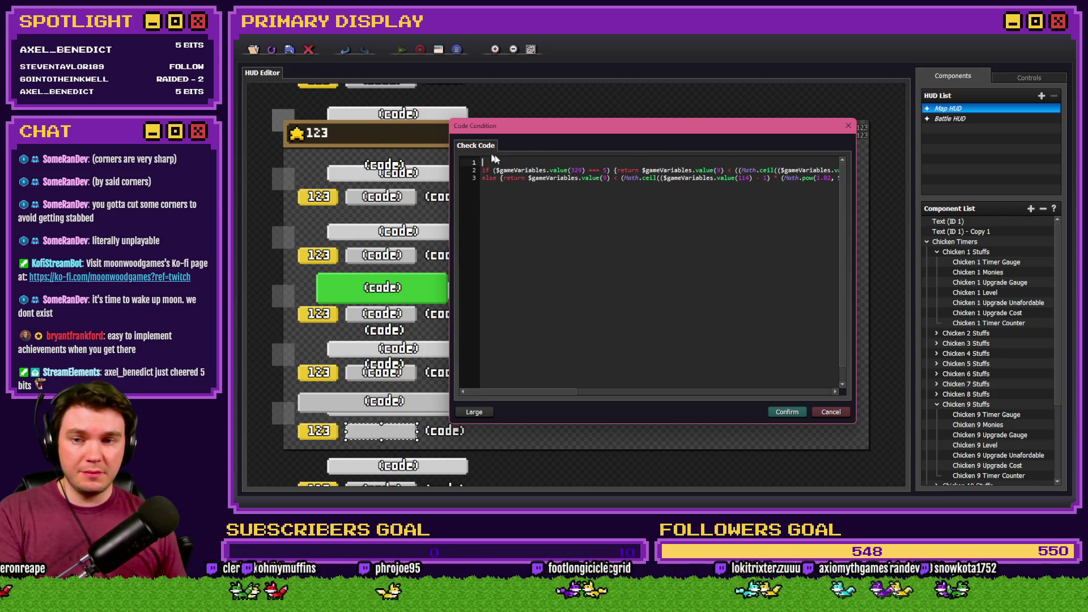
pyautogui.hotkey('ctrl', 'a')
pyautogui.click(786, 412)
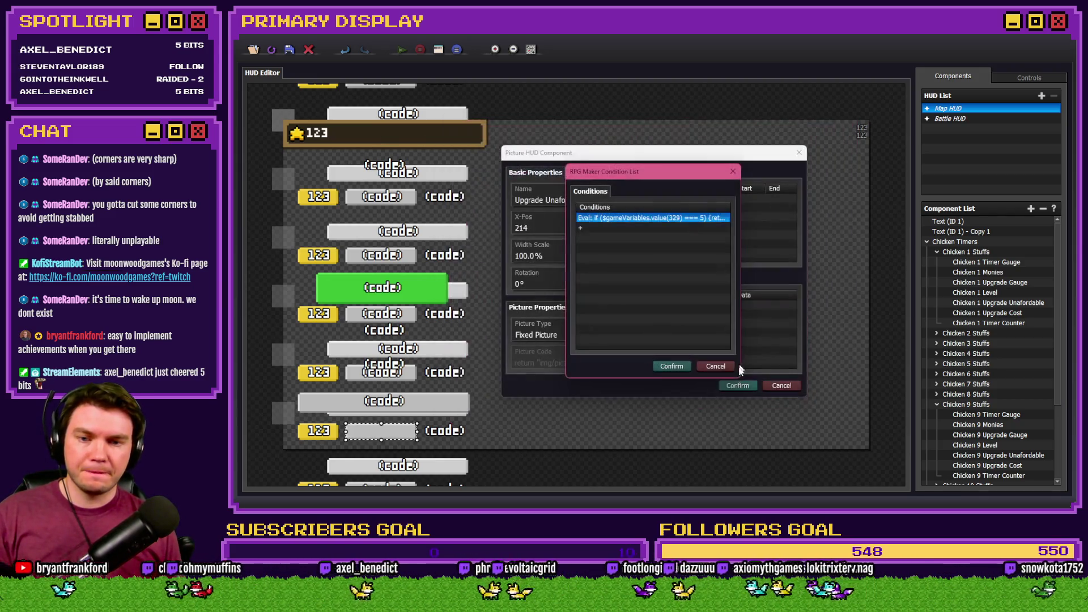
pyautogui.click(710, 374)
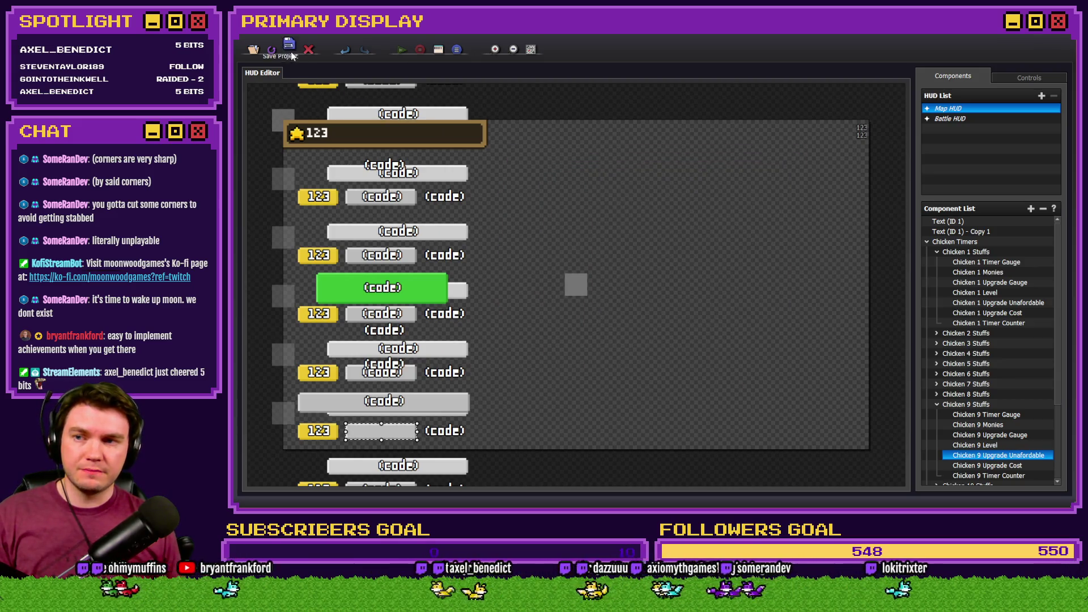
pyautogui.click(937, 404)
# Expand Chicken 10 Stuffs and open its Upgrade Unaffordable code condition.
pyautogui.click(937, 414)
pyautogui.scroll(-4, 986, 432)
pyautogui.doubleClick(1000, 358)
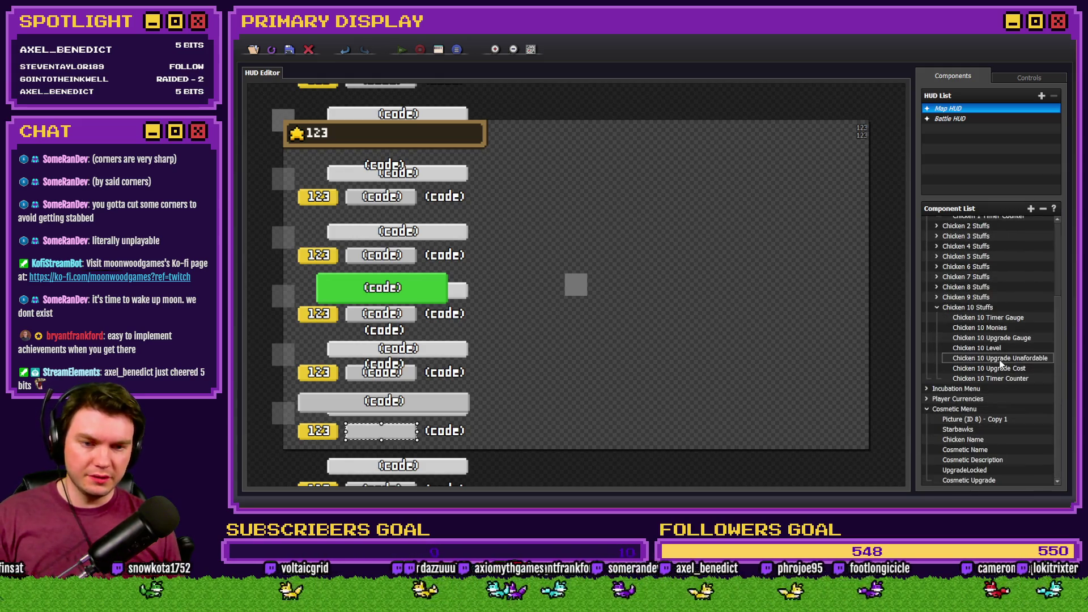
pyautogui.click(637, 196)
pyautogui.doubleClick(640, 217)
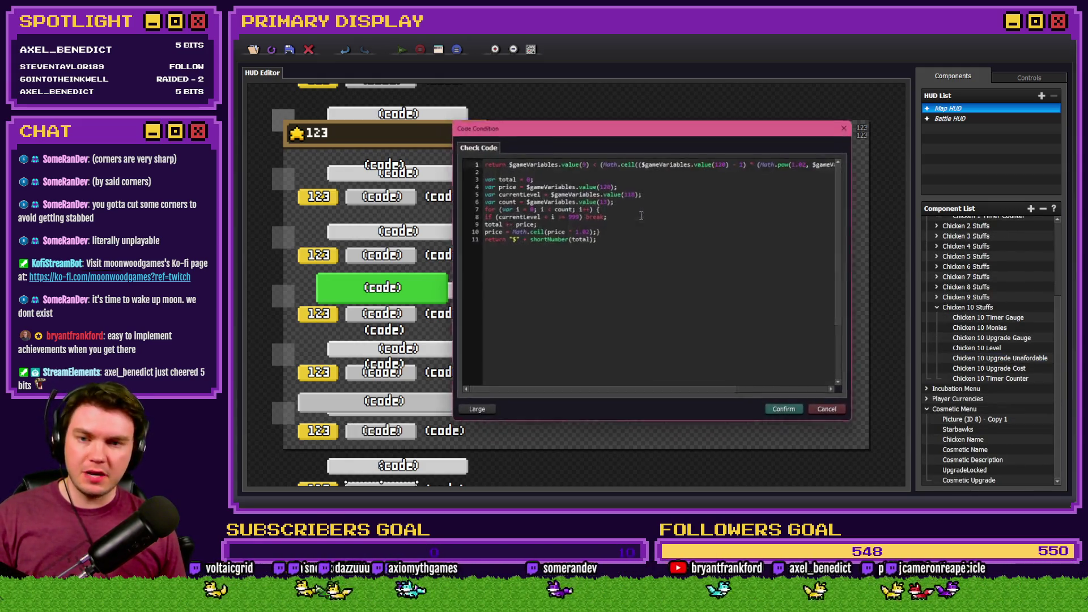
# Change the chicken check variable to 330.
pyautogui.click(617, 214)
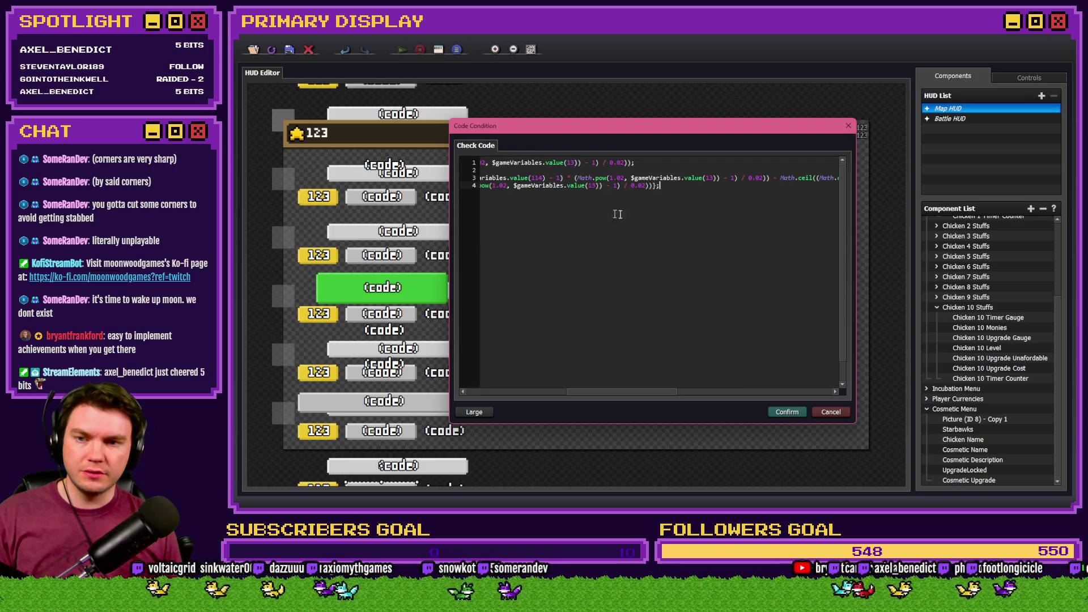
pyautogui.click(645, 178)
pyautogui.press('Home')
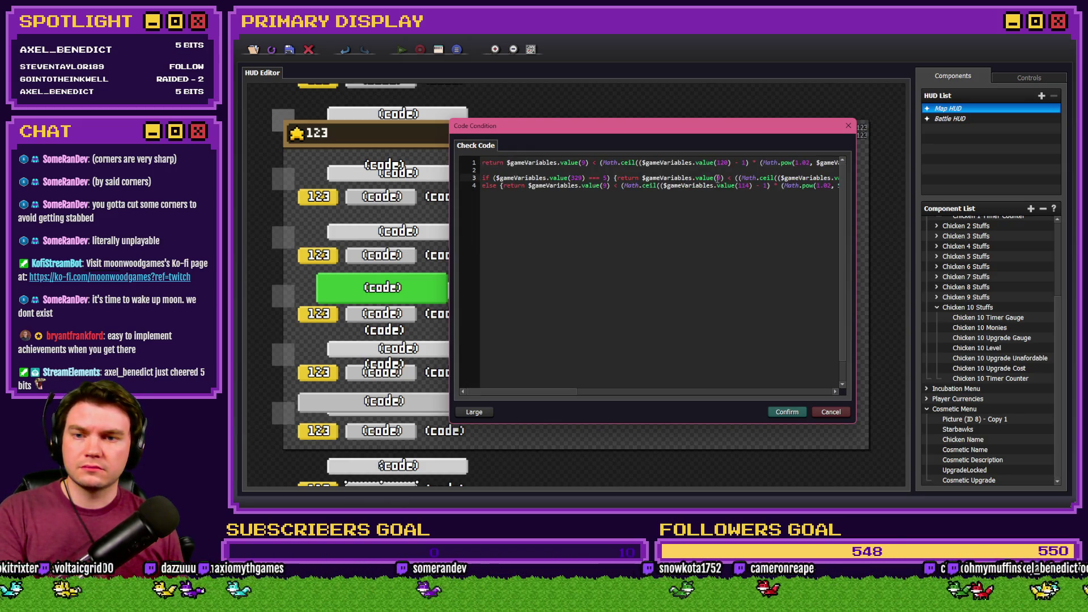
pyautogui.write('0')
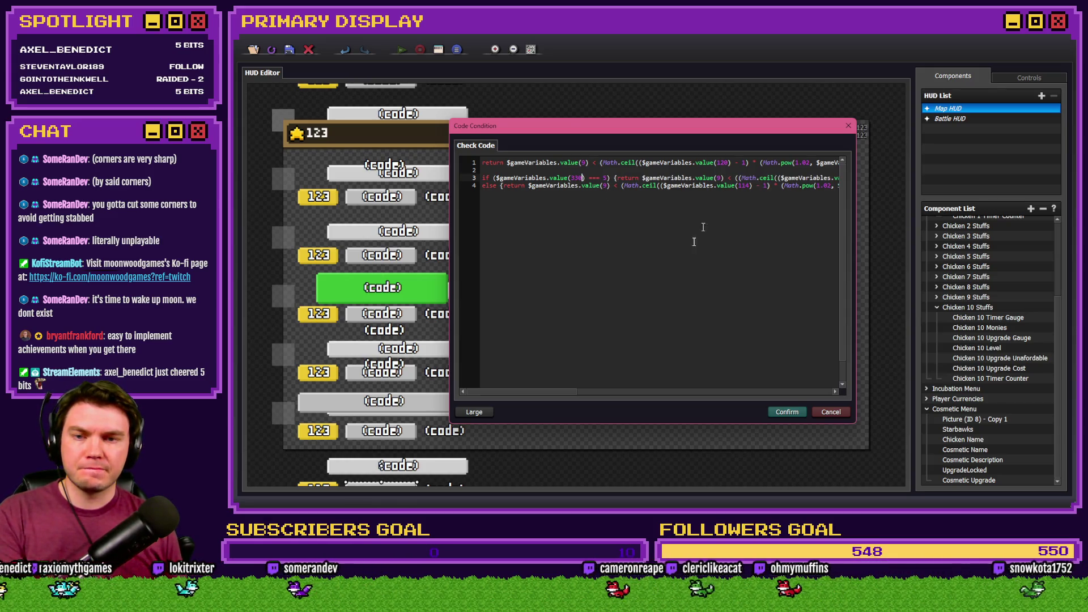
pyautogui.click(596, 389)
# Replace variable 114 with 120 throughout the condition code.
pyautogui.doubleClick(711, 178)
pyautogui.write('120')
pyautogui.moveTo(624, 391); pyautogui.dragTo(763, 391)
pyautogui.doubleClick(668, 178)
pyautogui.write('1')
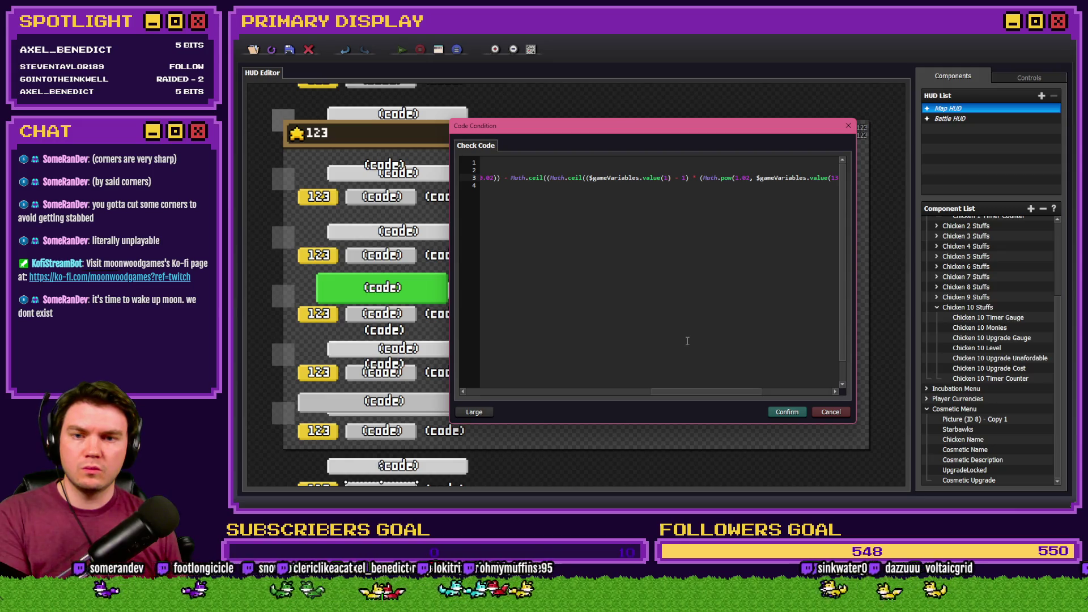
pyautogui.click(787, 391)
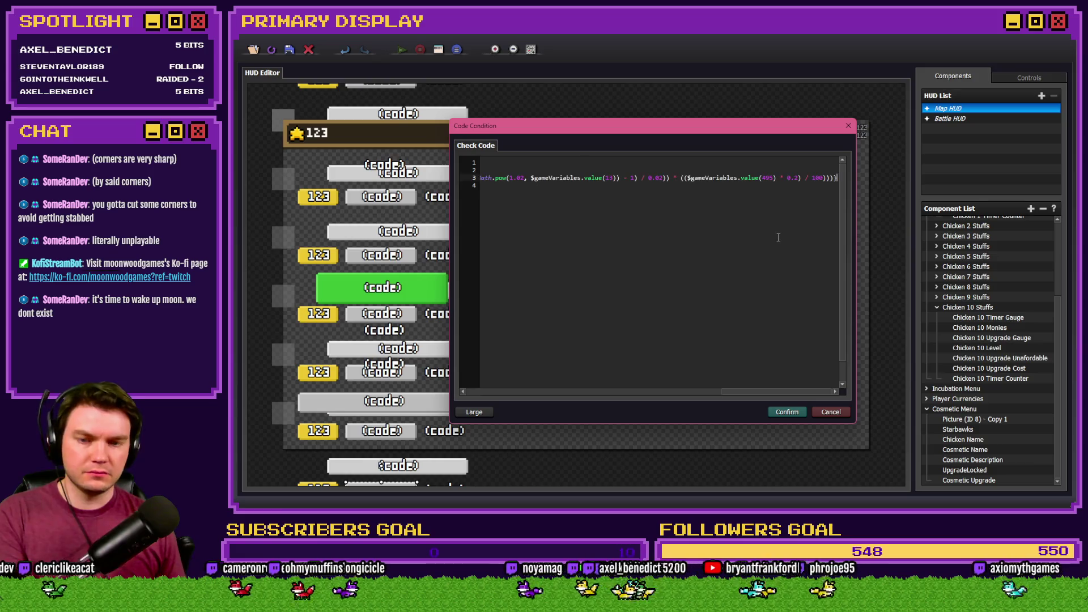
pyautogui.press('Home')
pyautogui.doubleClick(742, 185)
pyautogui.write('120')
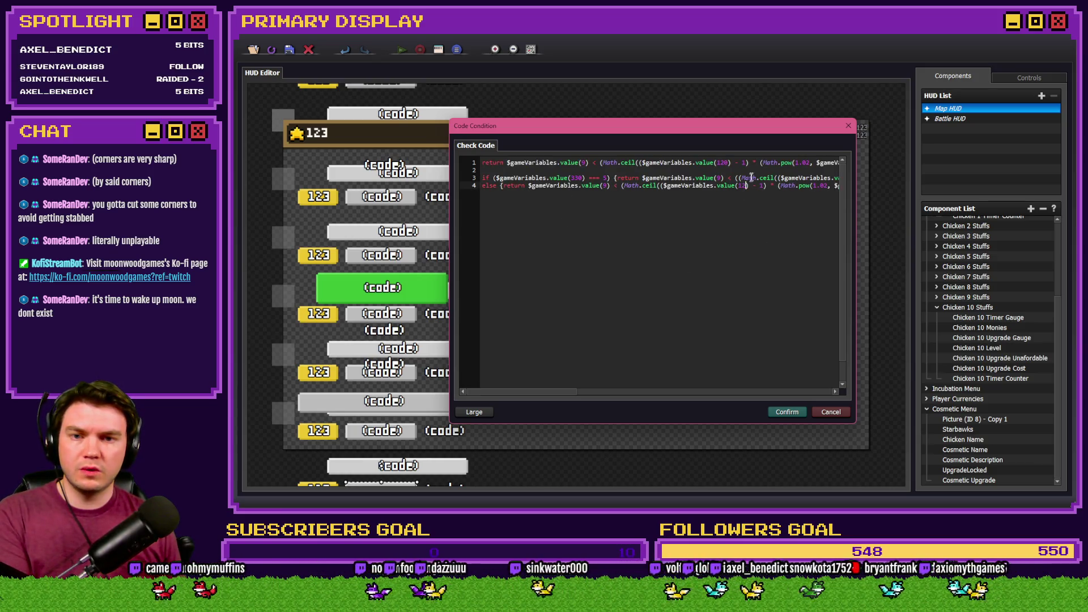
# Delete the old first two lines, confirm all dialogs, and return to RPG Maker MZ.
pyautogui.moveTo(482, 178); pyautogui.dragTo(476, 141)
pyautogui.press('Delete')
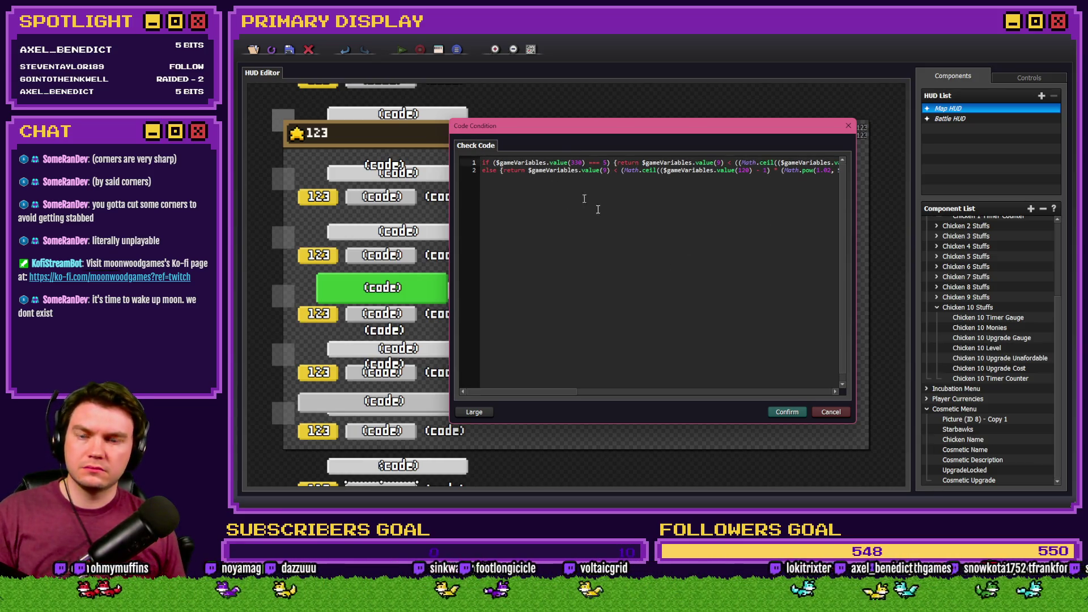
pyautogui.click(787, 411)
pyautogui.click(676, 367)
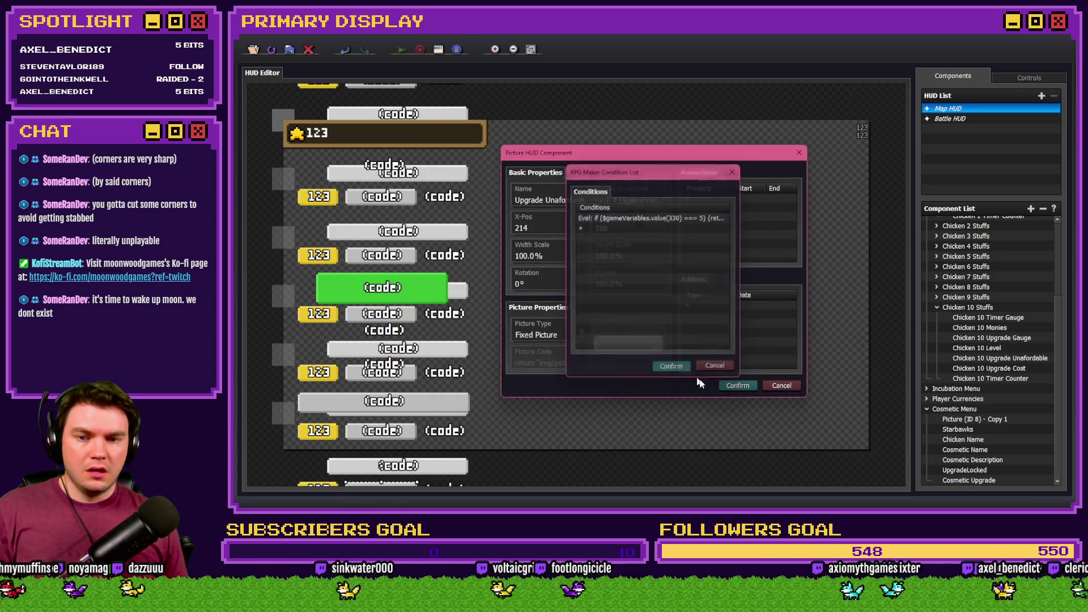
pyautogui.click(732, 379)
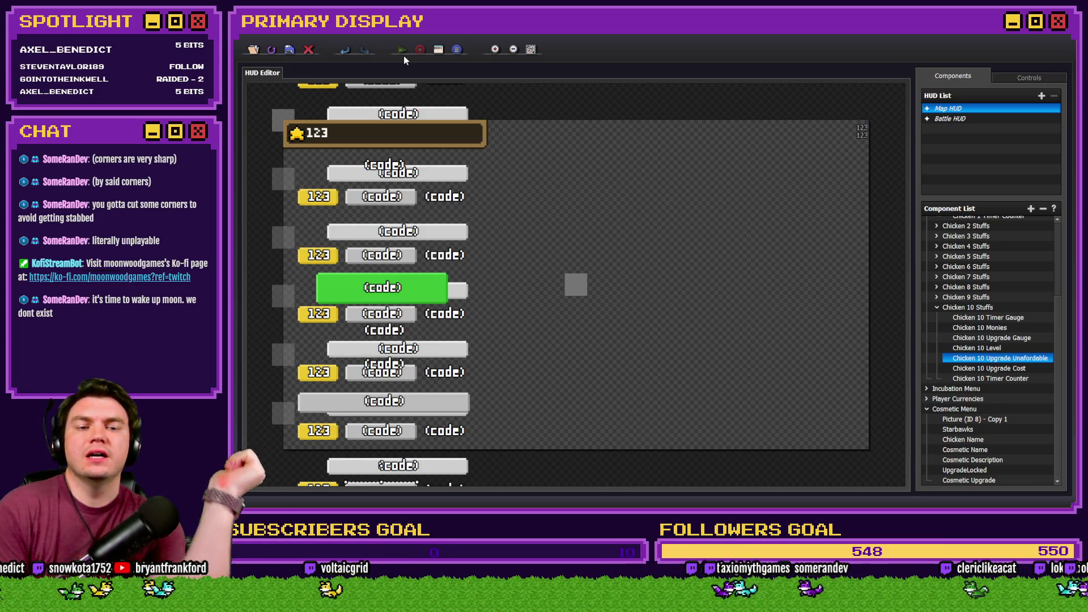
pyautogui.hotkey('alt', 'Tab')
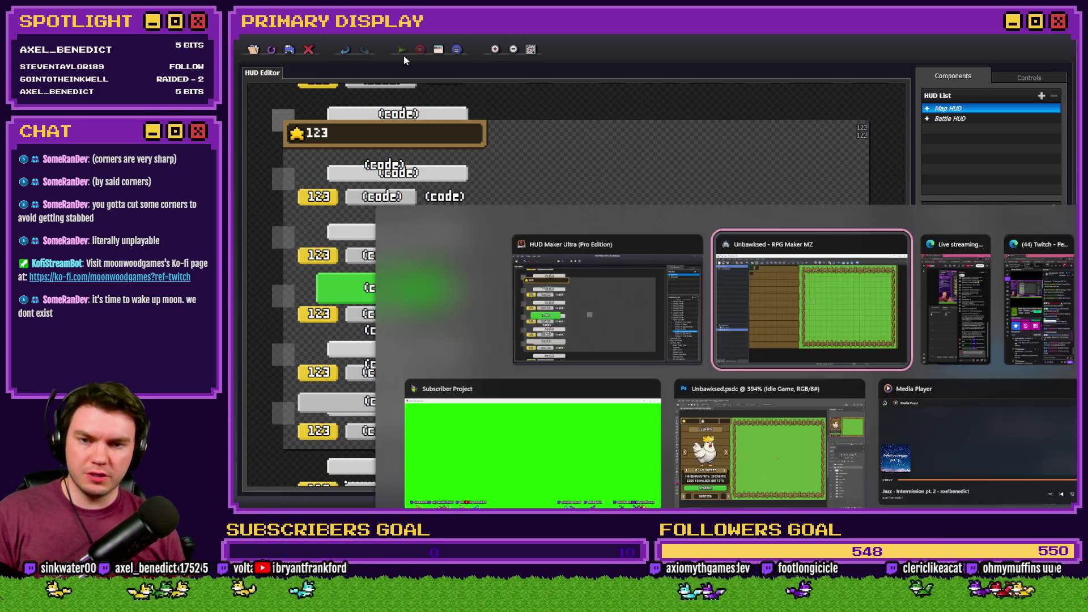
# Discard the unsaved event changes and run a quick playtest, then close it.
pyautogui.click(679, 391)
pyautogui.click(837, 440)
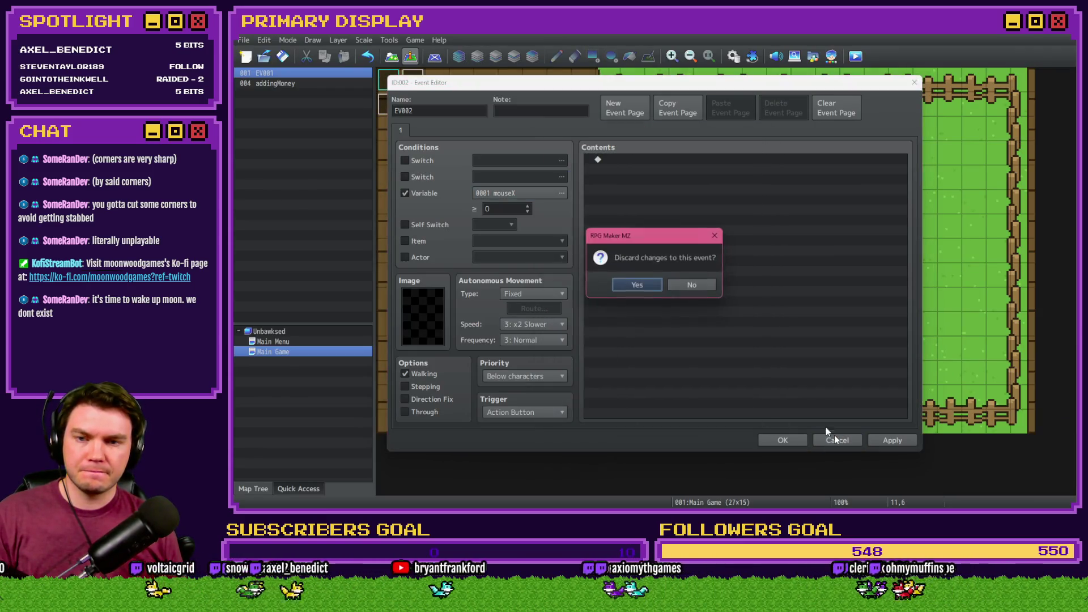
pyautogui.click(630, 285)
pyautogui.click(855, 56)
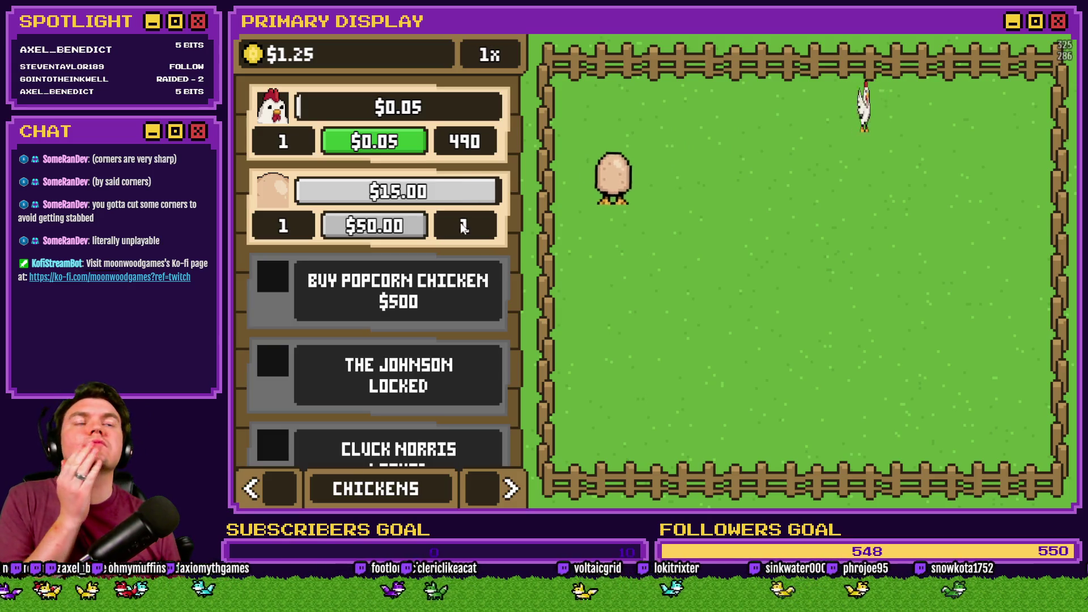
pyautogui.hotkey('alt', 'F4')
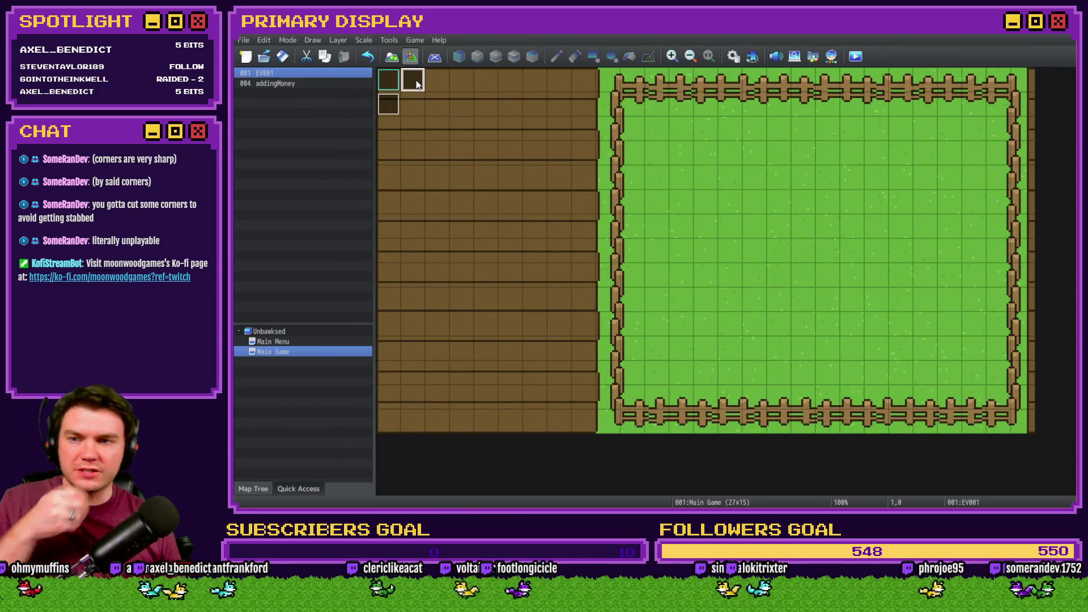
# Change the addingMoney event's playerMonies amount from 50000000 to 200 and playtest again.
pyautogui.doubleClick(413, 81)
pyautogui.press('Escape')
pyautogui.doubleClick(391, 108)
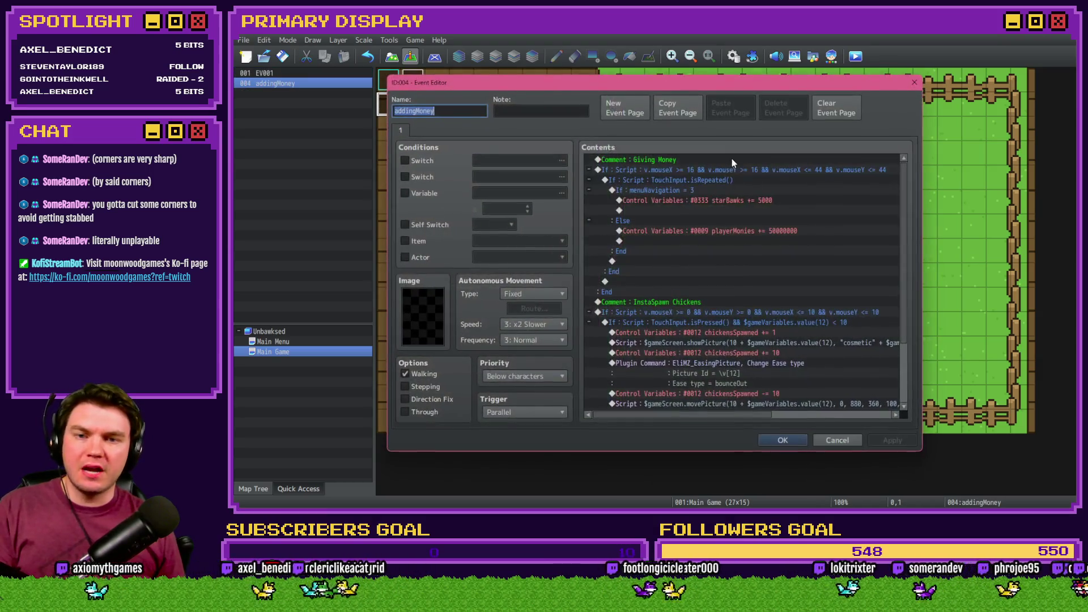
pyautogui.doubleClick(778, 231)
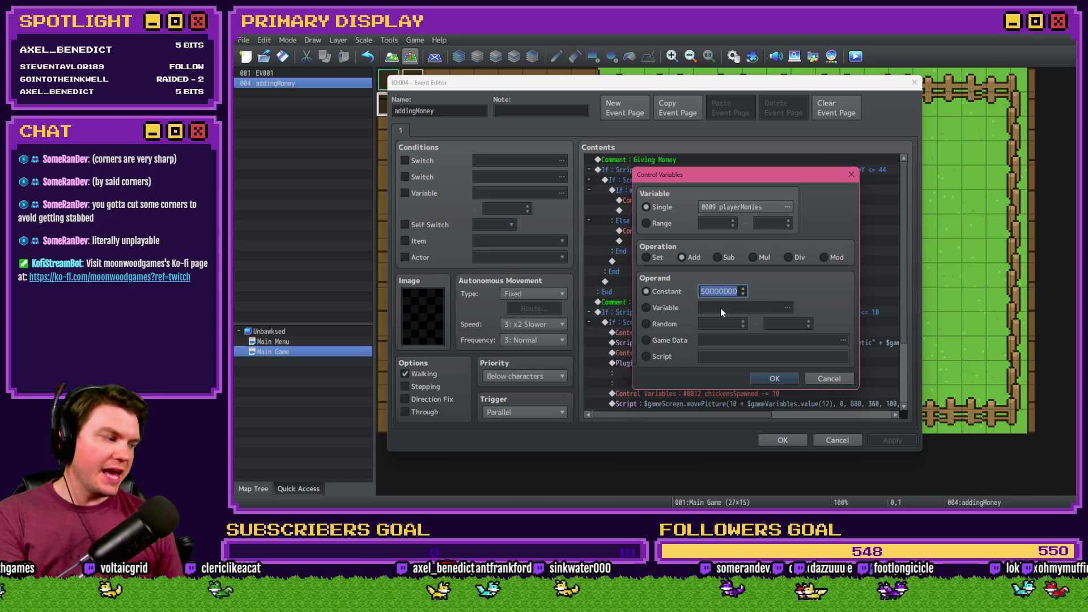
pyautogui.write('200')
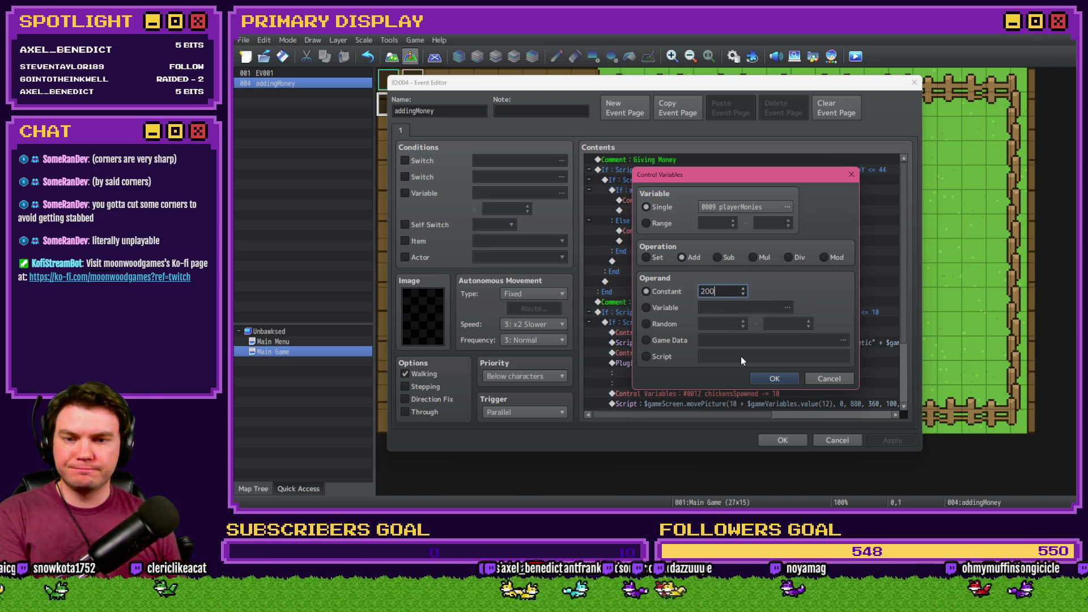
pyautogui.press('Return')
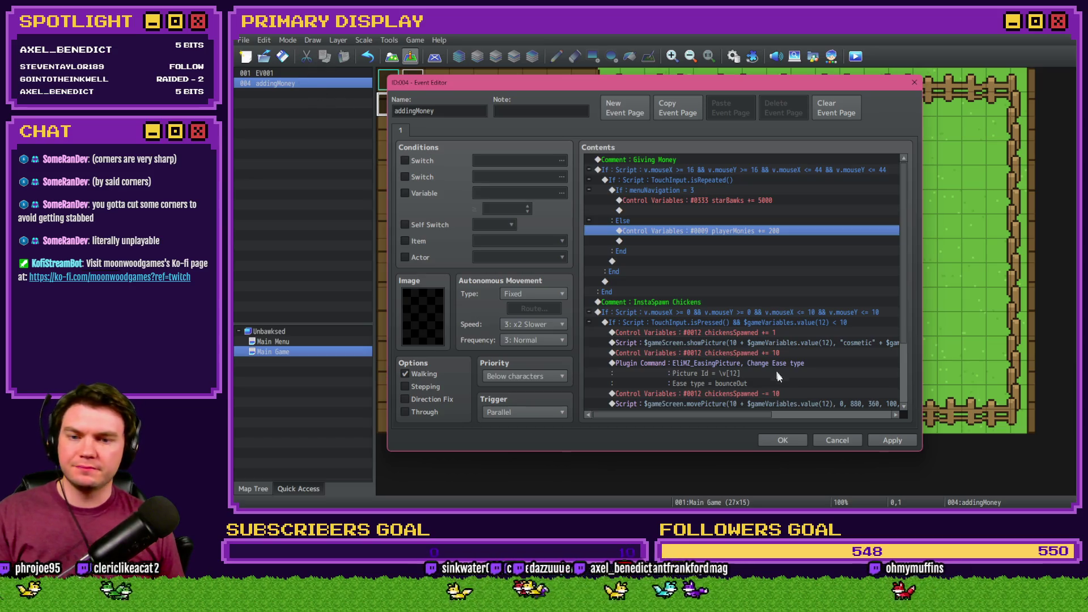
pyautogui.click(784, 440)
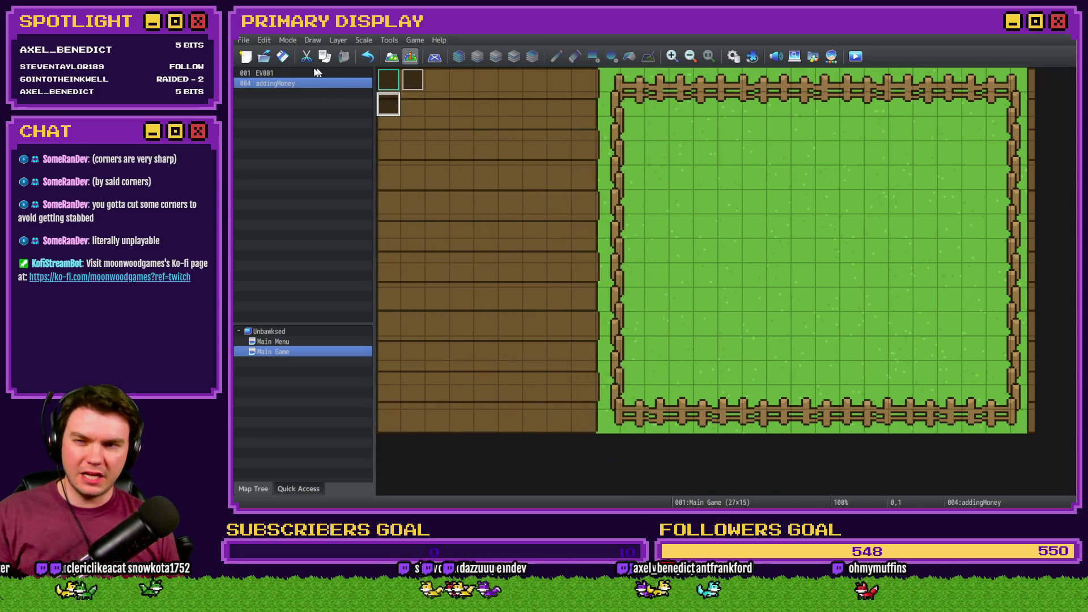
pyautogui.click(855, 55)
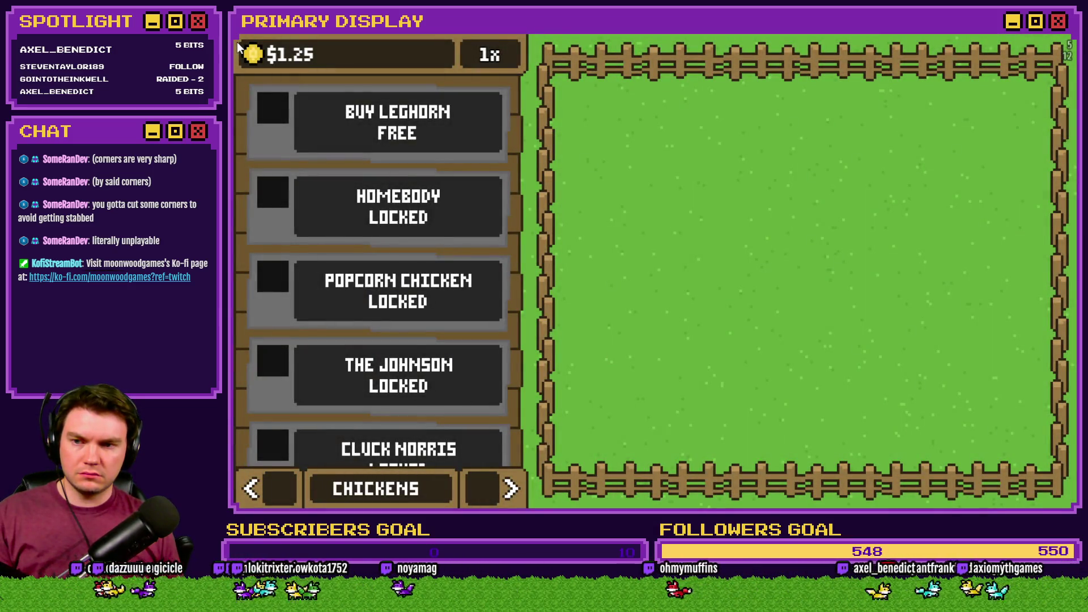
# Browse the Homebody chicken's outfits in the shop panel until reaching the Gold Chain.
pyautogui.click(499, 486)
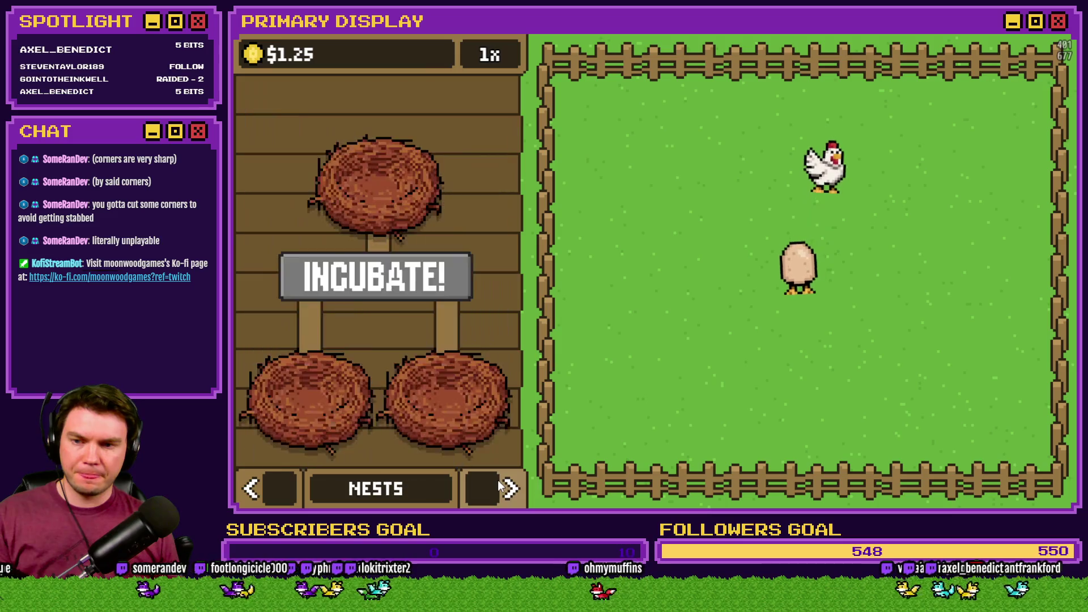
pyautogui.click(499, 486)
pyautogui.click(497, 232)
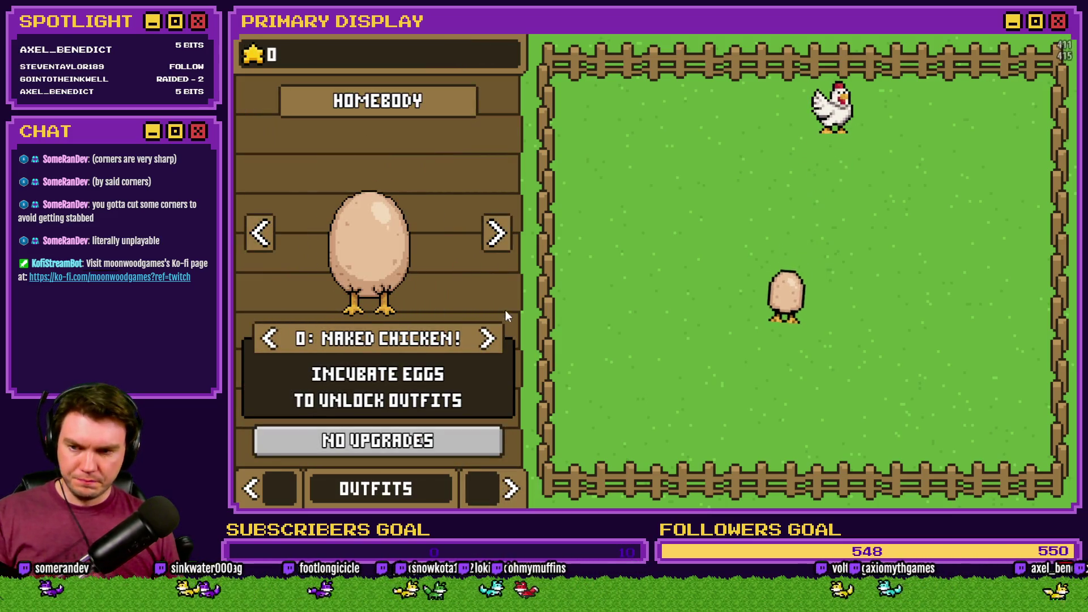
pyautogui.click(269, 339)
pyautogui.click(269, 339)
pyautogui.click(269, 339)
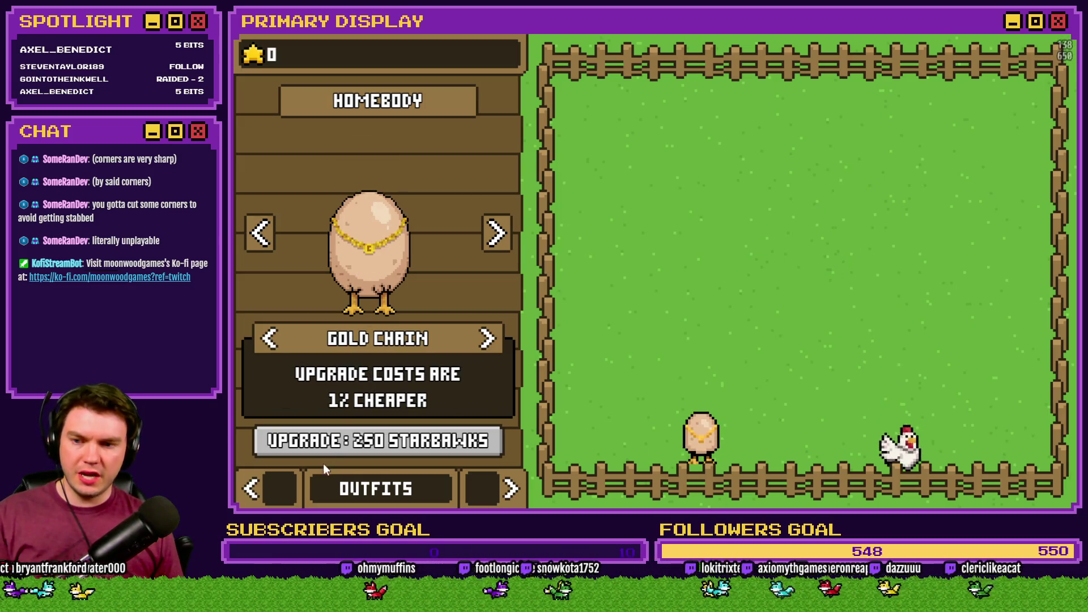
# Return the shop panel to CHICKENS and open the F9 debug variable viewer.
pyautogui.click(287, 487)
pyautogui.click(287, 487)
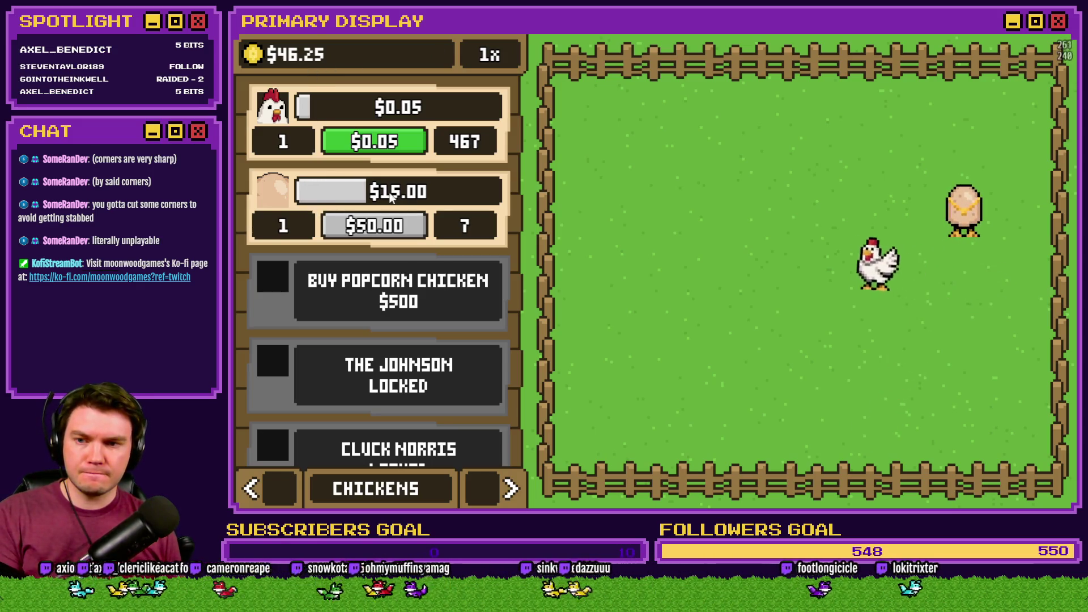
pyautogui.press('F9')
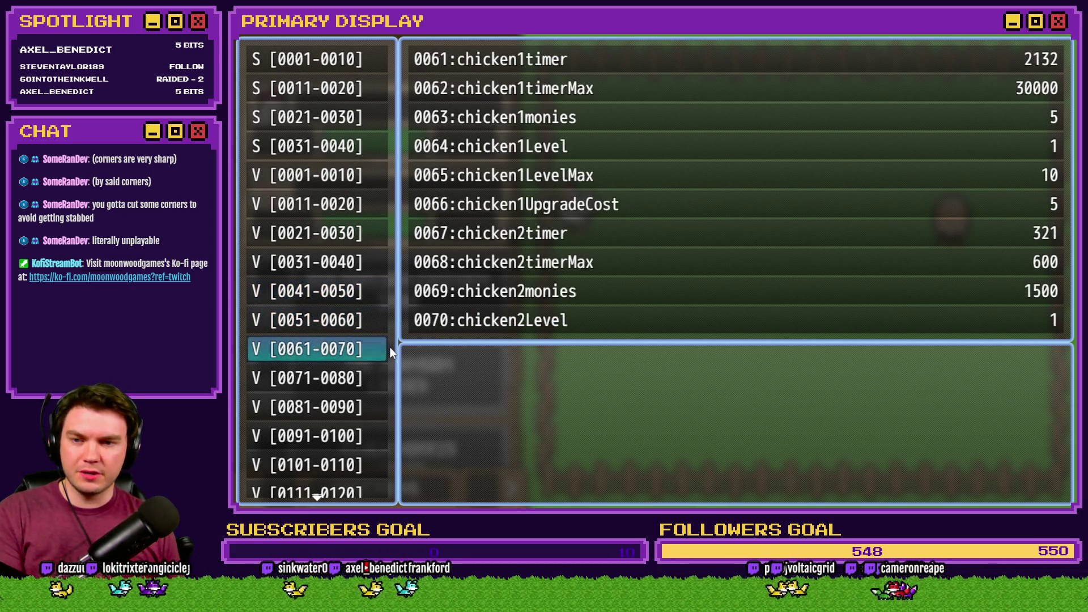
# Lower the chicken2timer variable in the debug viewer so its timer runs out, then resume.
pyautogui.press('Return')
pyautogui.press('Up')
pyautogui.press('Up')
pyautogui.press('Up')
pyautogui.press('Down')
pyautogui.press('pageup')
pyautogui.press('pageup')
pyautogui.press('pageup')
pyautogui.press('pageup')
pyautogui.press('pageup')
pyautogui.press('pageup')
pyautogui.press('pageup')
pyautogui.press('pageup')
pyautogui.press('pageup')
pyautogui.press('pageup')
pyautogui.press('pageup')
pyautogui.press('pageup')
pyautogui.press('pageup')
pyautogui.press('pageup')
pyautogui.press('pageup')
pyautogui.press('pageup')
pyautogui.press('pageup')
pyautogui.press('pageup')
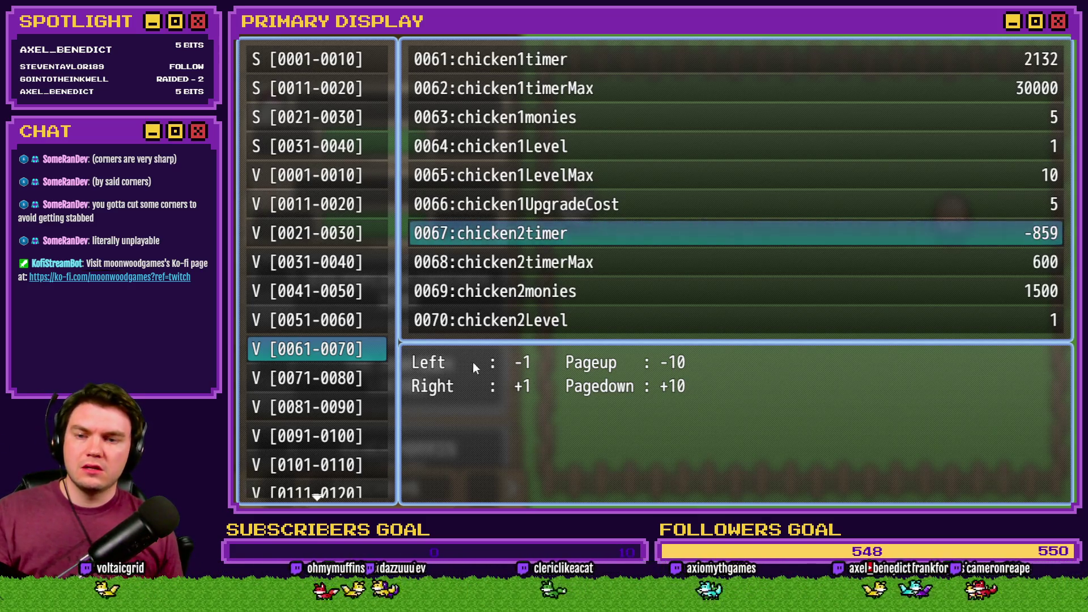
pyautogui.press('Escape')
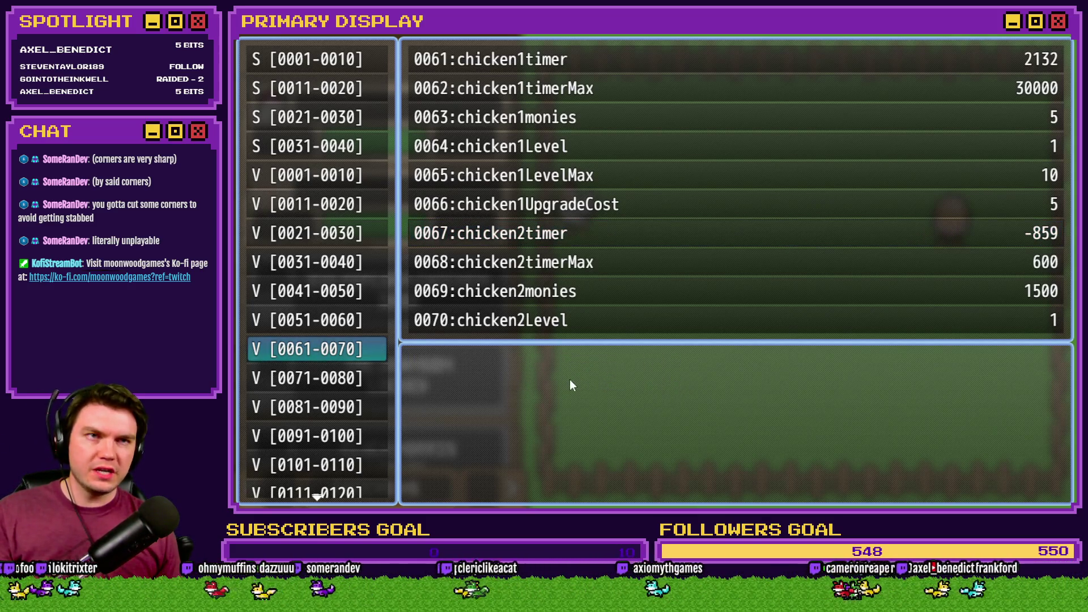
pyautogui.press('Escape')
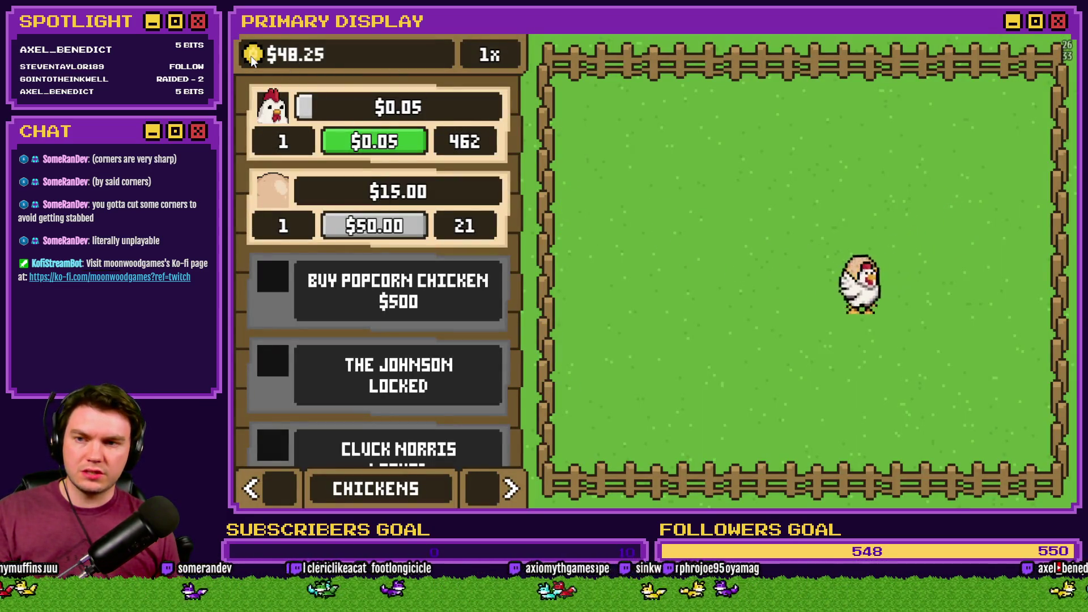
# Raise the playerMonies variable to 4945 in the debug viewer.
pyautogui.press('F9')
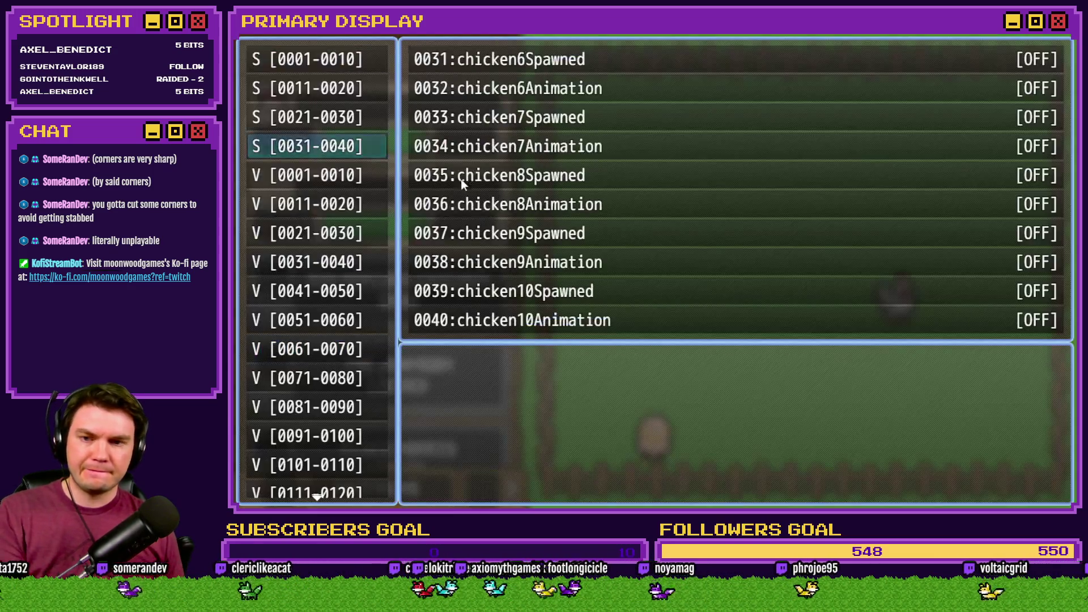
pyautogui.moveTo(325, 181)
pyautogui.press('Up')
pyautogui.press('Down')
pyautogui.press('Return')
pyautogui.press('Up')
pyautogui.press('Up')
pyautogui.press('pagedown')
pyautogui.press('pagedown')
pyautogui.press('pagedown')
pyautogui.press('pagedown')
pyautogui.press('Escape')
# Nudge playerMonies up to 4949 and resume the game.
pyautogui.press('Escape')
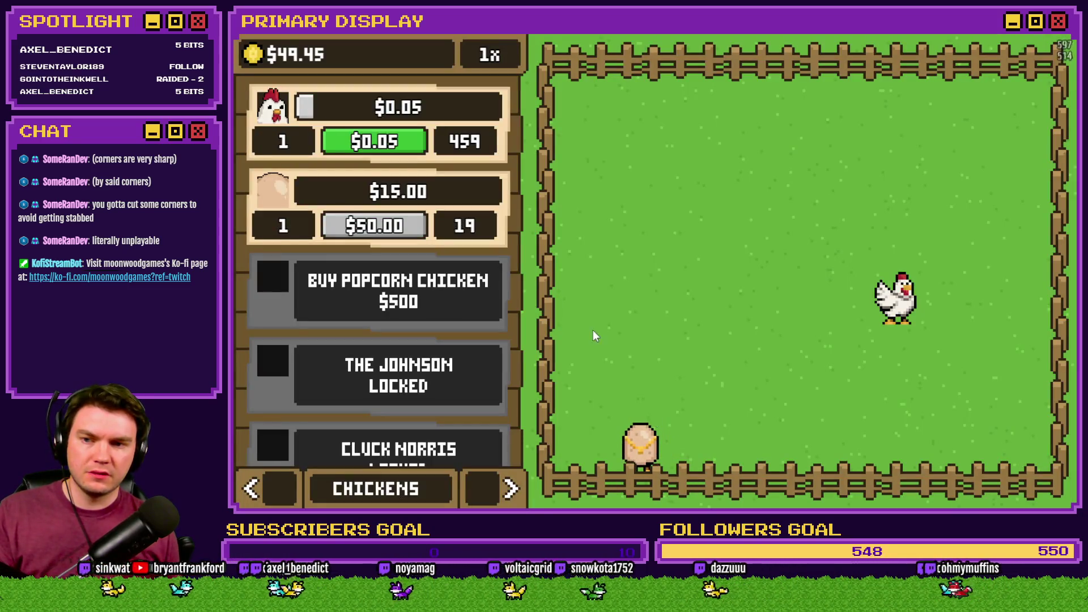
pyautogui.press('F9')
pyautogui.press('Return')
pyautogui.press('Up')
pyautogui.press('Up')
pyautogui.press('Right')
pyautogui.press('Right')
pyautogui.press('Right')
pyautogui.press('Right')
pyautogui.press('Right')
pyautogui.press('Escape')
pyautogui.press('Escape')
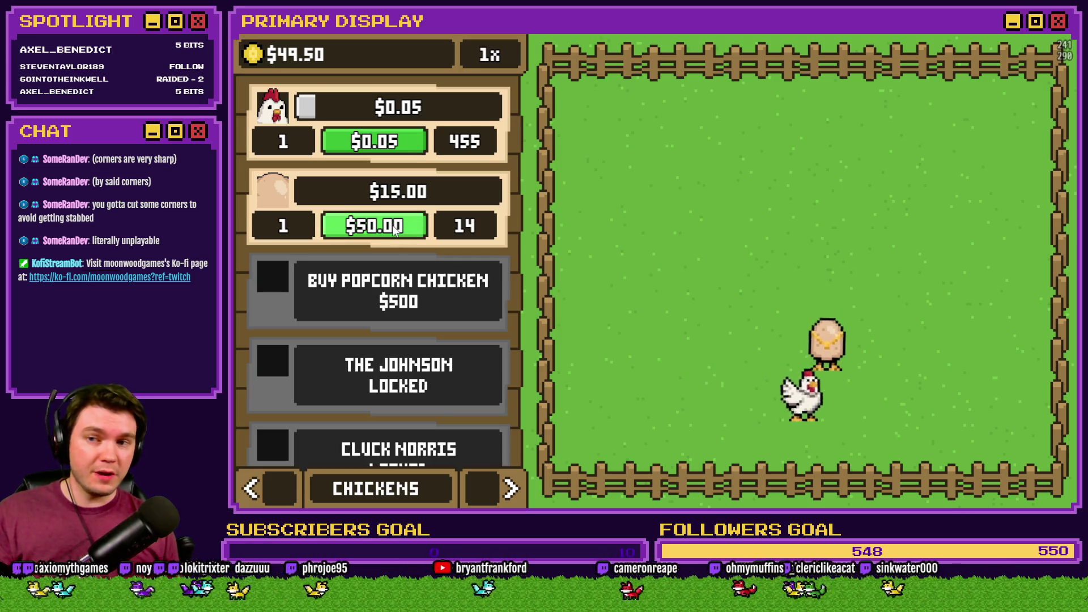
# Buy the egg upgrade to level 2, close the playtest, and return to HUD Maker.
pyautogui.click(395, 227)
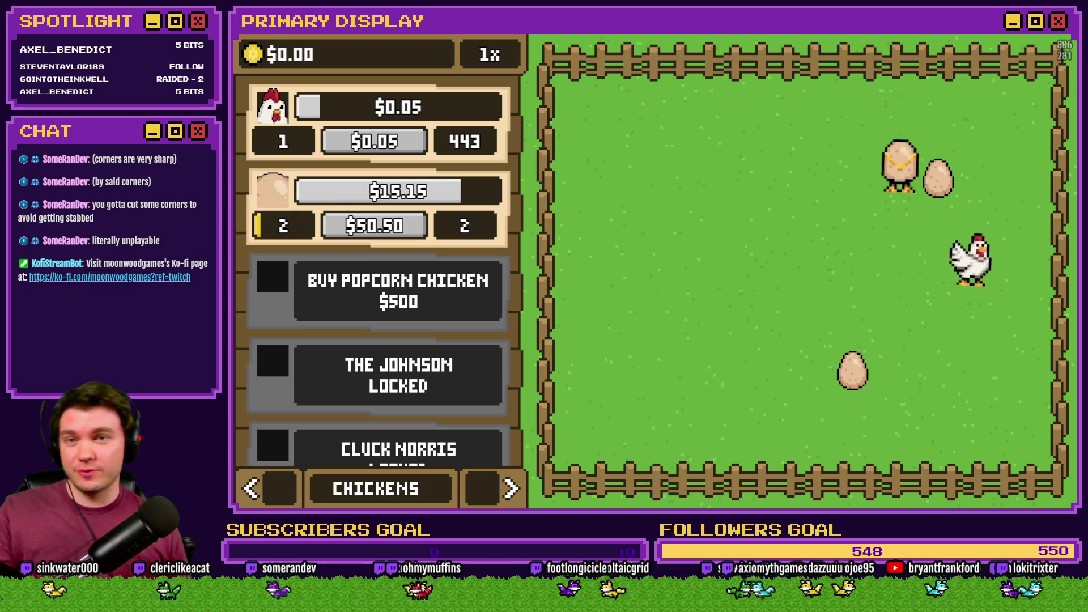
pyautogui.hotkey('alt', 'F4')
pyautogui.hotkey('alt', 'Tab')
pyautogui.hotkey('alt', 'Tab')
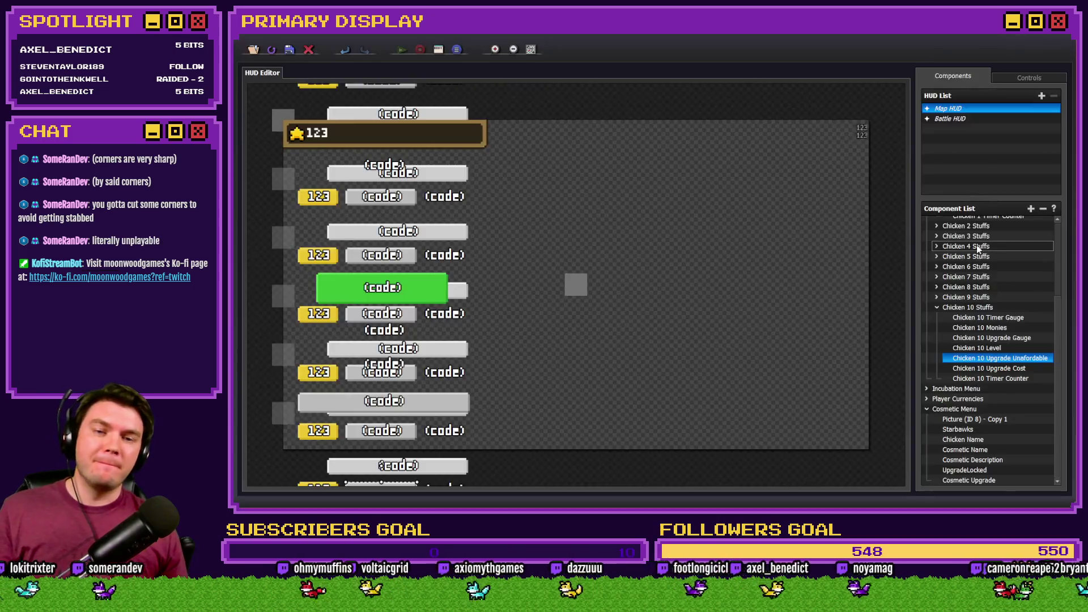
# Inspect the Chicken 2 Upgrade Cost code for reference, closing it without changes.
pyautogui.click(945, 310)
pyautogui.scroll(4, 946, 318)
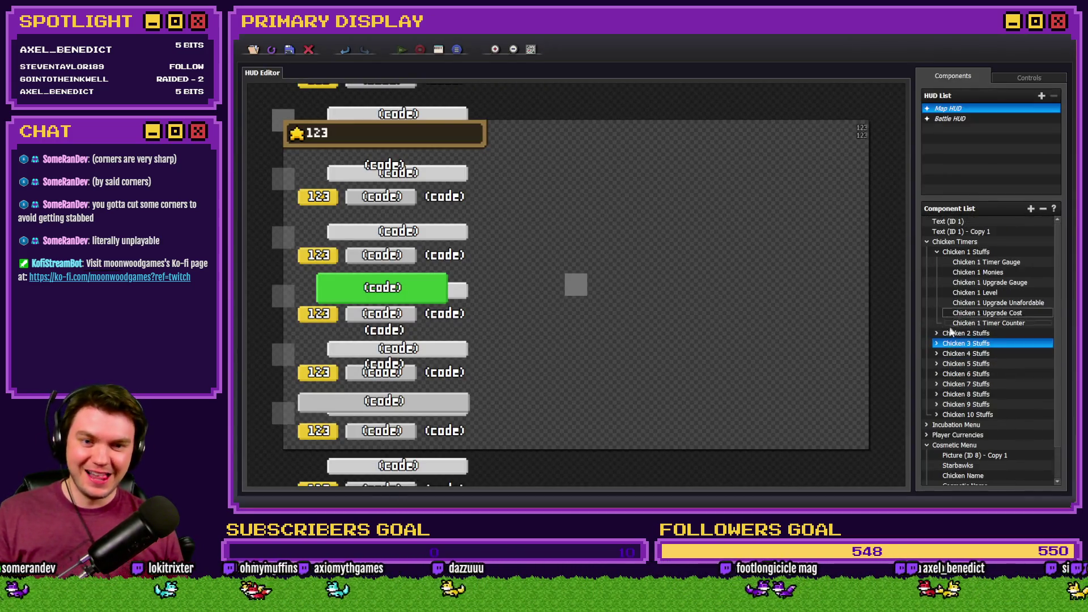
pyautogui.click(937, 334)
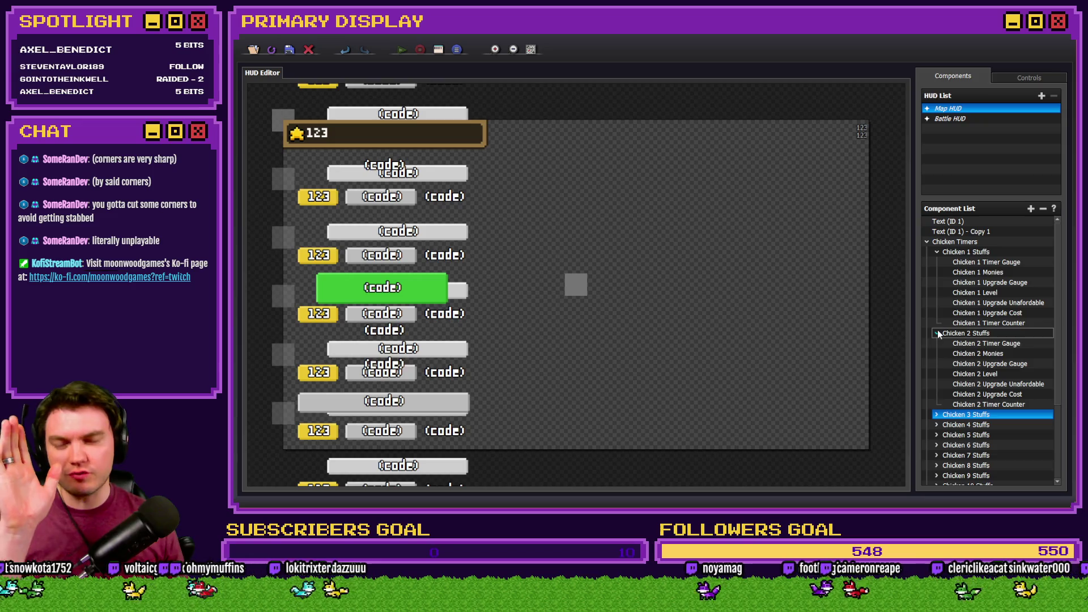
pyautogui.doubleClick(1008, 395)
pyautogui.doubleClick(611, 293)
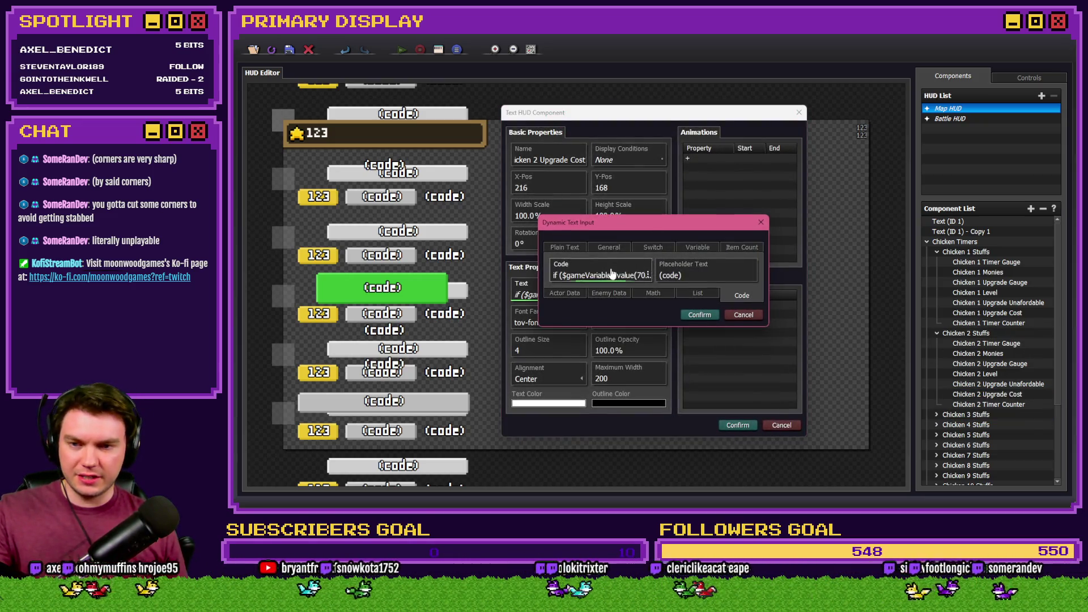
pyautogui.doubleClick(612, 274)
pyautogui.moveTo(664, 329)
pyautogui.mouseDown()
pyautogui.moveTo(499, 226)
pyautogui.moveTo(462, 152)
pyautogui.mouseUp()
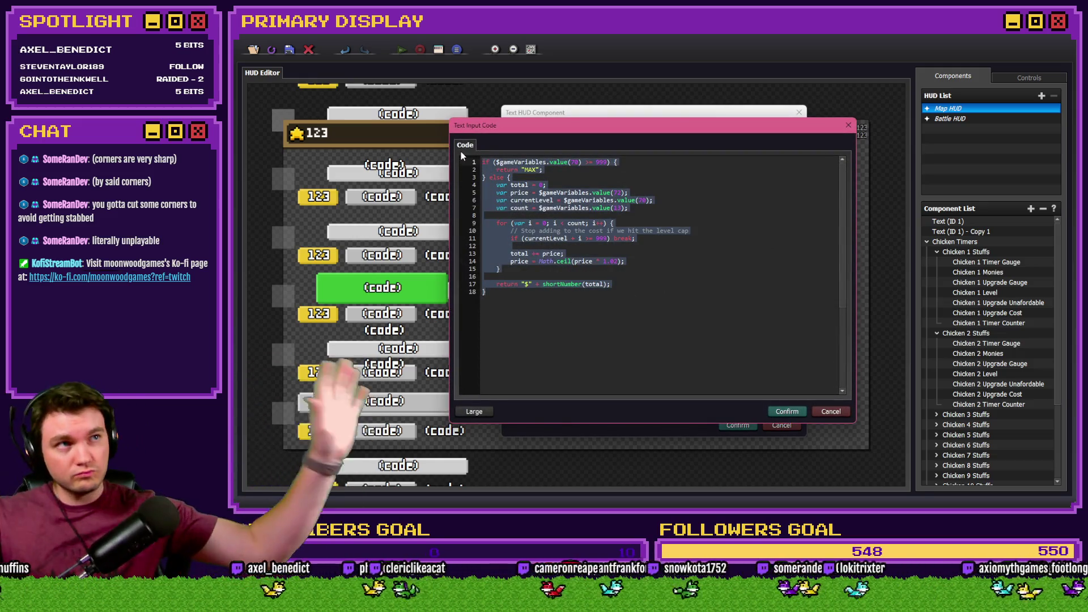
pyautogui.click(577, 222)
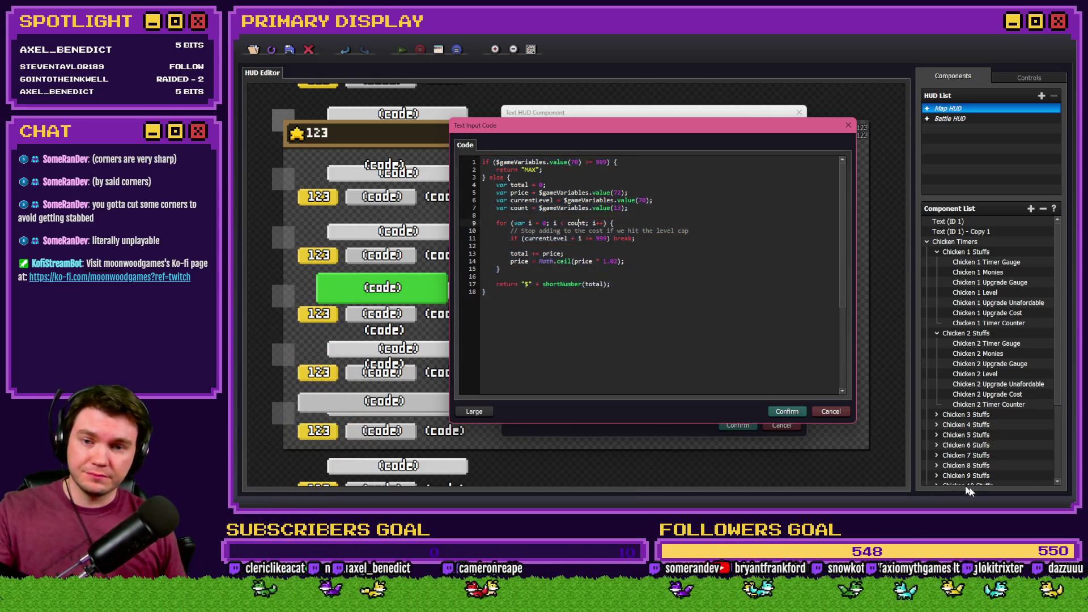
pyautogui.click(832, 412)
pyautogui.click(743, 317)
pyautogui.click(784, 426)
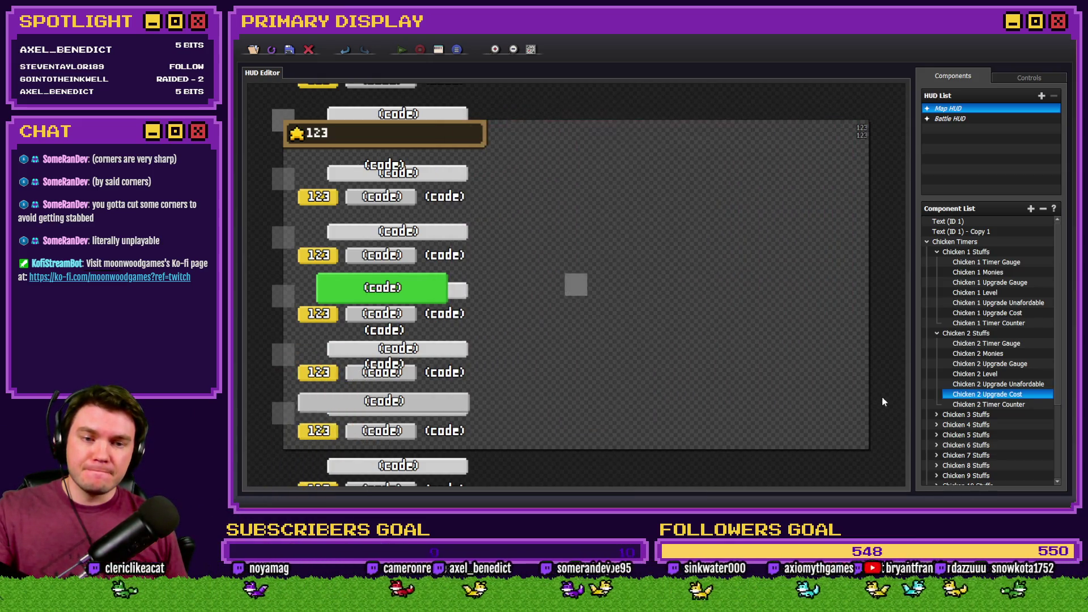
# Rewrite Chicken 1 Upgrade Cost code with a MAX cap and variable-321 discount, then confirm.
pyautogui.doubleClick(982, 314)
pyautogui.click(600, 294)
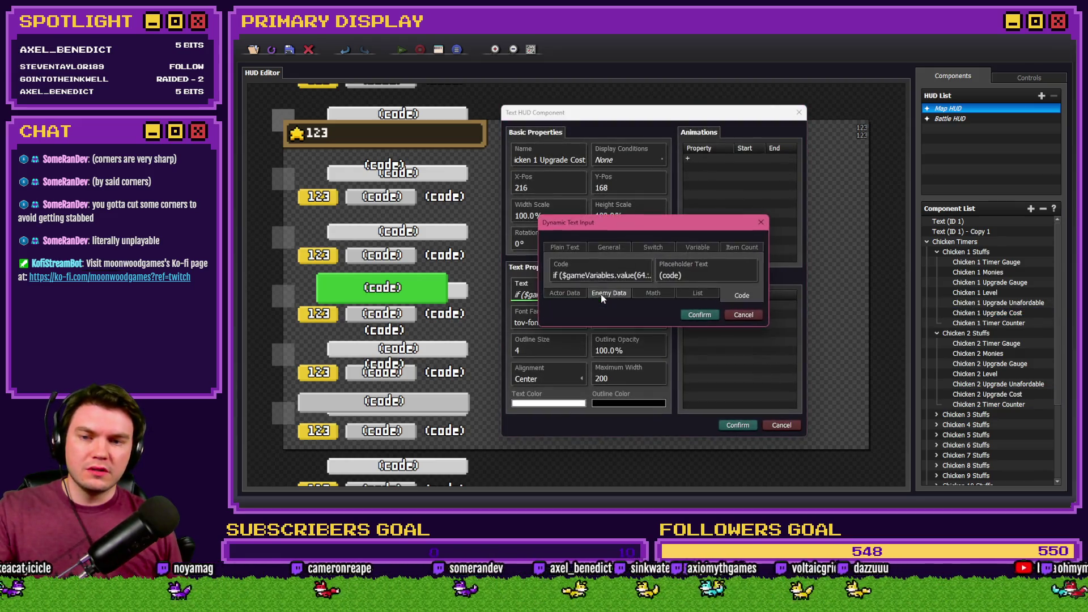
pyautogui.scroll(-3, 842, 281)
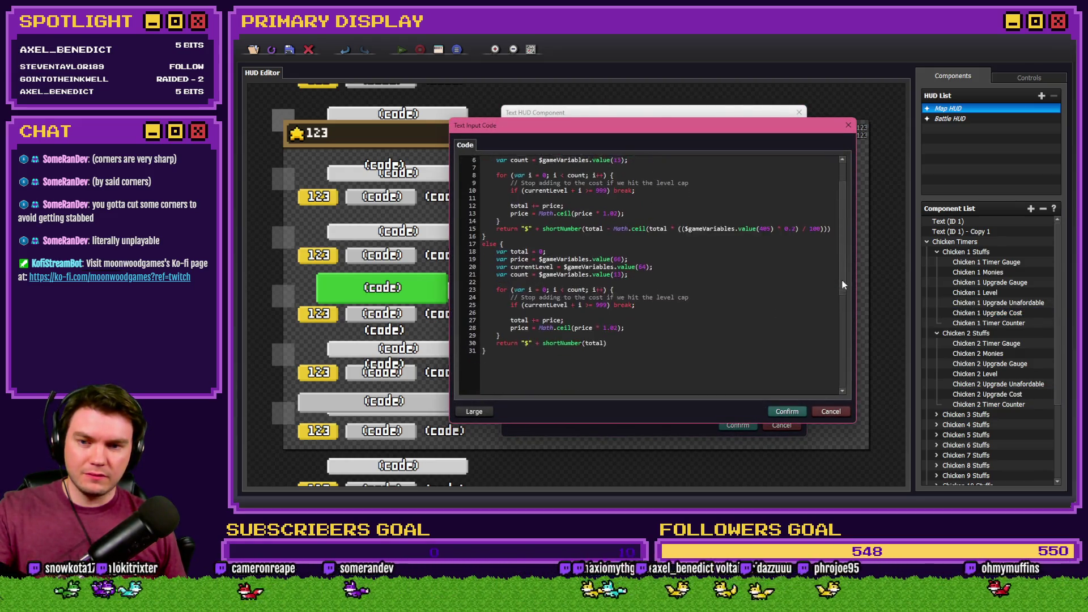
pyautogui.scroll(3, 842, 261)
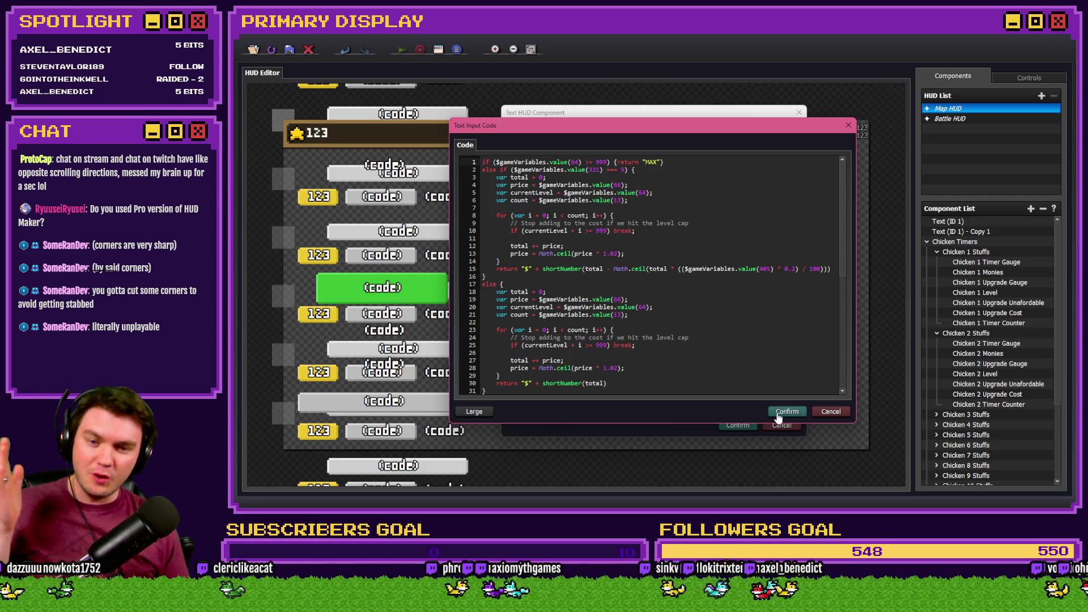
pyautogui.click(778, 413)
pyautogui.click(736, 424)
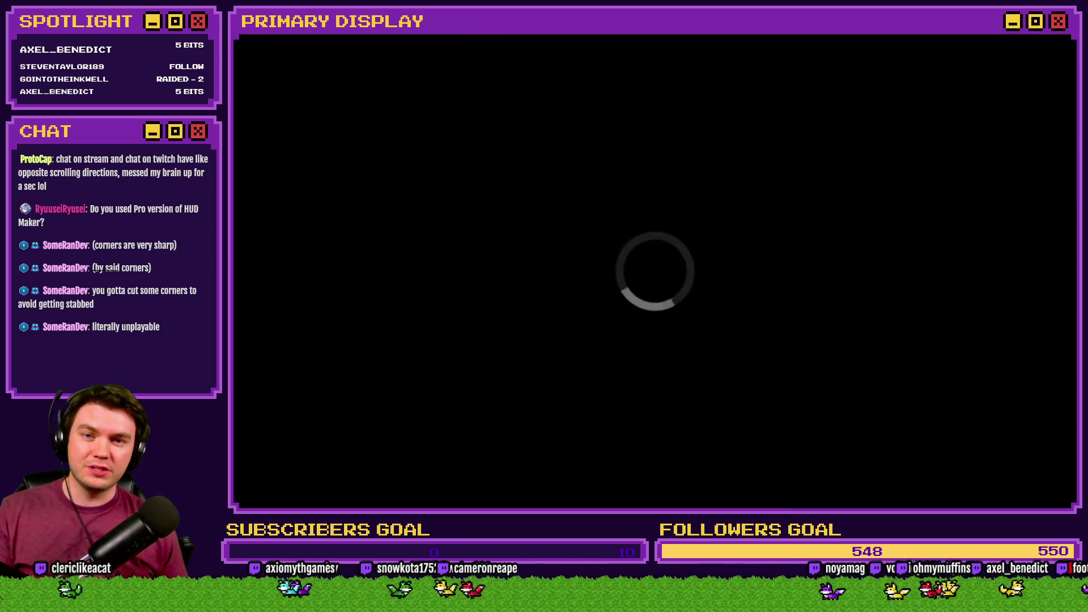
# Scroll the chicken shop list checking each upgrade price, then close the playtest for HUD Maker.
pyautogui.scroll(-5, 389, 276)
pyautogui.scroll(-2, 414, 142)
pyautogui.scroll(5, 420, 163)
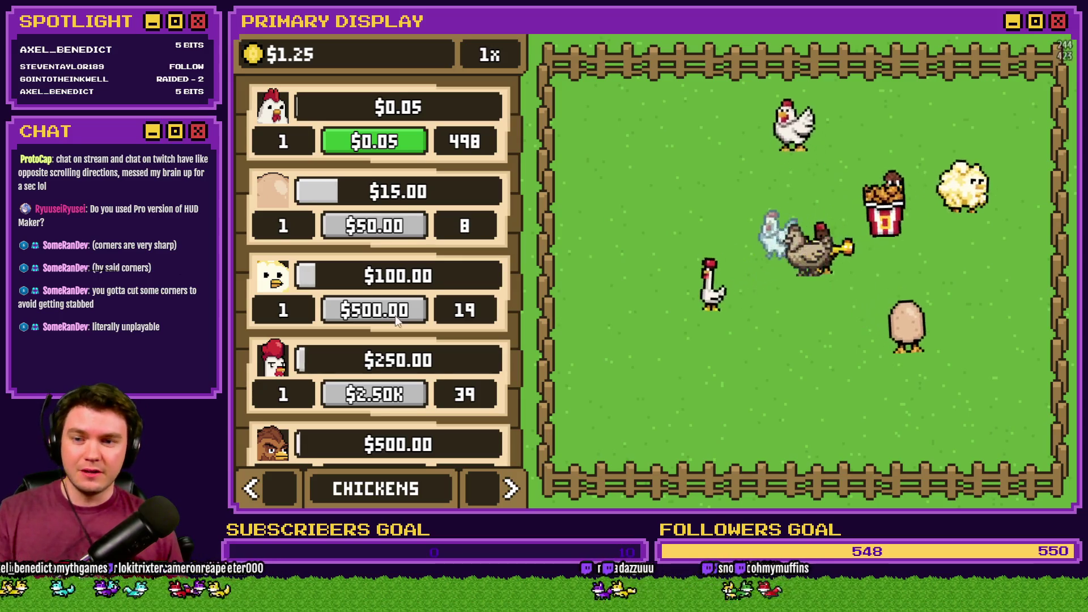
pyautogui.scroll(-4, 437, 302)
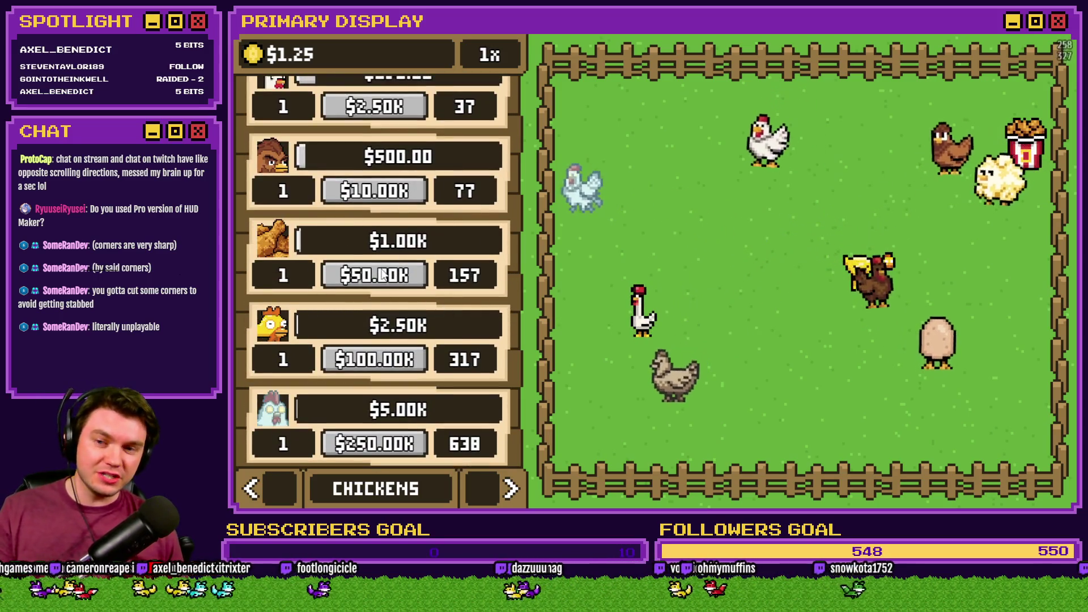
pyautogui.scroll(-3, 442, 179)
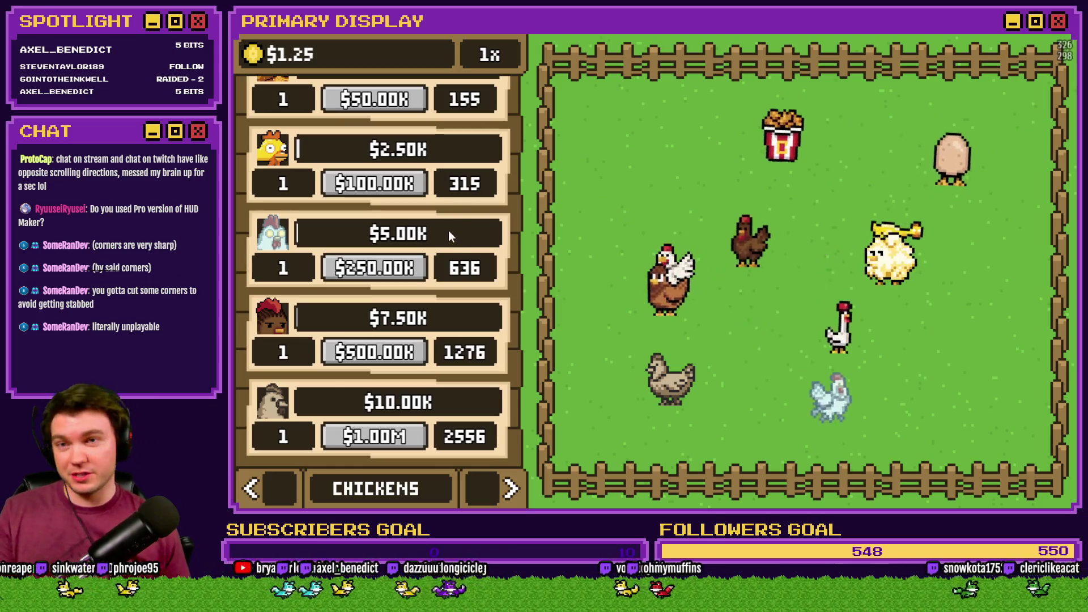
pyautogui.scroll(6, 456, 317)
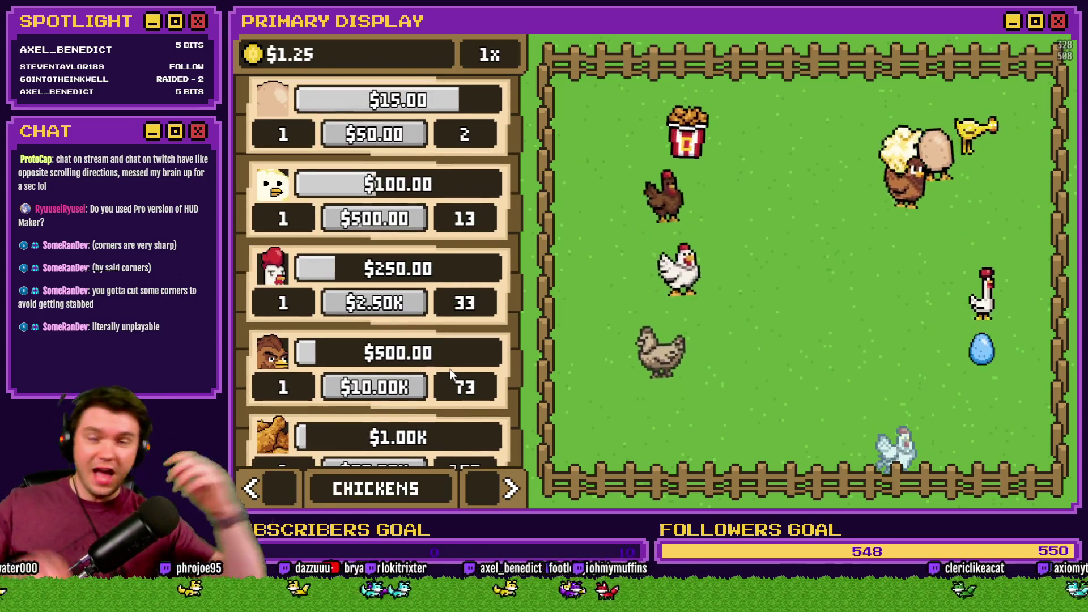
pyautogui.scroll(-3, 451, 372)
pyautogui.scroll(6, 447, 353)
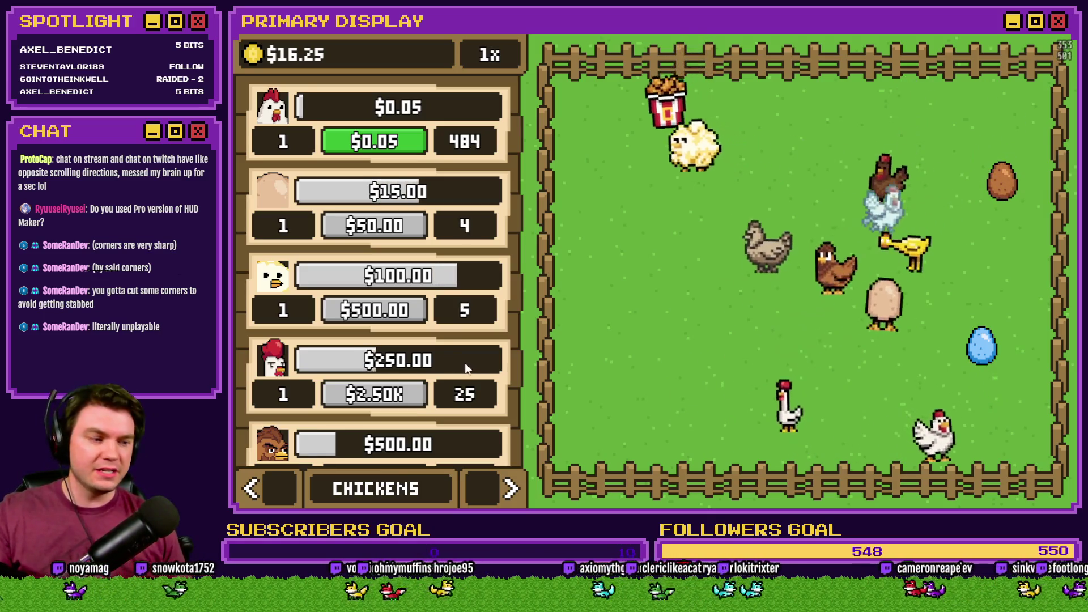
pyautogui.scroll(-3, 444, 337)
pyautogui.scroll(-3, 443, 331)
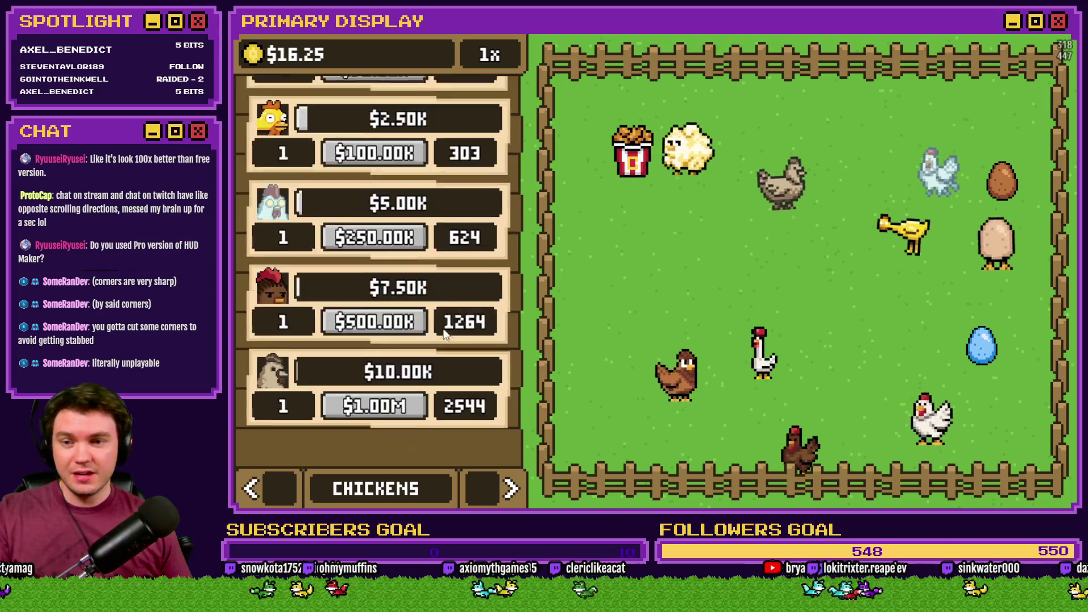
pyautogui.scroll(6, 444, 337)
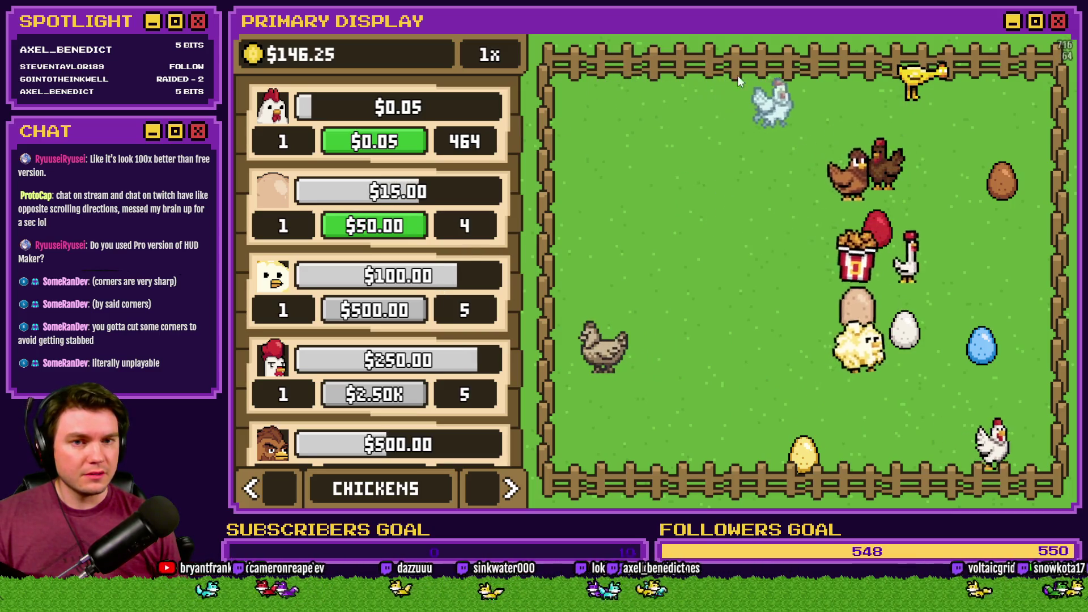
pyautogui.hotkey('alt', 'F4')
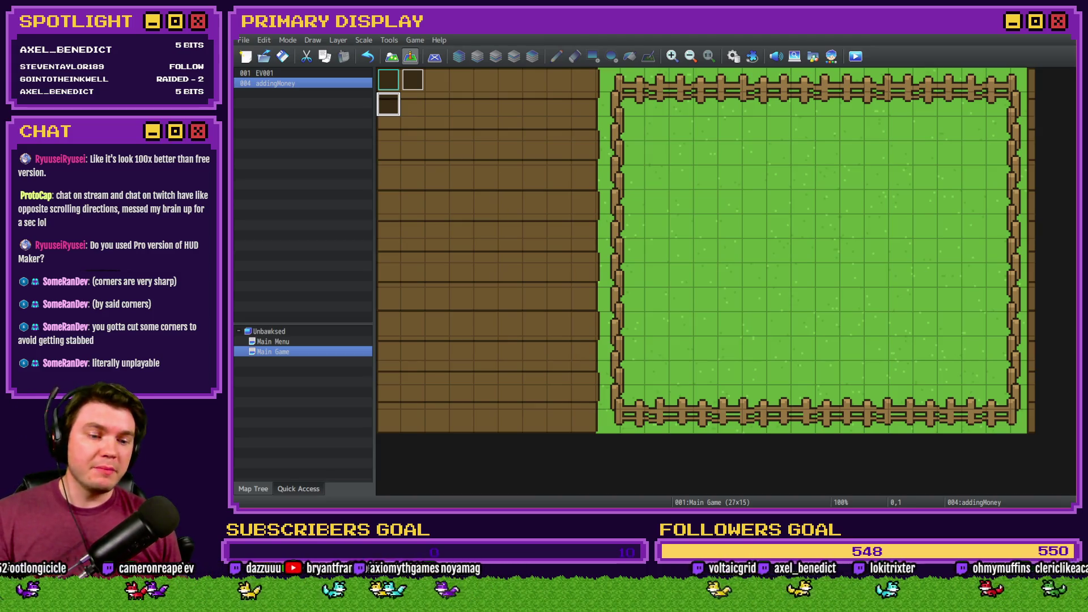
pyautogui.hotkey('alt', 'Tab')
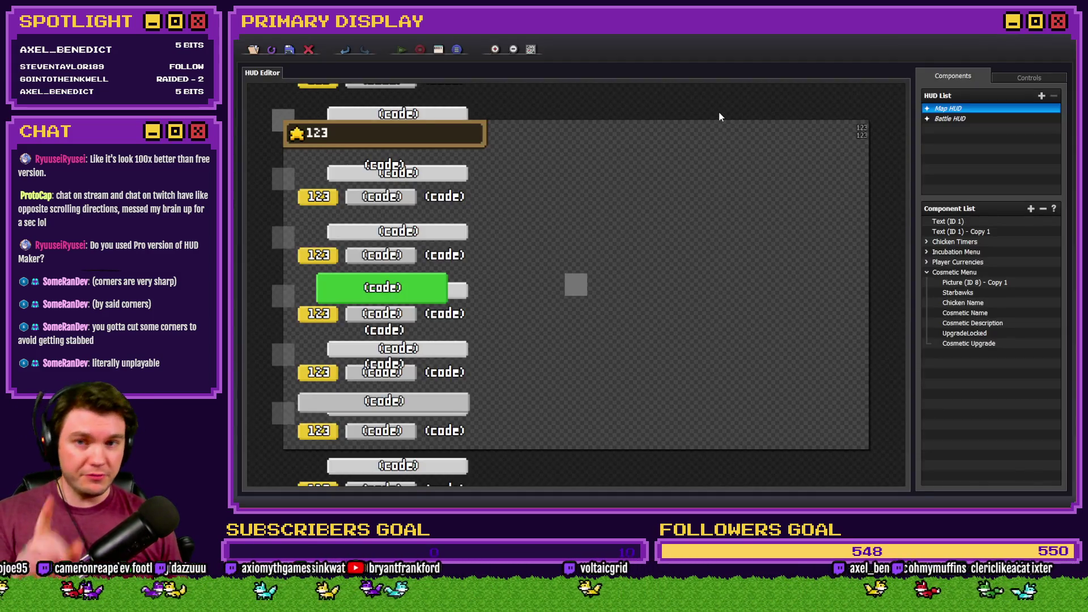
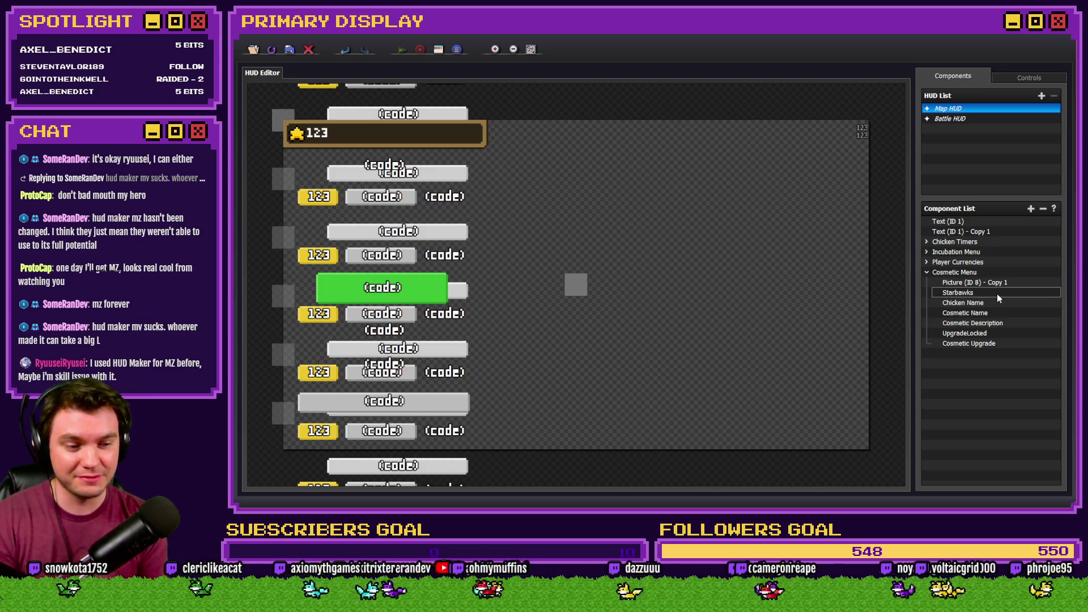
# Collapse the Cosmetic Menu and Chicken Timers groups, then open the HUD Component Selector from the canvas.
pyautogui.click(926, 273)
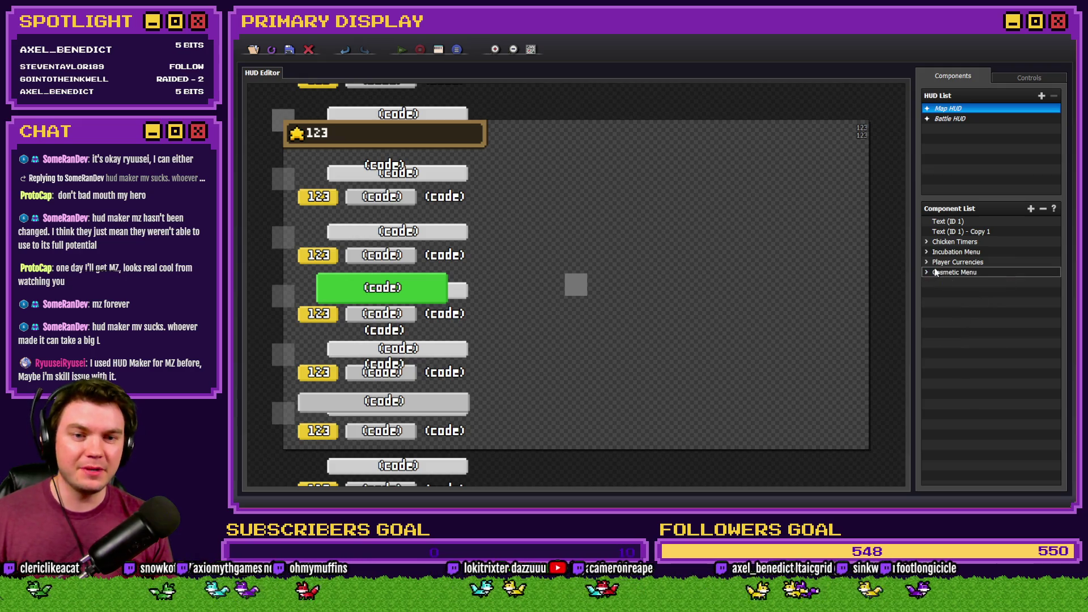
pyautogui.click(953, 243)
pyautogui.doubleClick(953, 243)
pyautogui.click(997, 330)
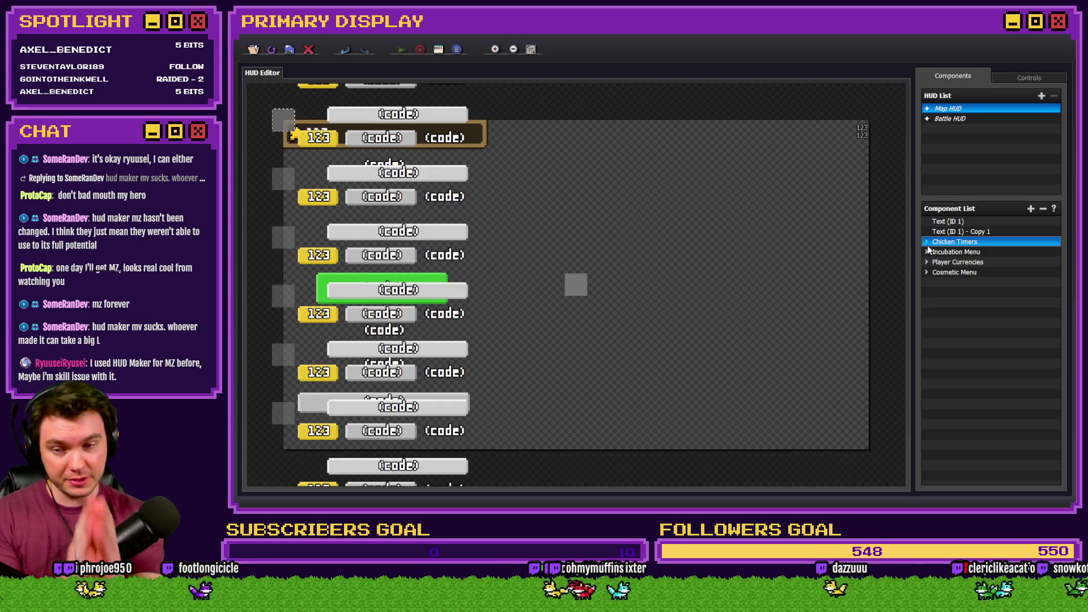
pyautogui.doubleClick(767, 254)
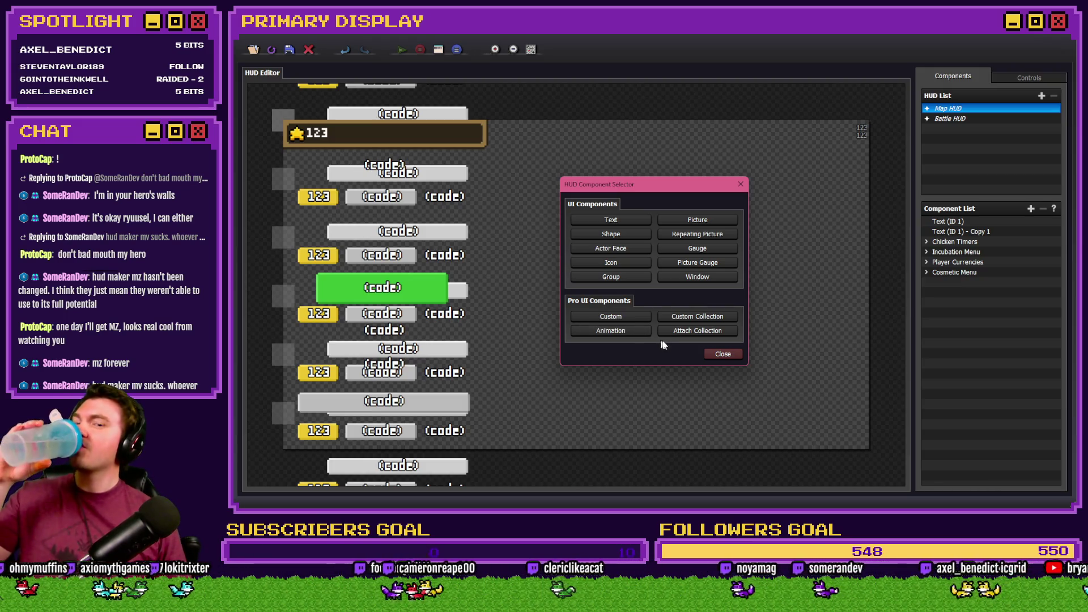
# Close the HUD Component Selector without adding a component.
pyautogui.click(725, 354)
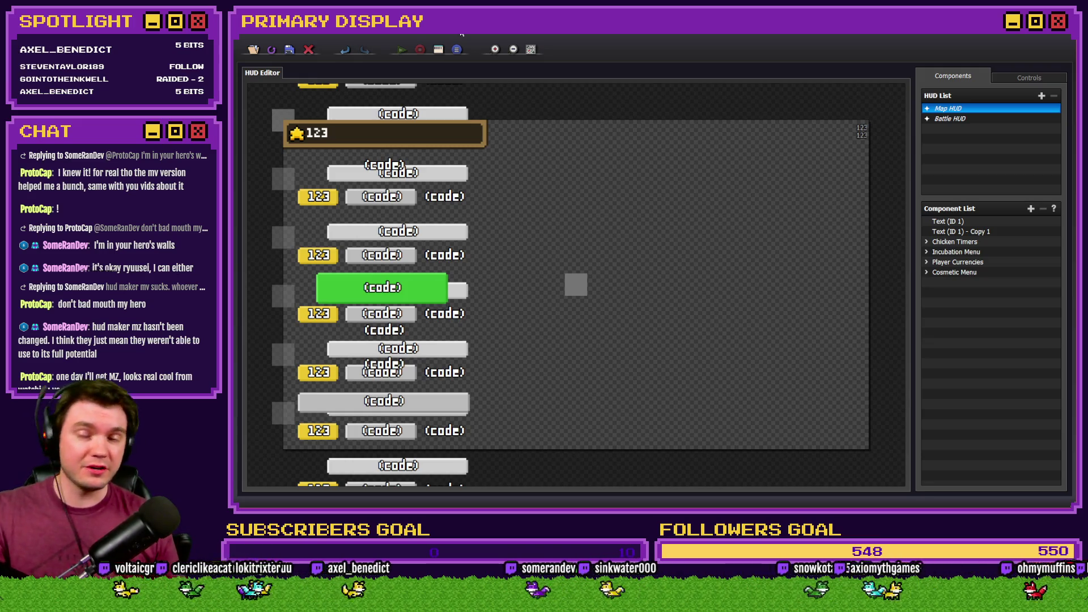
# Expand Chicken Timers and Chicken 1 Stuffs, then select Timer Counter, Upgrade Gauge and Monies in turn.
pyautogui.click(927, 242)
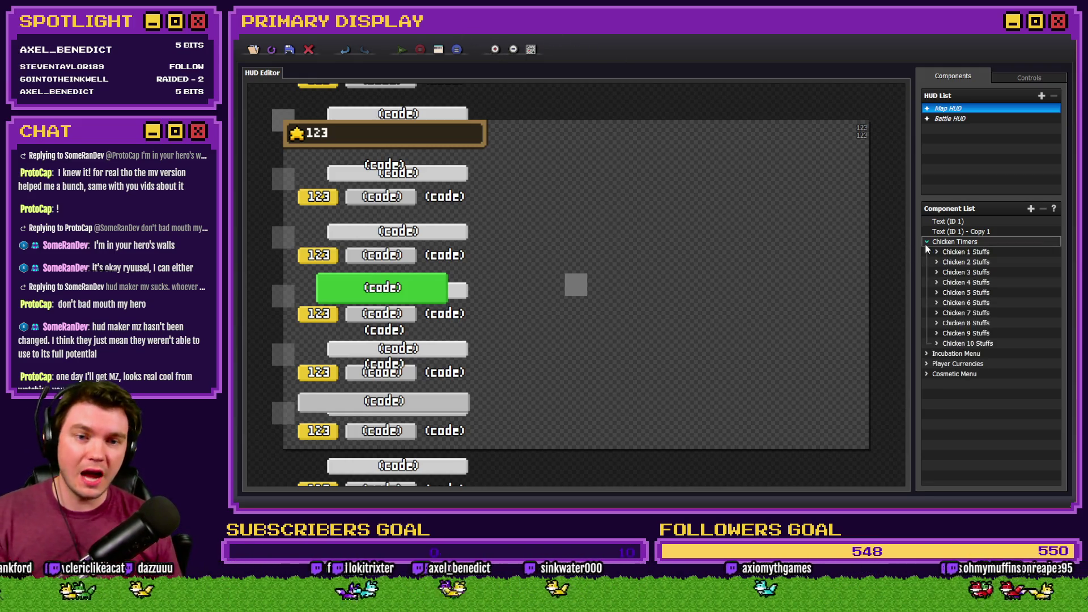
pyautogui.click(936, 252)
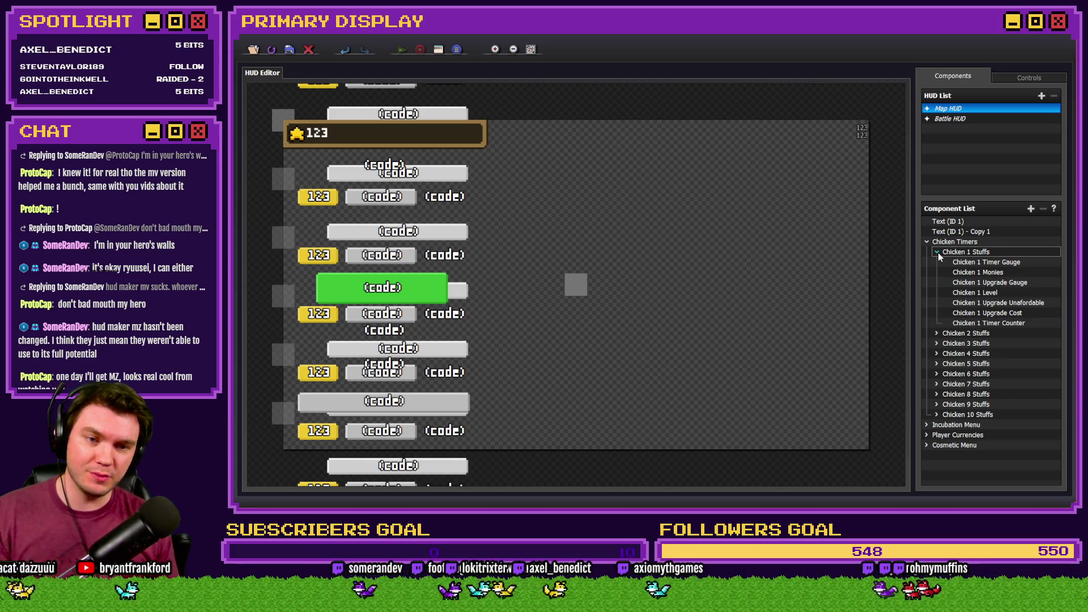
pyautogui.click(1018, 323)
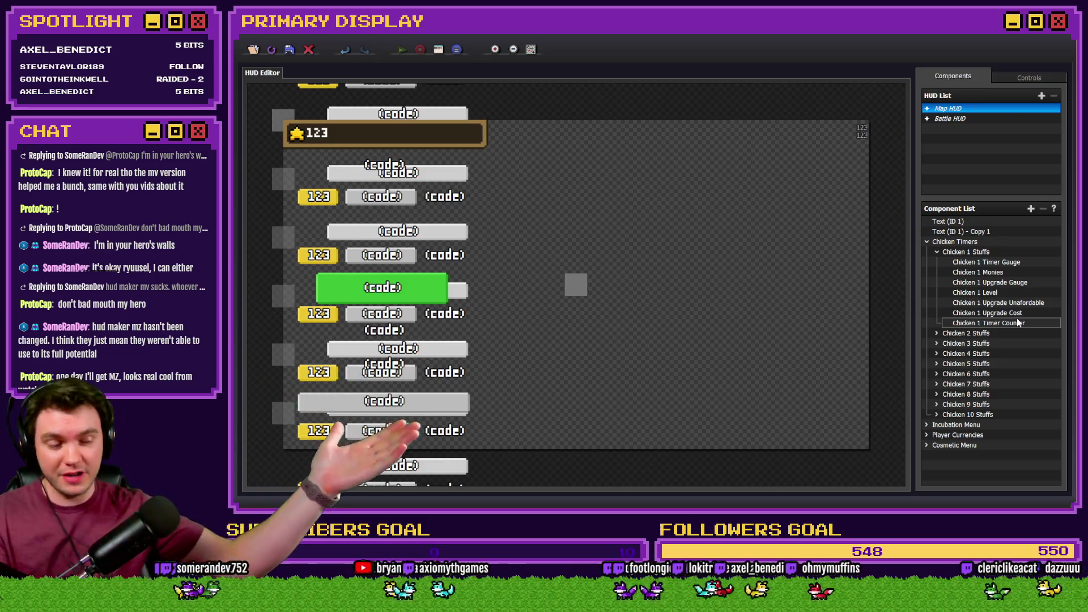
pyautogui.click(998, 283)
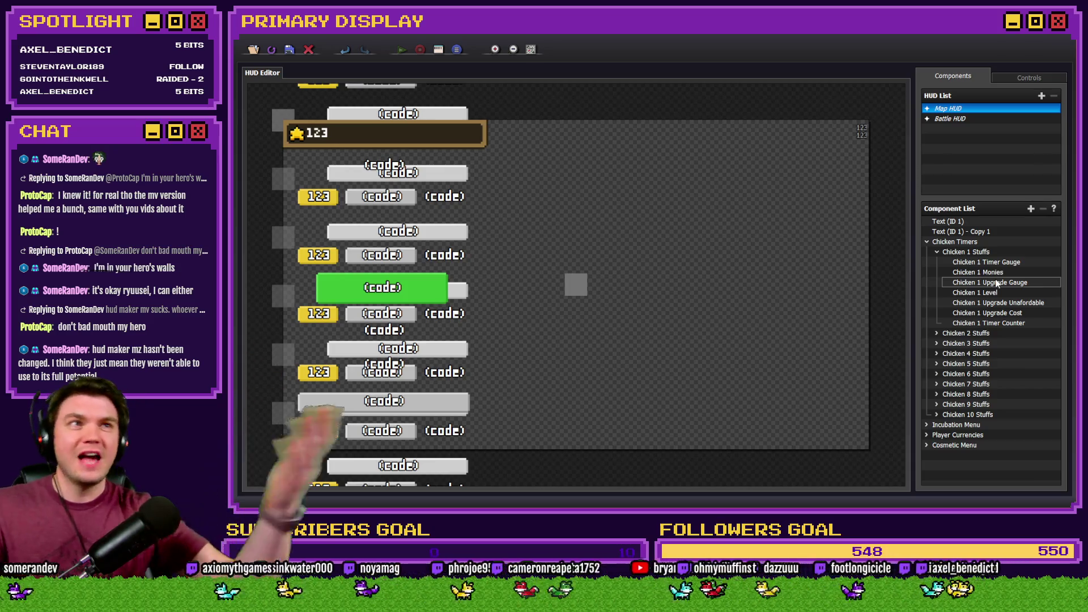
pyautogui.click(987, 273)
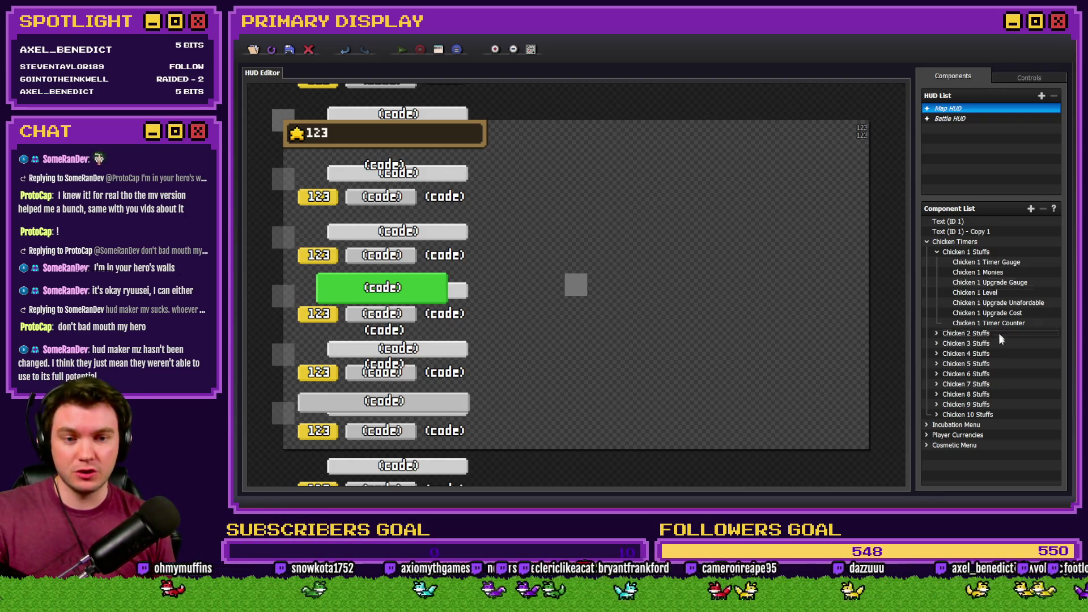
# Inspect Chicken 1 Upgrade Cost's text code in the code editor, then close everything unchanged.
pyautogui.doubleClick(1015, 318)
pyautogui.click(576, 295)
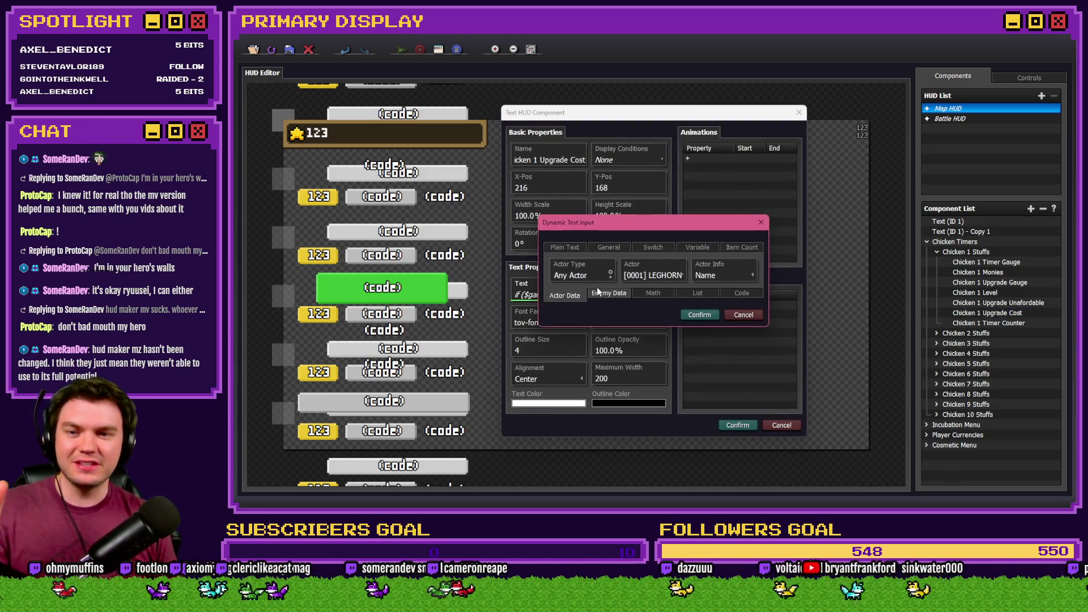
pyautogui.click(735, 316)
pyautogui.click(571, 295)
pyautogui.click(620, 263)
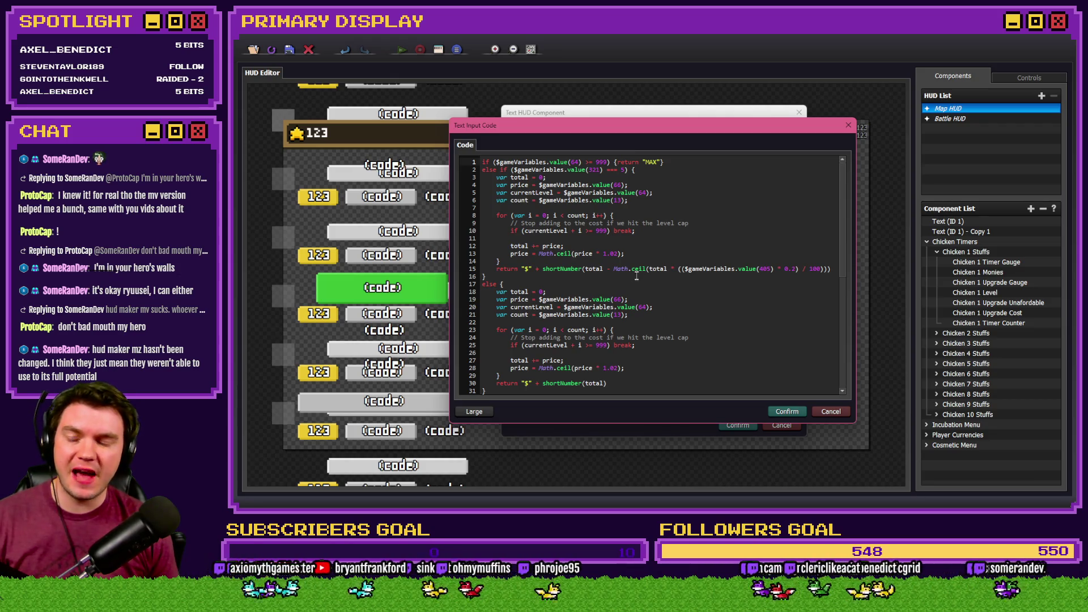
pyautogui.click(829, 413)
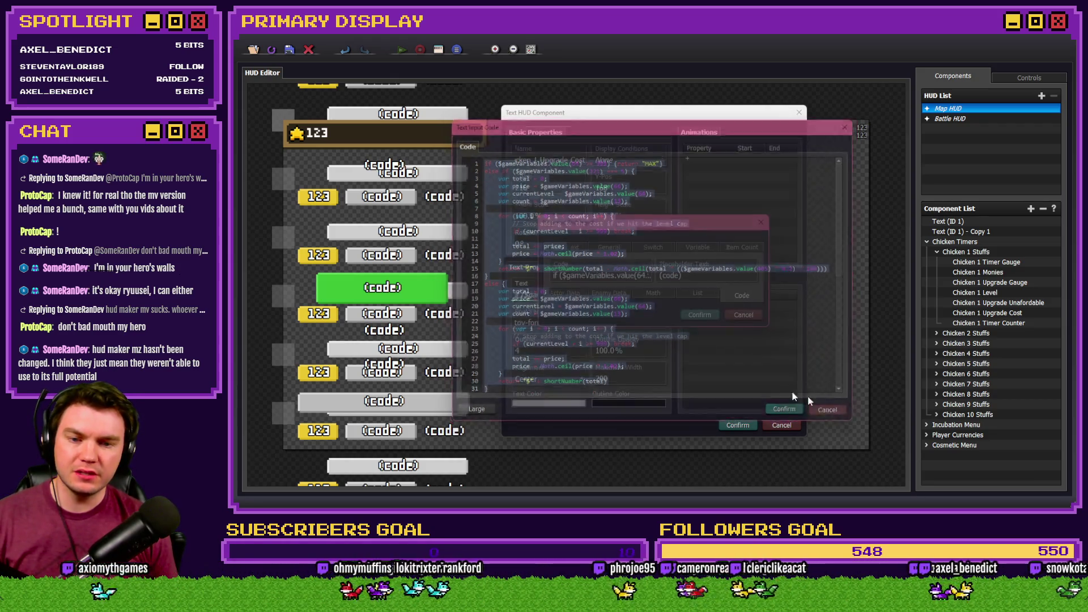
pyautogui.click(742, 315)
pyautogui.click(781, 425)
# Collapse Chicken 1 Stuffs, expand Chicken 2 Stuffs and select Chicken 2 Upgrade Cost.
pyautogui.click(936, 251)
pyautogui.click(937, 262)
pyautogui.click(980, 324)
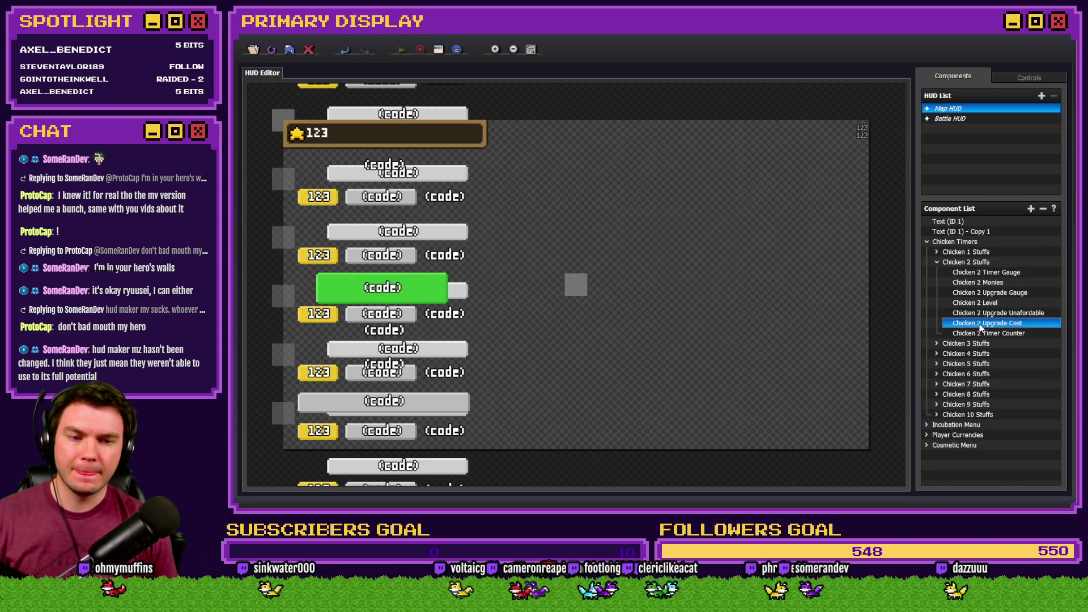
# Paste Chicken 1's cost code above the existing code in Chicken 2 Upgrade Cost's code editor.
pyautogui.doubleClick(980, 326)
pyautogui.click(611, 286)
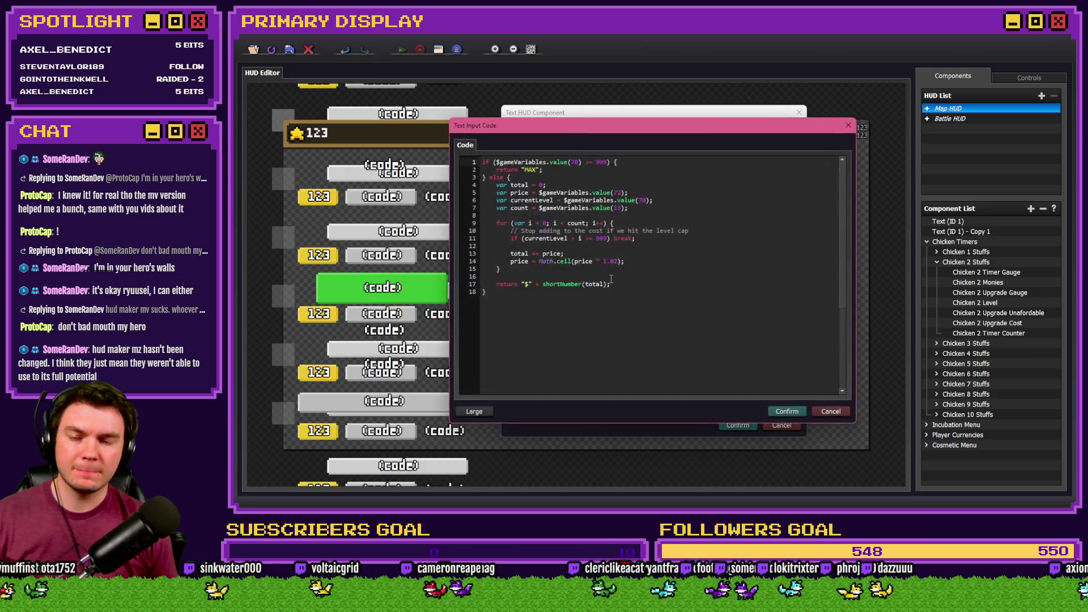
pyautogui.click(485, 162)
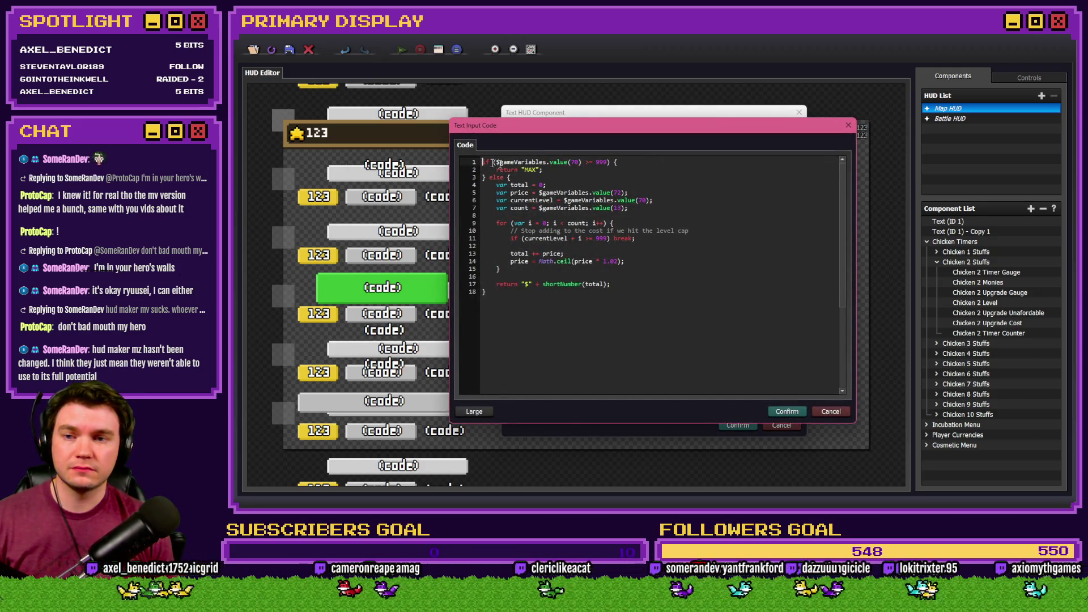
pyautogui.press('Return')
pyautogui.press('Return')
pyautogui.press('Return')
pyautogui.press('Up')
pyautogui.press('Up')
pyautogui.press('Up')
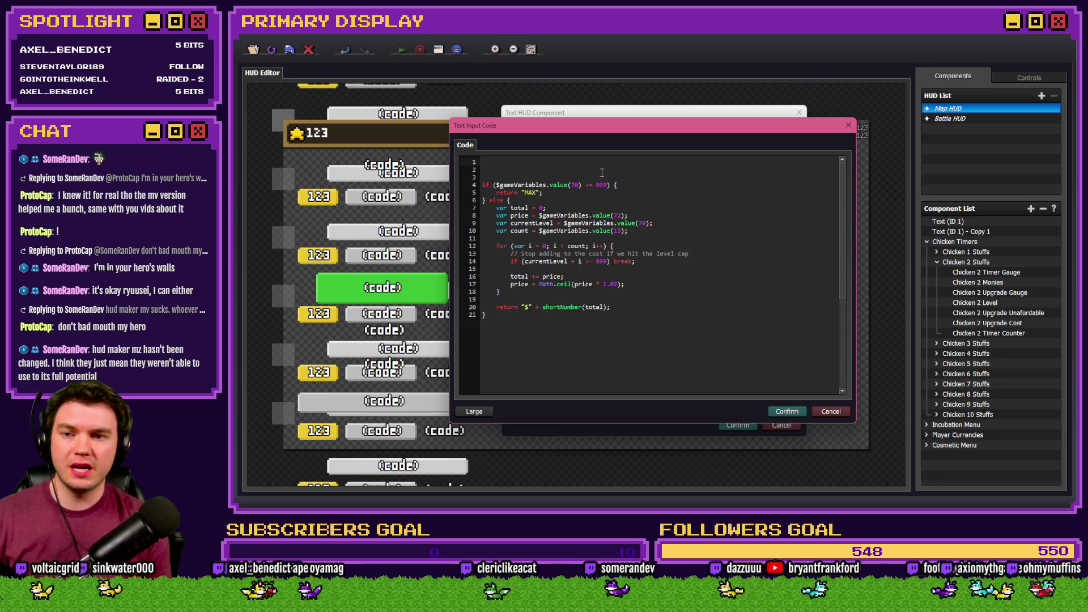
pyautogui.press('Return')
pyautogui.press('Return')
pyautogui.press('Return')
pyautogui.press('Up')
pyautogui.press('Up')
pyautogui.press('Up')
pyautogui.hotkey('ctrl', 'v')
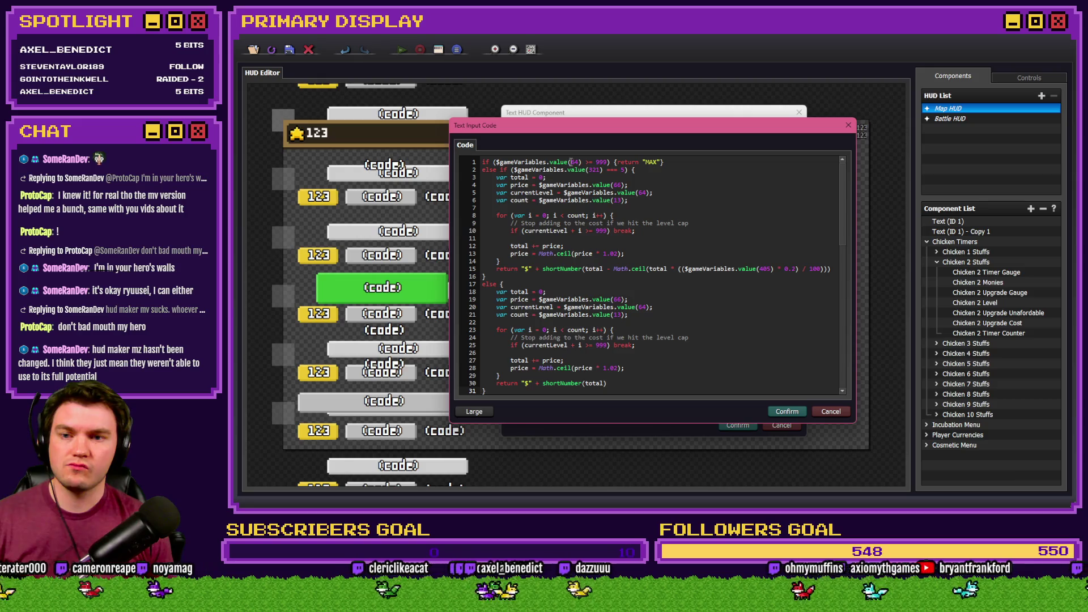
# Review the pasted code and select the price variable number 66 on line 4.
pyautogui.scroll(-4, 571, 165)
pyautogui.scroll(3, 571, 204)
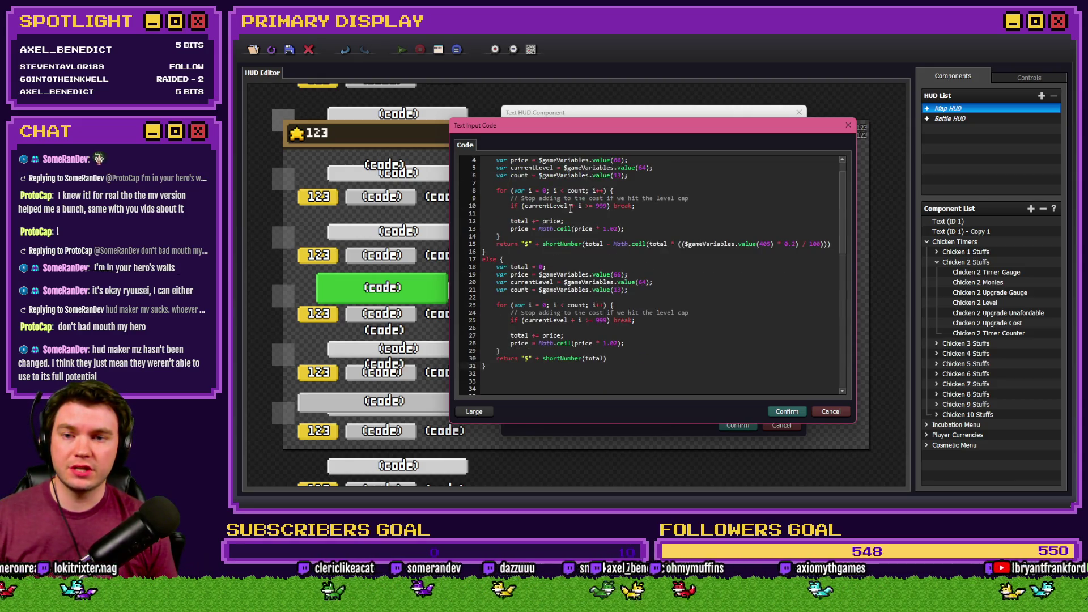
pyautogui.scroll(1, 571, 209)
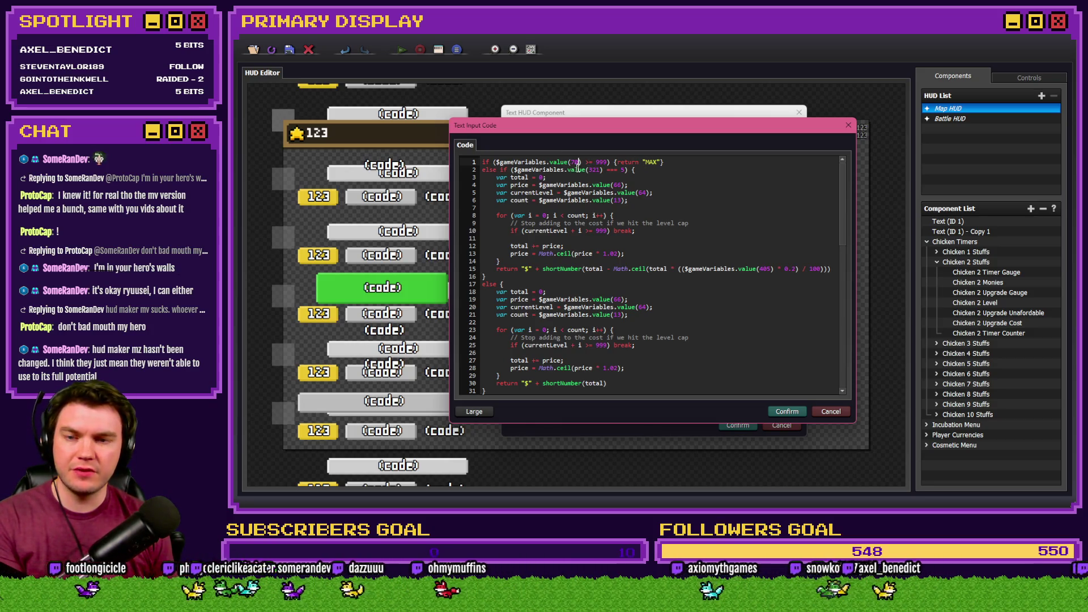
pyautogui.click(601, 170)
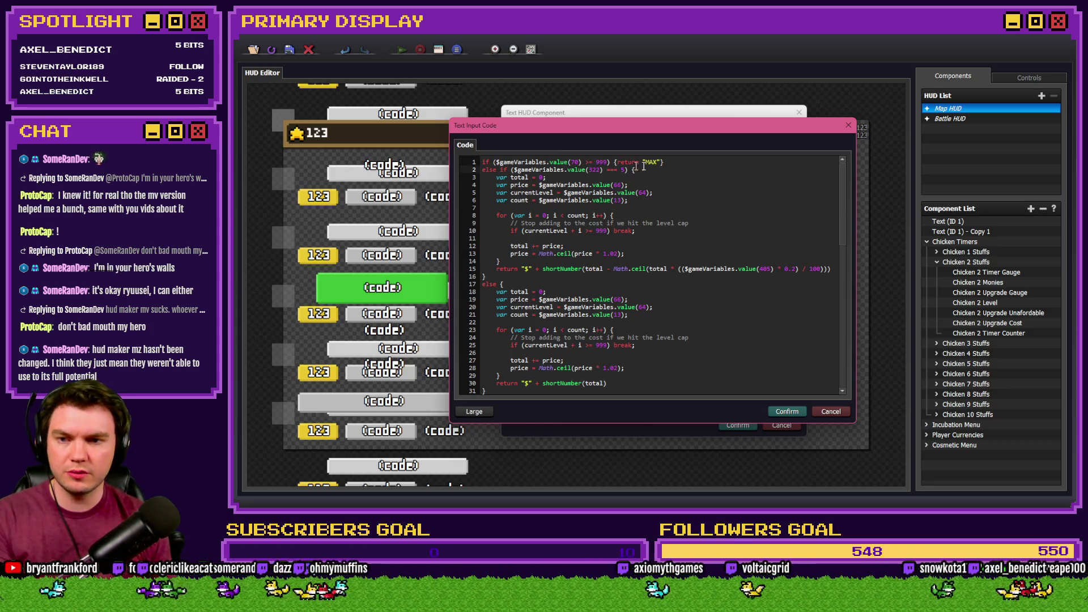
pyautogui.click(620, 184)
pyautogui.doubleClick(618, 185)
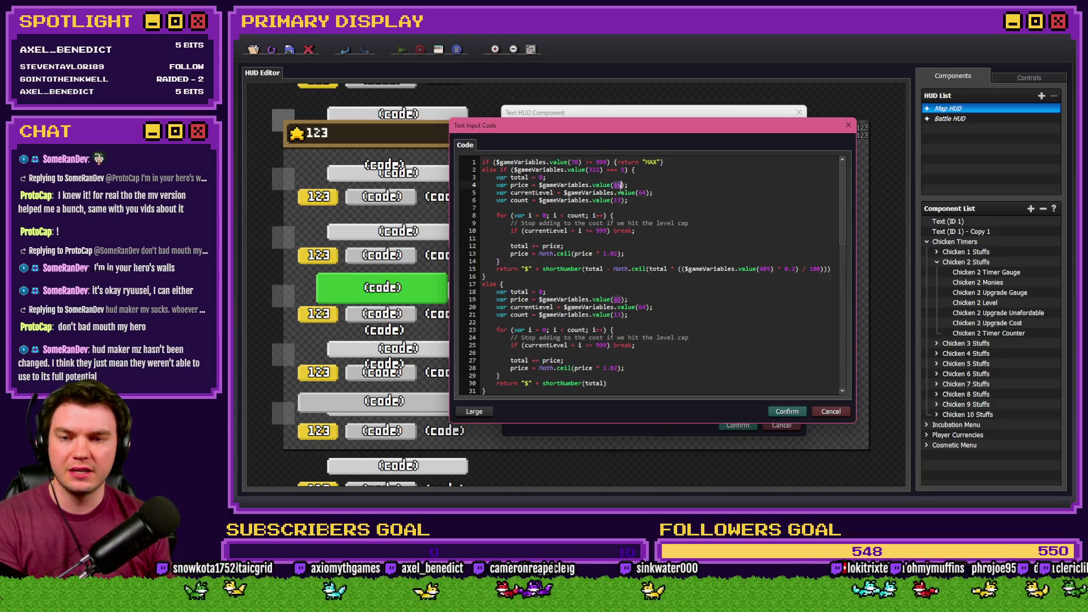
# Change the level variable on line 5 to 70 and the discount variable on line 15 to 415.
pyautogui.scroll(-3, 620, 187)
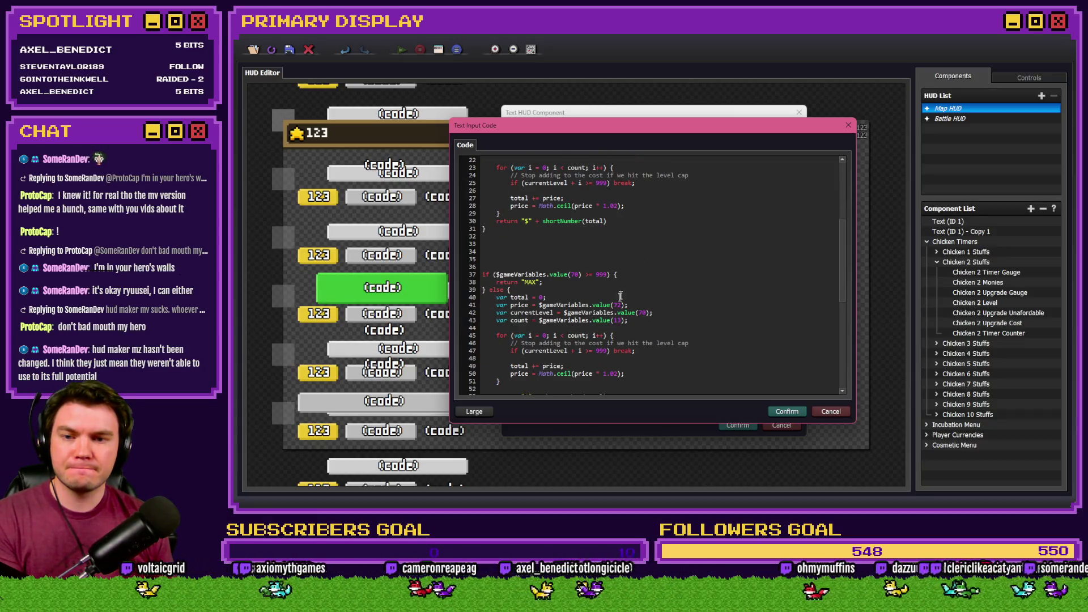
pyautogui.scroll(-2, 619, 300)
pyautogui.scroll(-2, 632, 267)
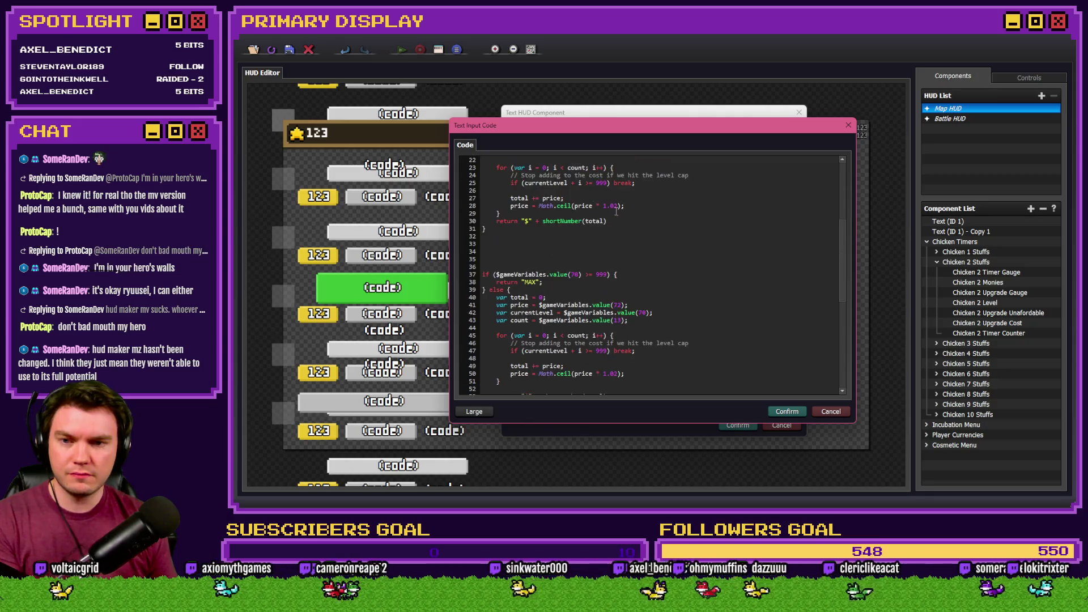
pyautogui.scroll(4, 640, 244)
pyautogui.doubleClick(642, 193)
pyautogui.write('70')
pyautogui.scroll(-3, 618, 255)
pyautogui.scroll(3, 609, 295)
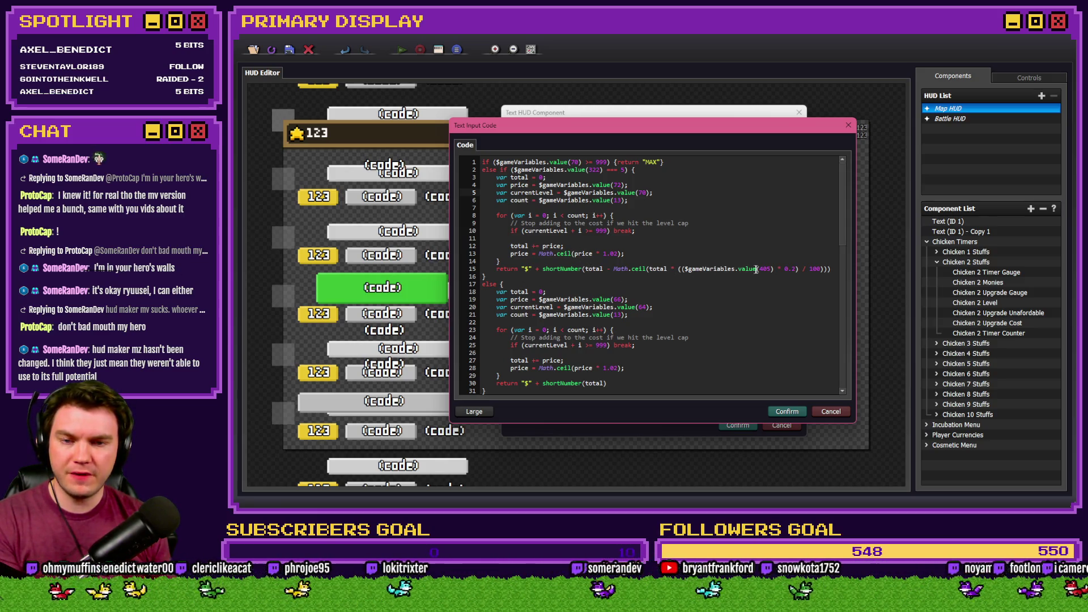
pyautogui.scroll(-13, 736, 271)
pyautogui.scroll(13, 762, 269)
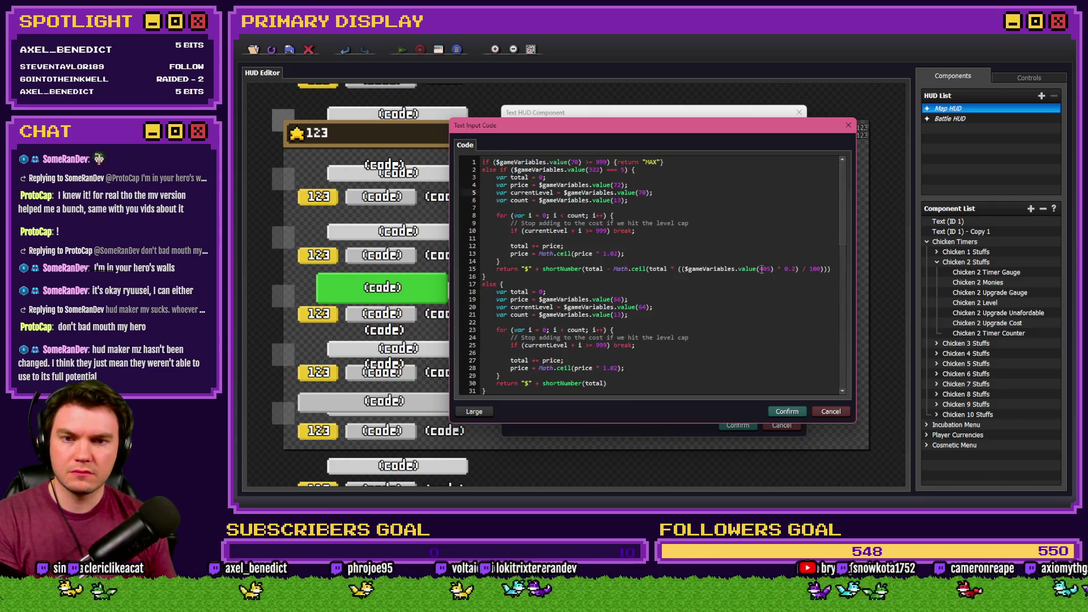
pyautogui.doubleClick(766, 270)
pyautogui.write('41')
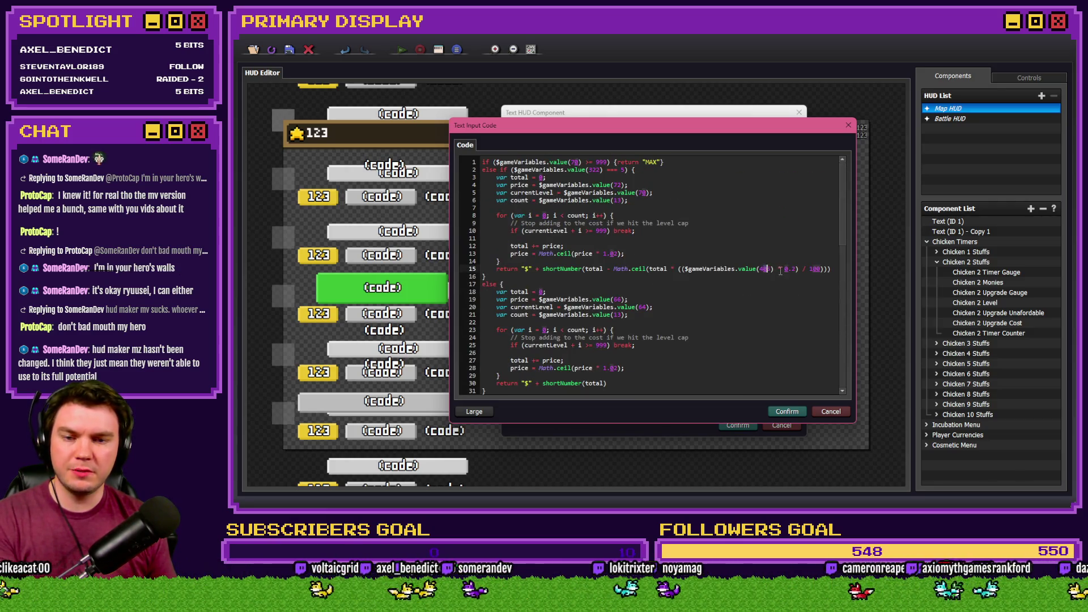
pyautogui.write('5')
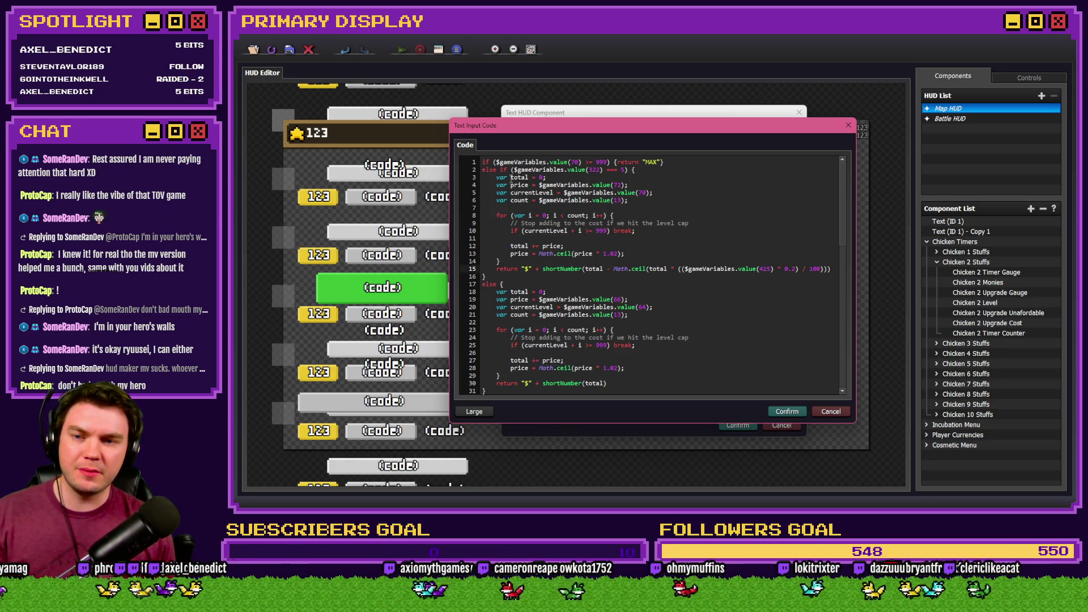
# In the else branch, change the price variable 66 to 72 and currentLevel 64 to 70.
pyautogui.click(519, 185)
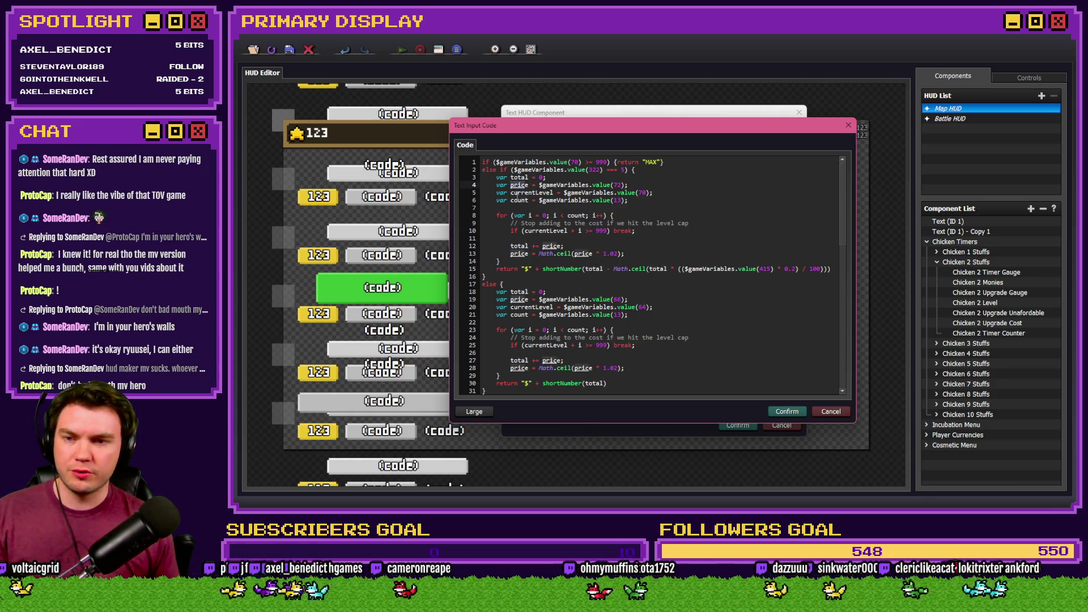
pyautogui.click(520, 201)
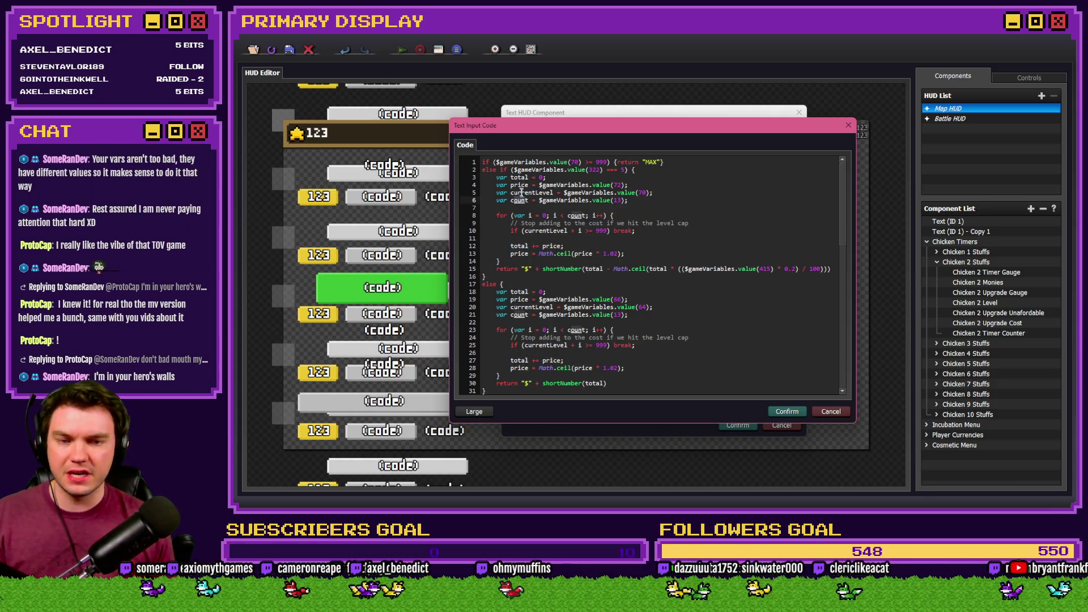
pyautogui.moveTo(486, 170); pyautogui.dragTo(597, 266)
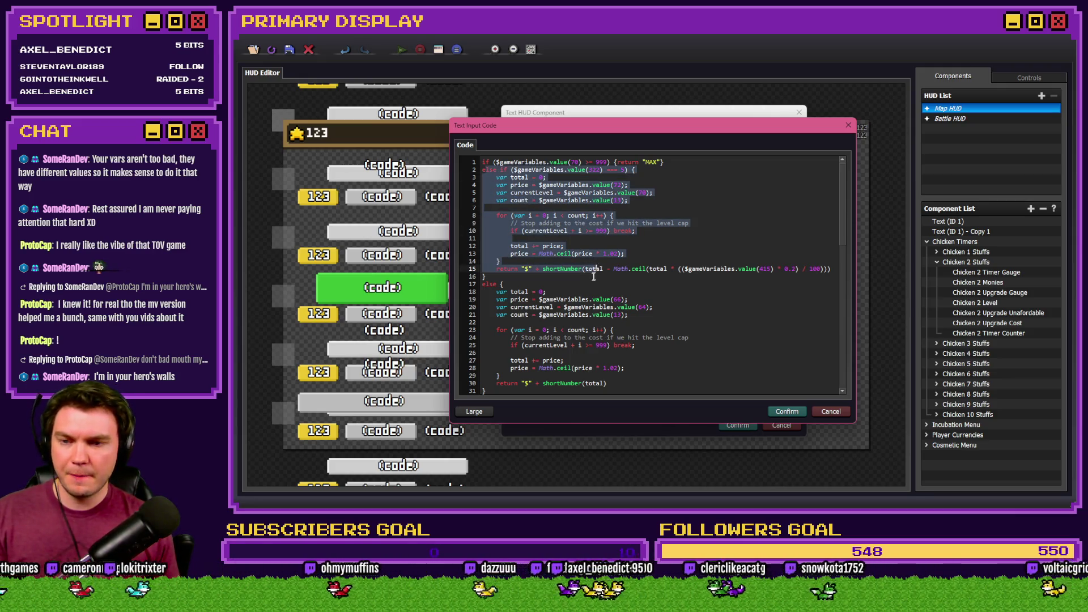
pyautogui.click(511, 292)
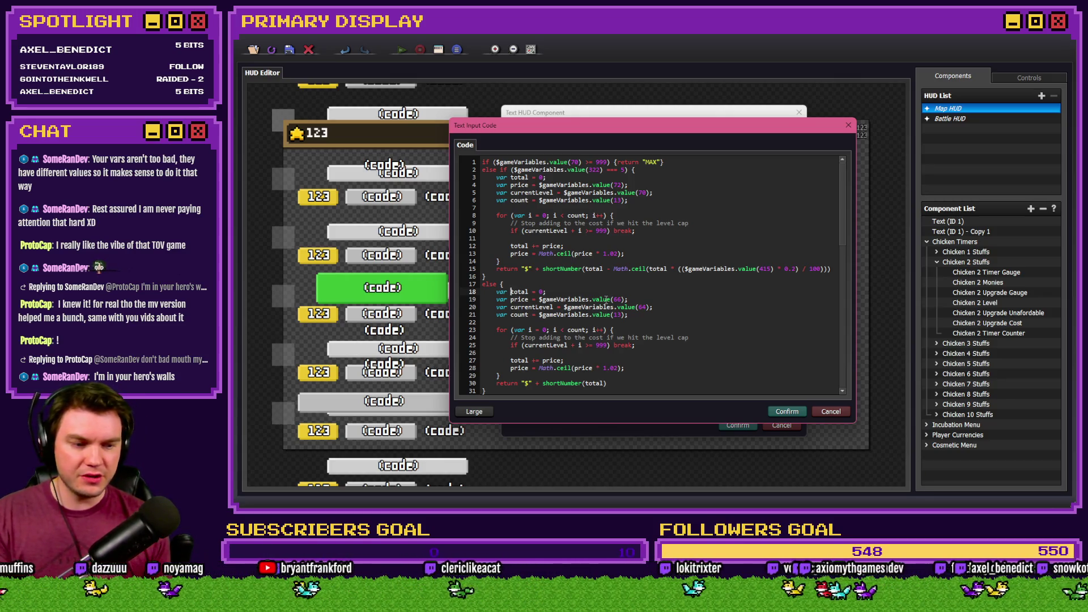
pyautogui.click(617, 299)
pyautogui.doubleClick(616, 299)
pyautogui.write('72')
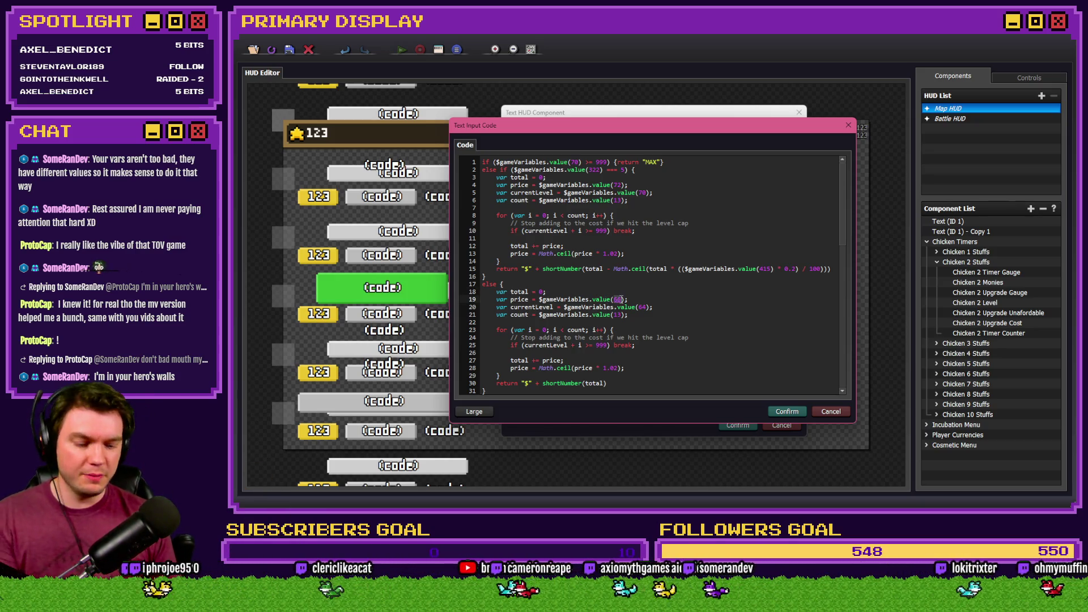
pyautogui.doubleClick(642, 307)
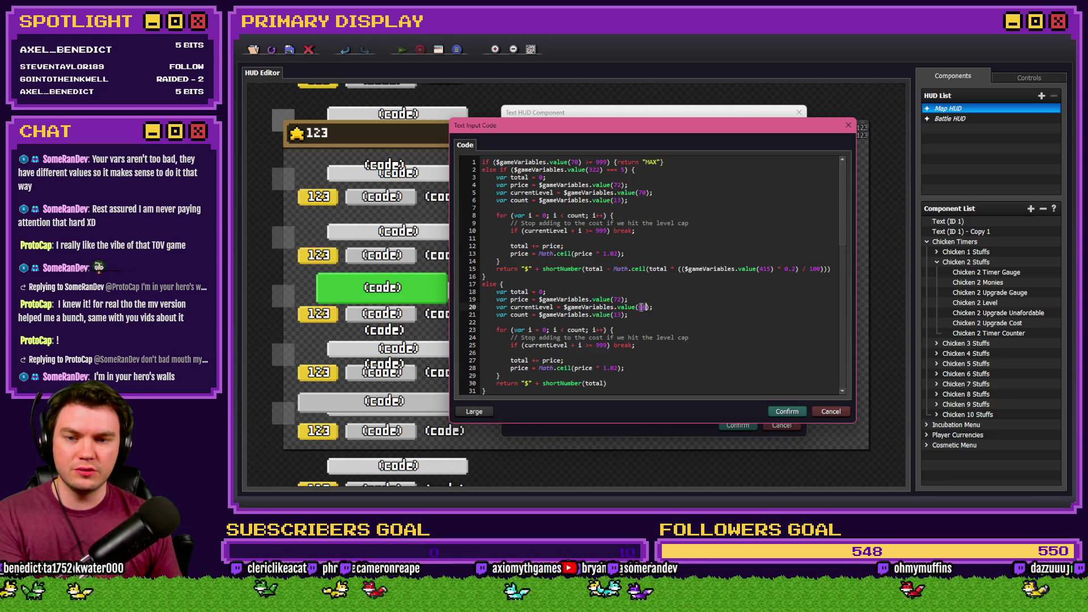
pyautogui.write('70')
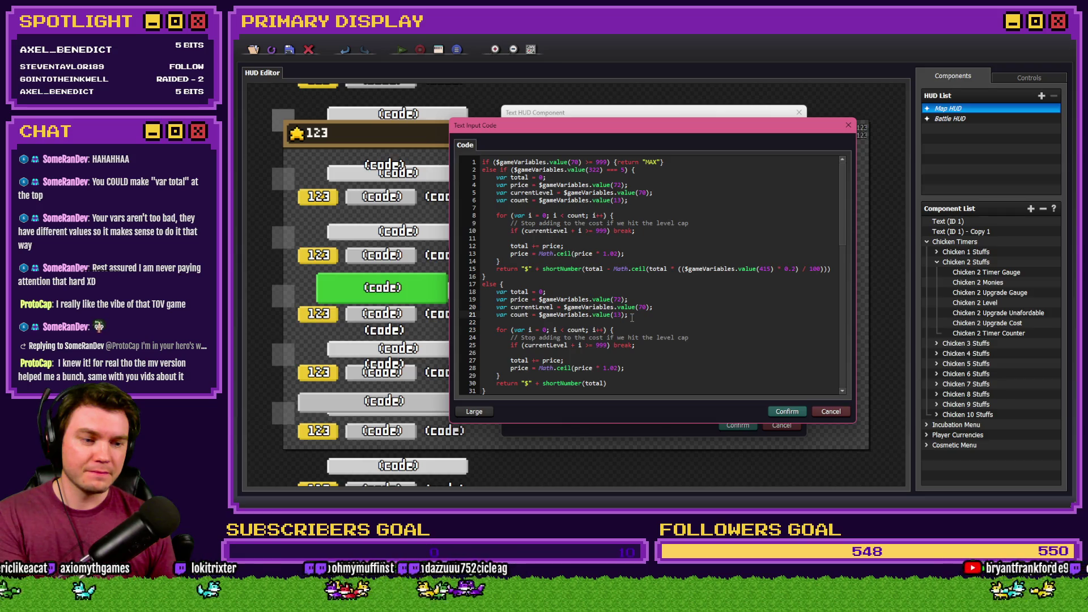
# Locate the var declarations repeated in the old block and the else branch.
pyautogui.scroll(-10, 606, 270)
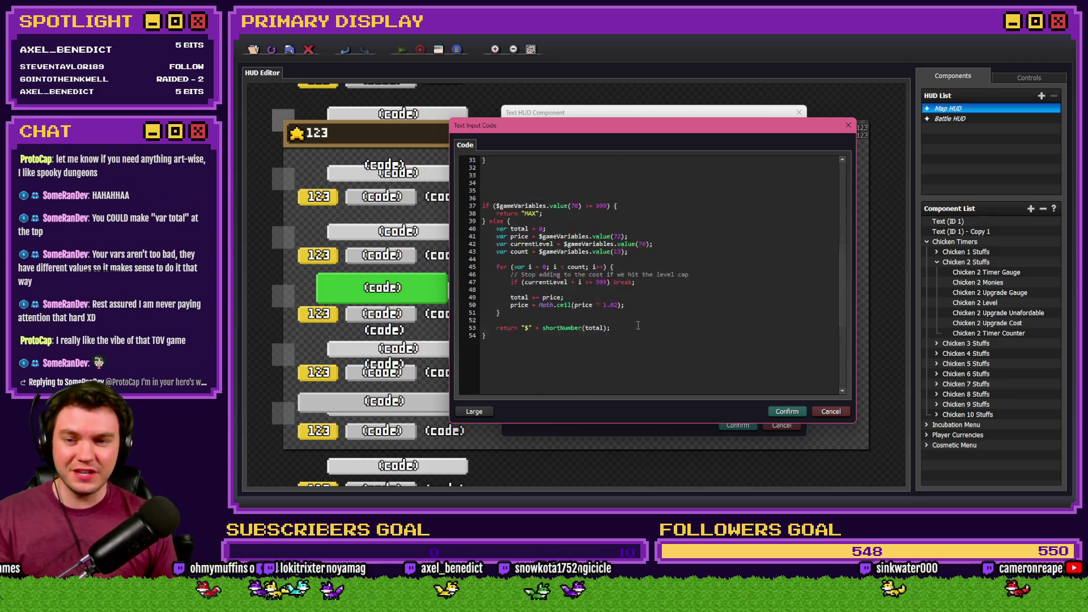
pyautogui.scroll(1, 605, 270)
pyautogui.moveTo(483, 183)
pyautogui.mouseDown()
pyautogui.moveTo(645, 292)
pyautogui.moveTo(483, 182)
pyautogui.mouseUp()
pyautogui.click(645, 292)
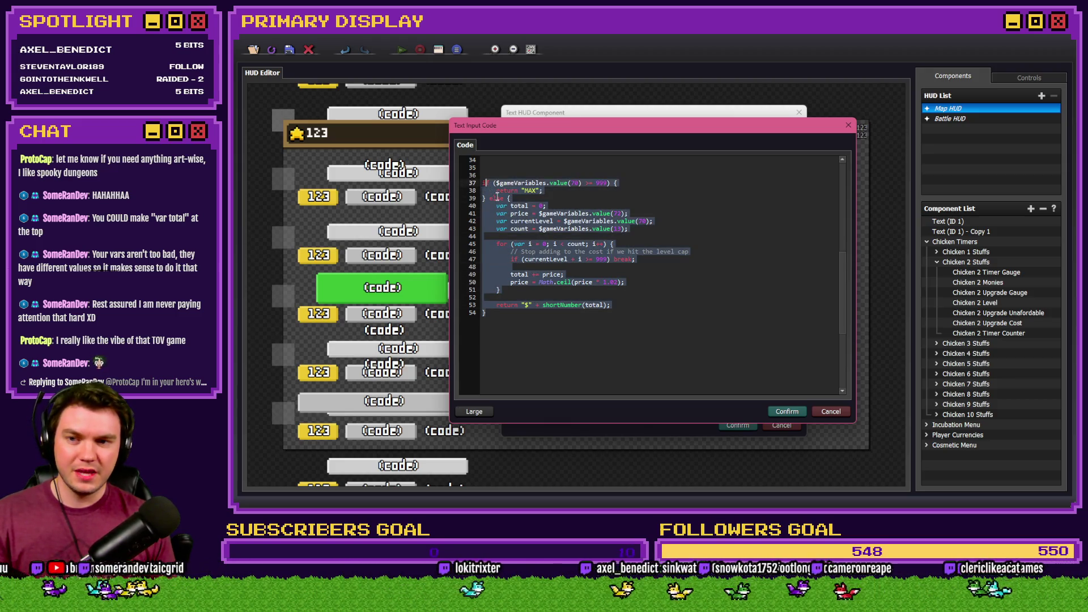
pyautogui.click(498, 198)
pyautogui.scroll(10, 816, 197)
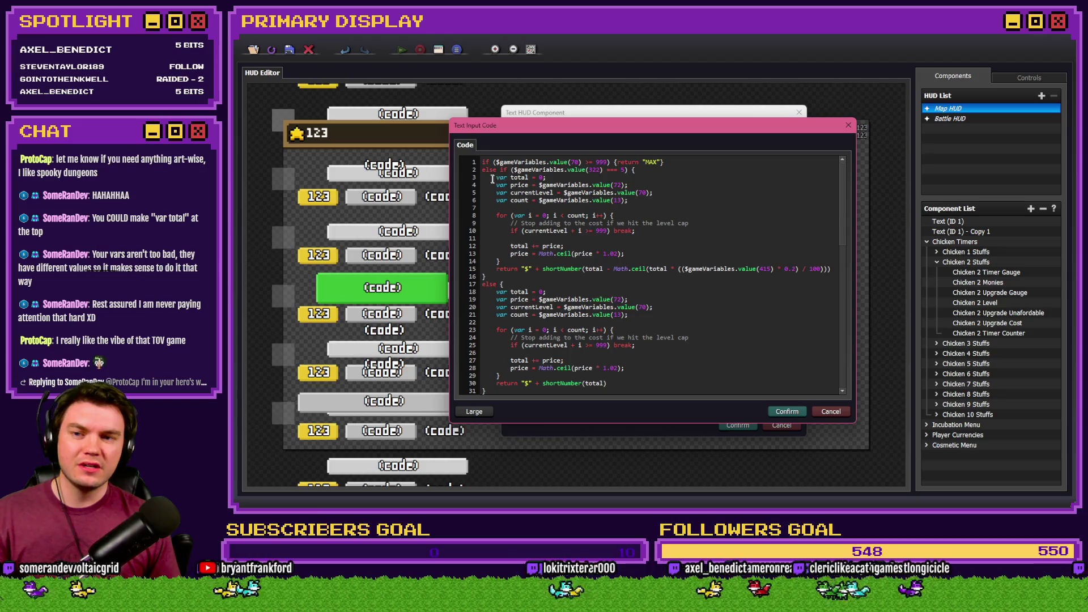
pyautogui.scroll(-8, 827, 232)
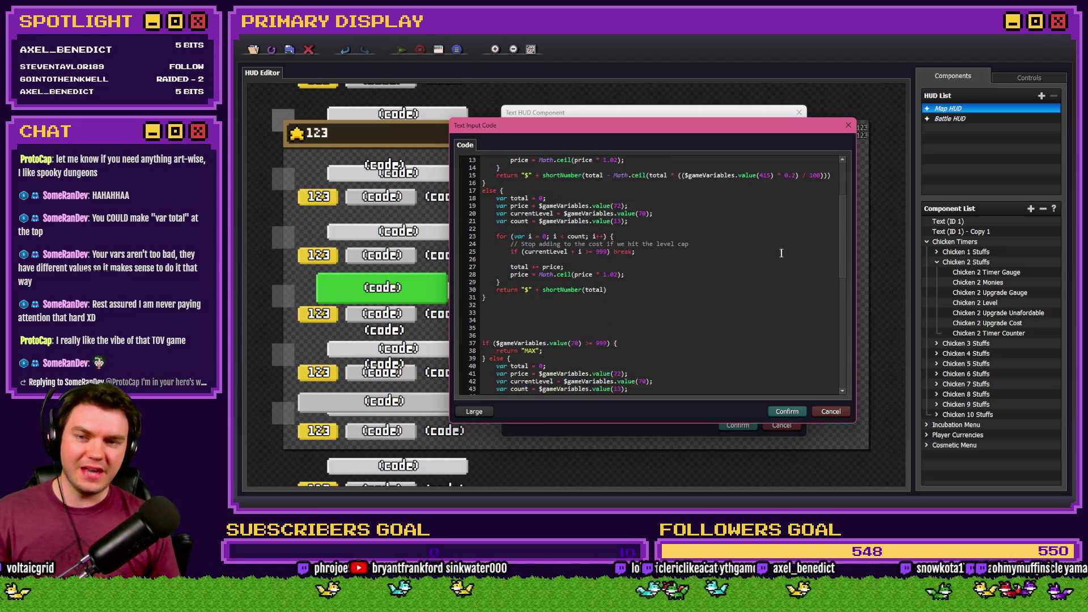
pyautogui.scroll(-2, 781, 253)
pyautogui.moveTo(483, 206)
pyautogui.mouseDown()
pyautogui.moveTo(525, 213)
pyautogui.moveTo(559, 244)
pyautogui.moveTo(646, 251)
pyautogui.mouseUp()
pyautogui.click(493, 229)
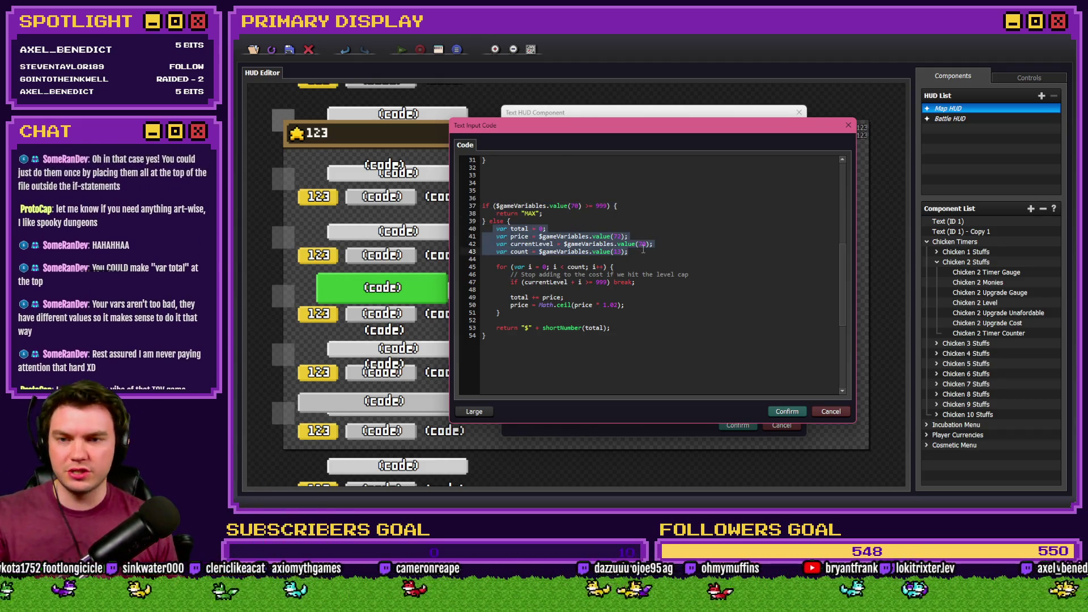
pyautogui.scroll(10, 646, 252)
pyautogui.moveTo(482, 163); pyautogui.dragTo(533, 164)
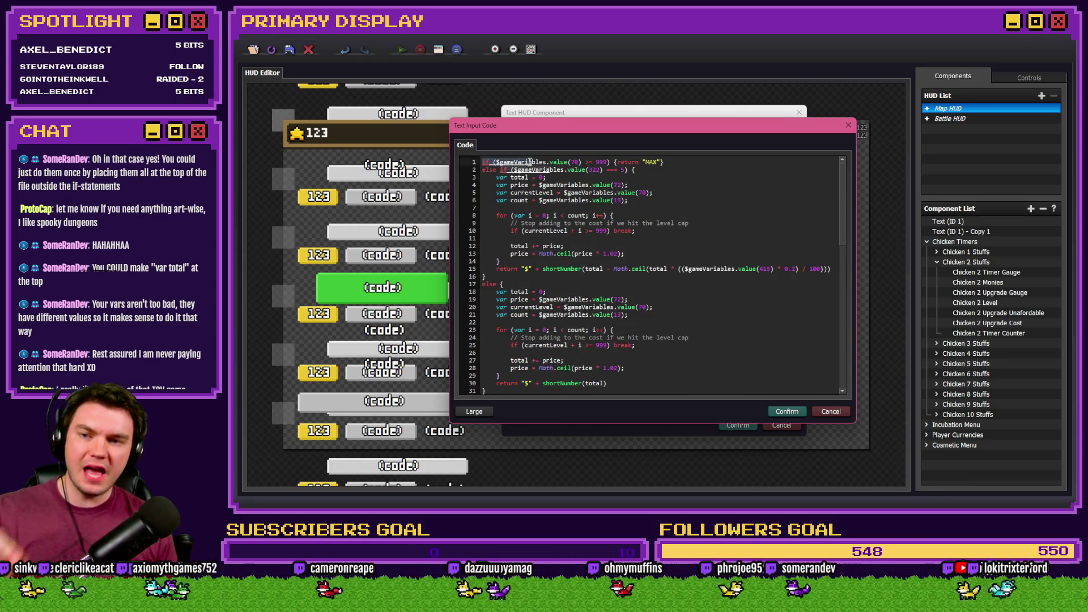
pyautogui.moveTo(483, 284); pyautogui.dragTo(577, 321)
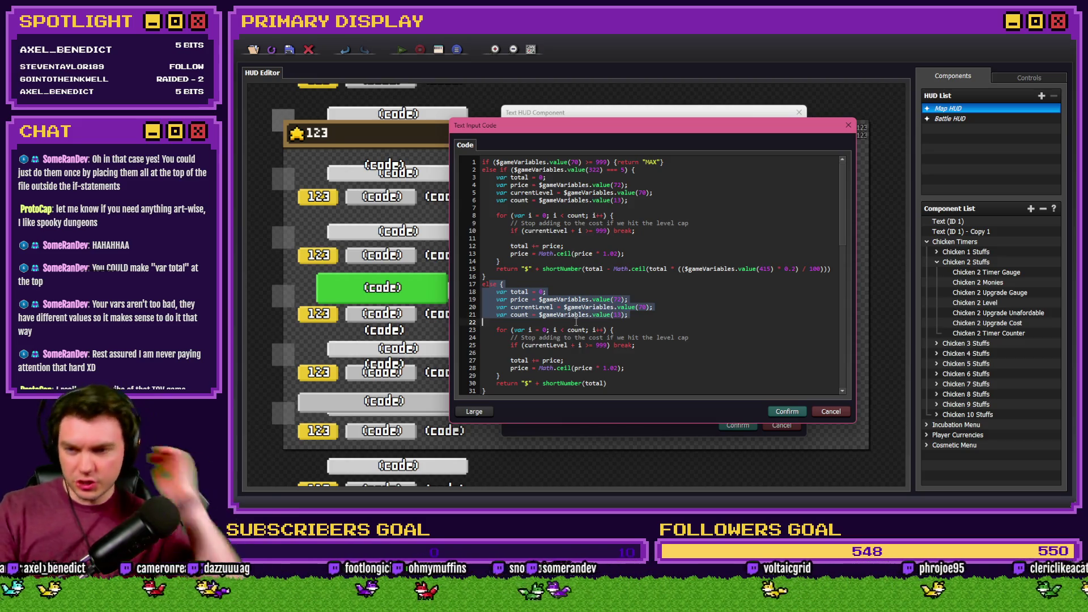
pyautogui.moveTo(628, 316); pyautogui.dragTo(479, 293)
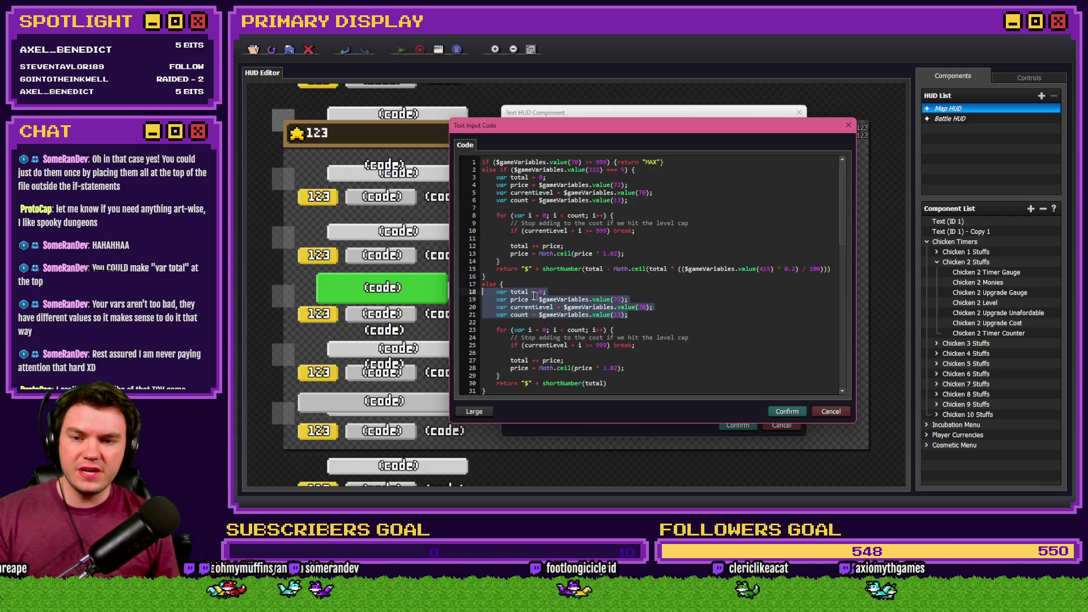
# Move the four var declarations from else if to the top, unindented, followed by a blank line.
pyautogui.scroll(-1, 591, 309)
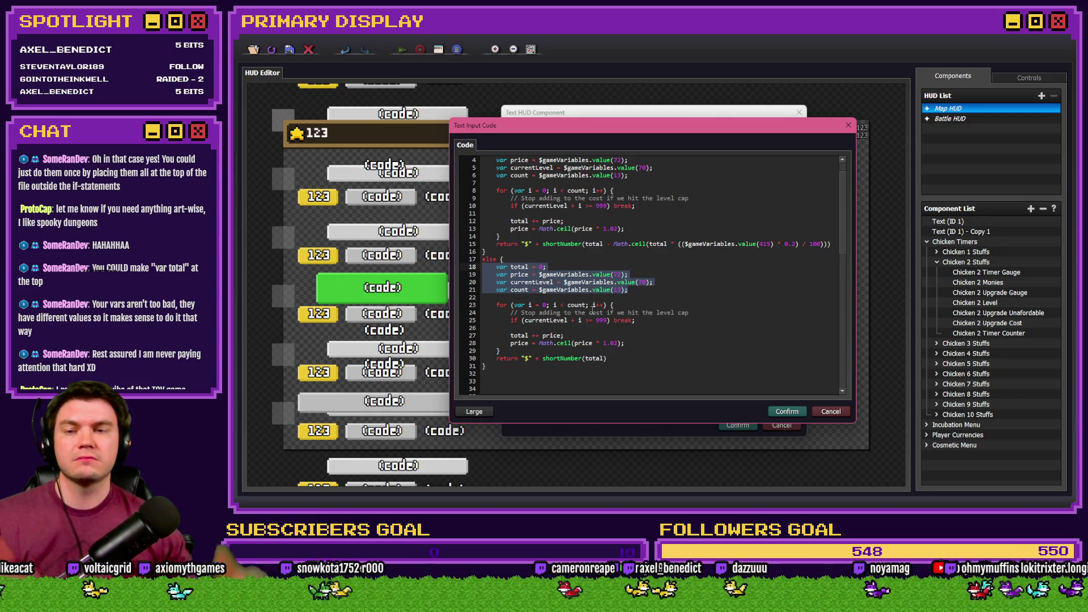
pyautogui.scroll(1, 580, 310)
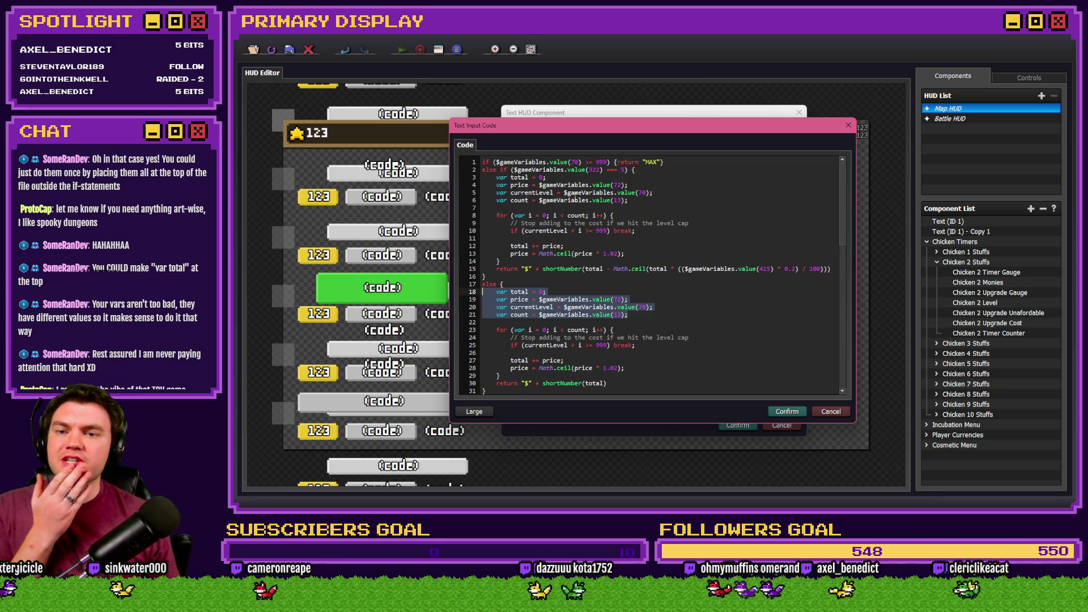
pyautogui.moveTo(632, 200); pyautogui.dragTo(474, 177)
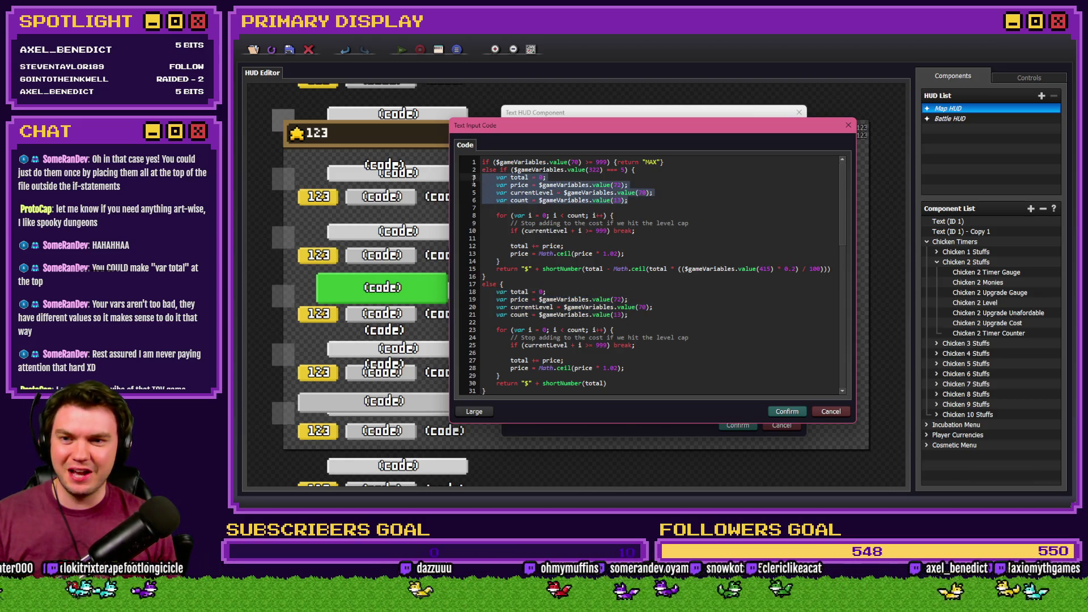
pyautogui.hotkey('ctrl', 'x')
pyautogui.click(483, 162)
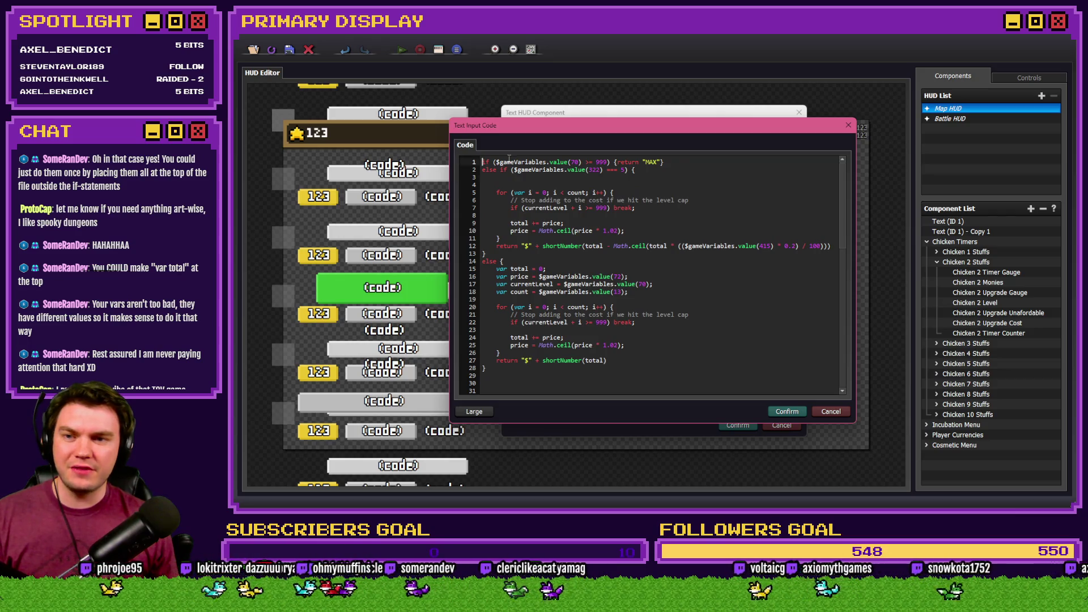
pyautogui.hotkey('ctrl', 'v')
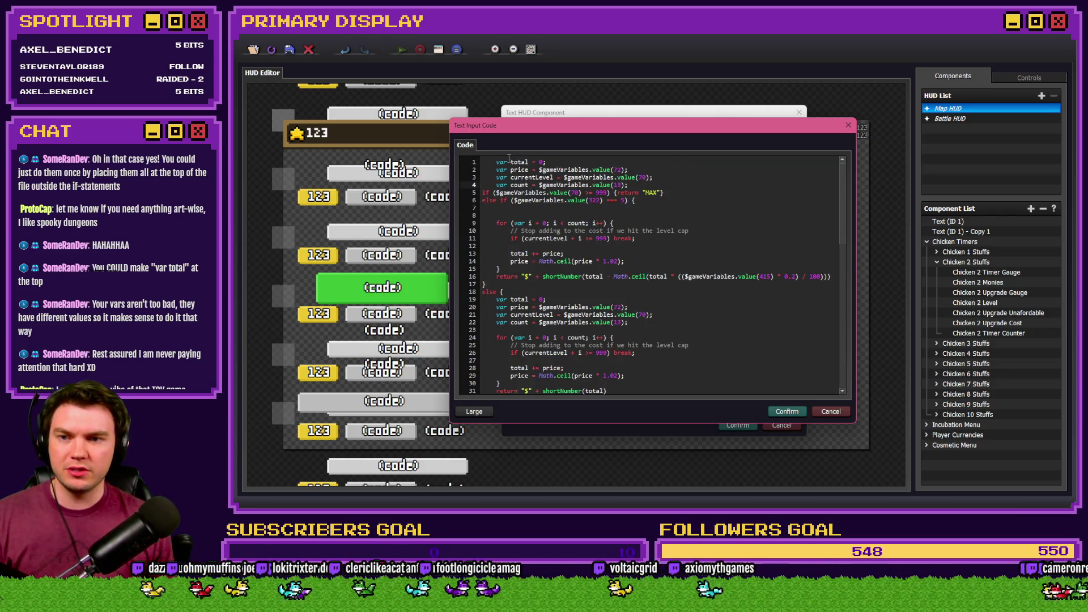
pyautogui.moveTo(497, 162)
pyautogui.mouseDown()
pyautogui.moveTo(483, 162)
pyautogui.moveTo(483, 186)
pyautogui.mouseUp()
pyautogui.press('BackSpace')
pyautogui.press('BackSpace')
pyautogui.press('BackSpace')
pyautogui.press('BackSpace')
pyautogui.press('End')
pyautogui.press('Return')
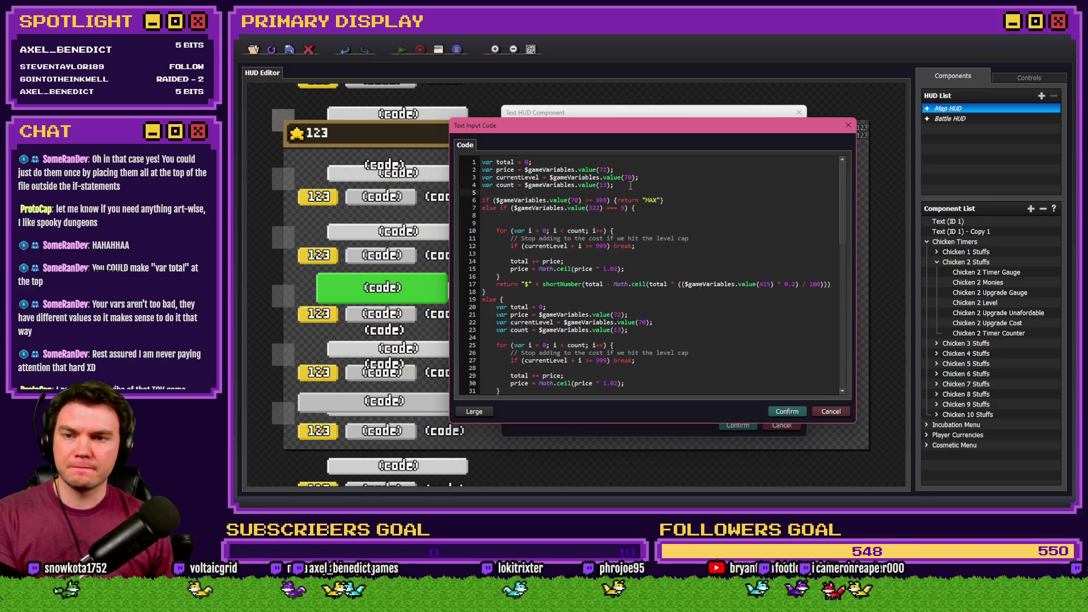
# Remove the leftover blank lines in else if and the duplicate var lines in else.
pyautogui.click(516, 224)
pyautogui.press('BackSpace')
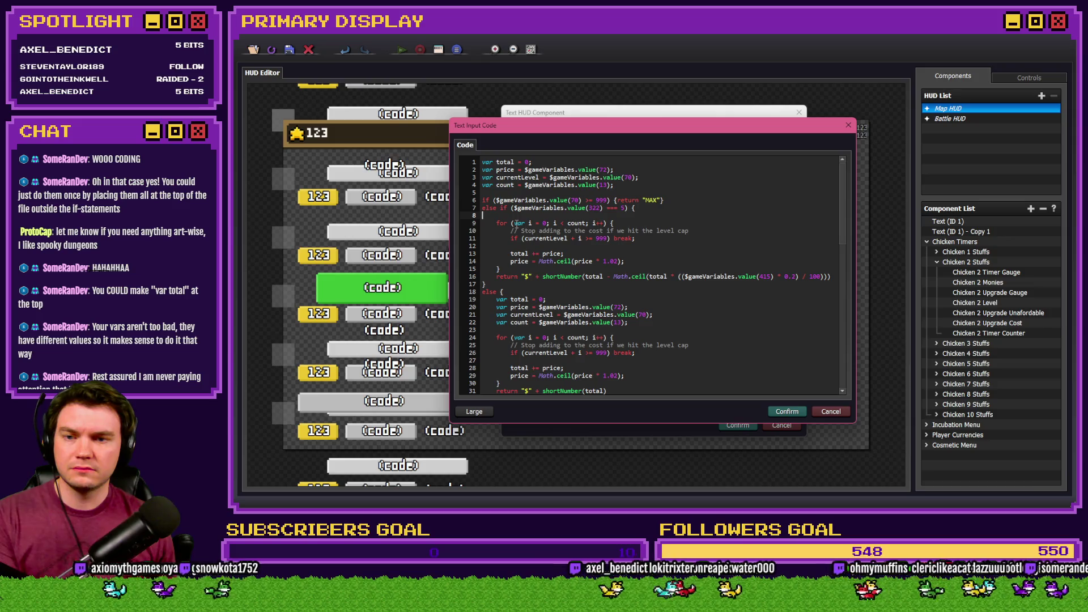
pyautogui.press('BackSpace')
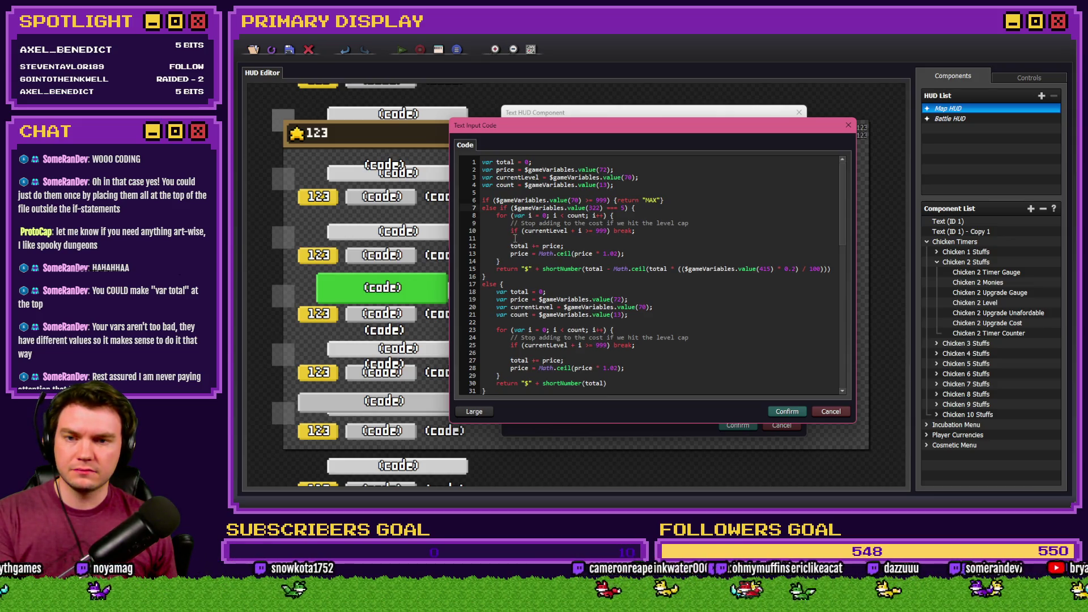
pyautogui.moveTo(629, 315)
pyautogui.mouseDown()
pyautogui.moveTo(483, 308)
pyautogui.moveTo(482, 292)
pyautogui.mouseUp()
pyautogui.press('BackSpace')
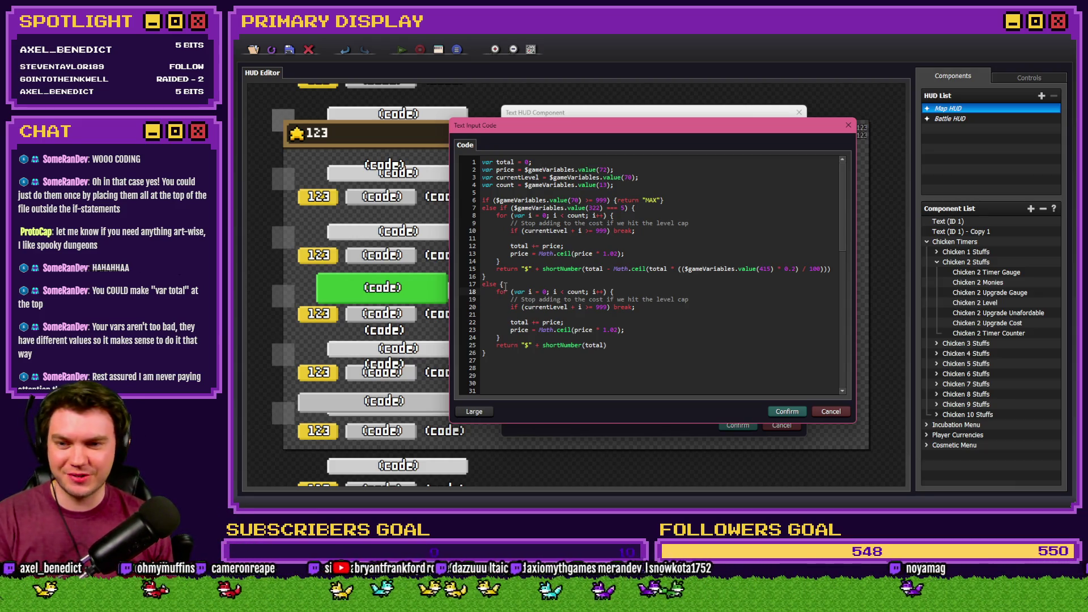
# Delete the old unused code block and trailing empty lines, then confirm the 26-line code.
pyautogui.scroll(-3, 543, 294)
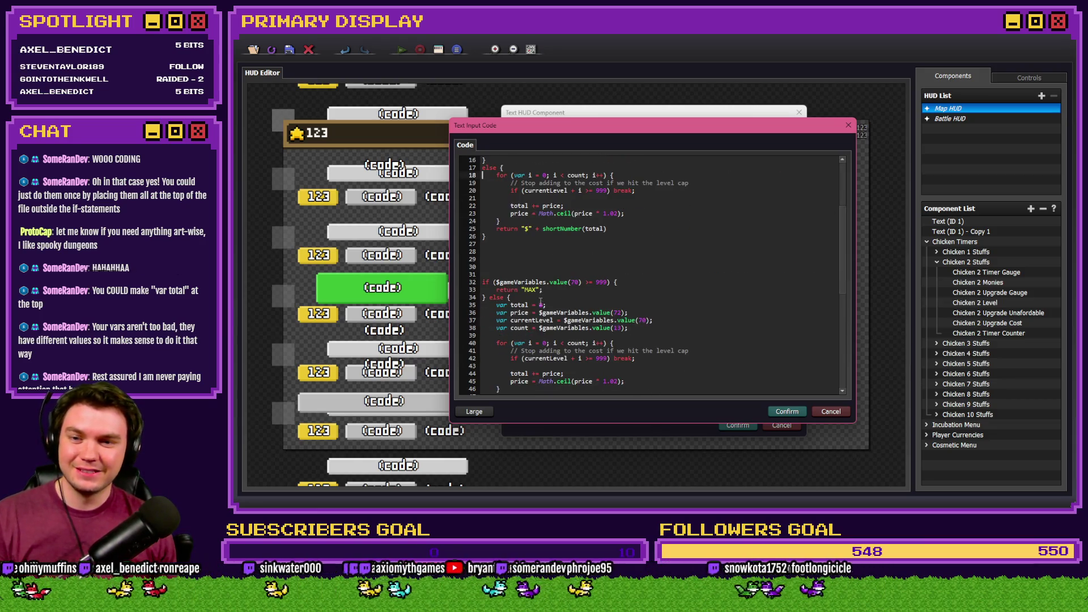
pyautogui.scroll(3, 539, 300)
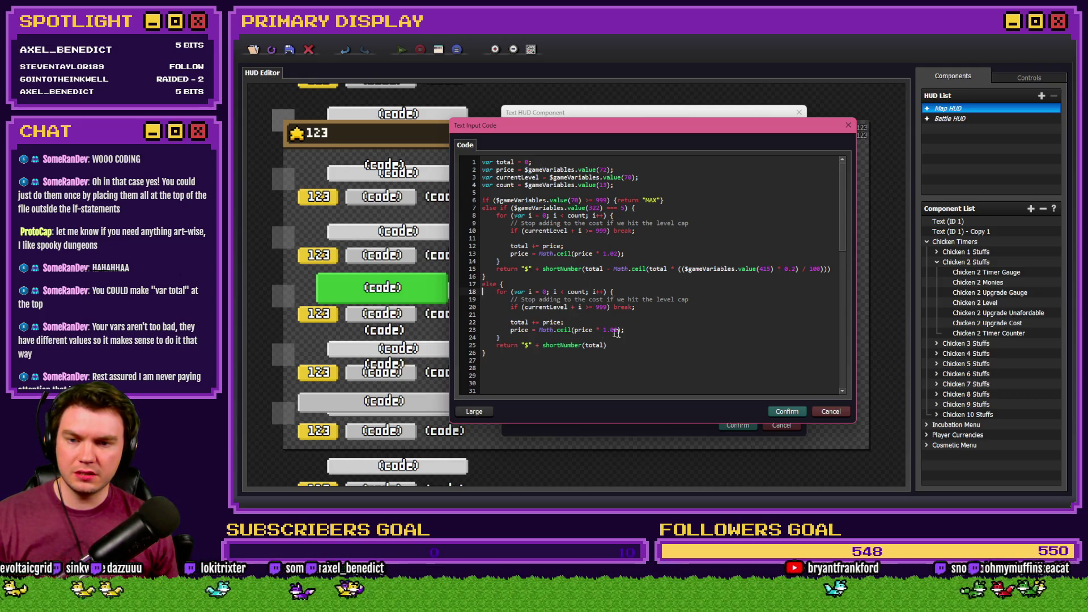
pyautogui.scroll(-2, 622, 335)
pyautogui.scroll(-8, 622, 334)
pyautogui.moveTo(611, 289)
pyautogui.mouseDown()
pyautogui.moveTo(483, 282)
pyautogui.moveTo(510, 204)
pyautogui.moveTo(482, 164)
pyautogui.mouseUp()
pyautogui.press('BackSpace')
pyautogui.scroll(8, 556, 321)
pyautogui.scroll(2, 556, 322)
pyautogui.press('BackSpace')
pyautogui.press('BackSpace')
pyautogui.press('BackSpace')
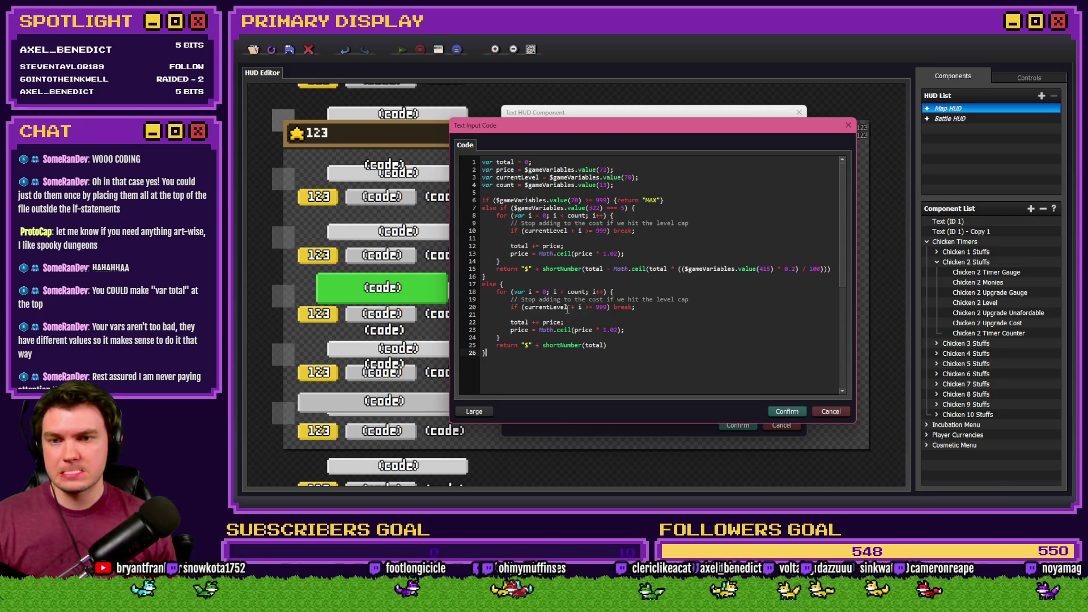
pyautogui.click(787, 411)
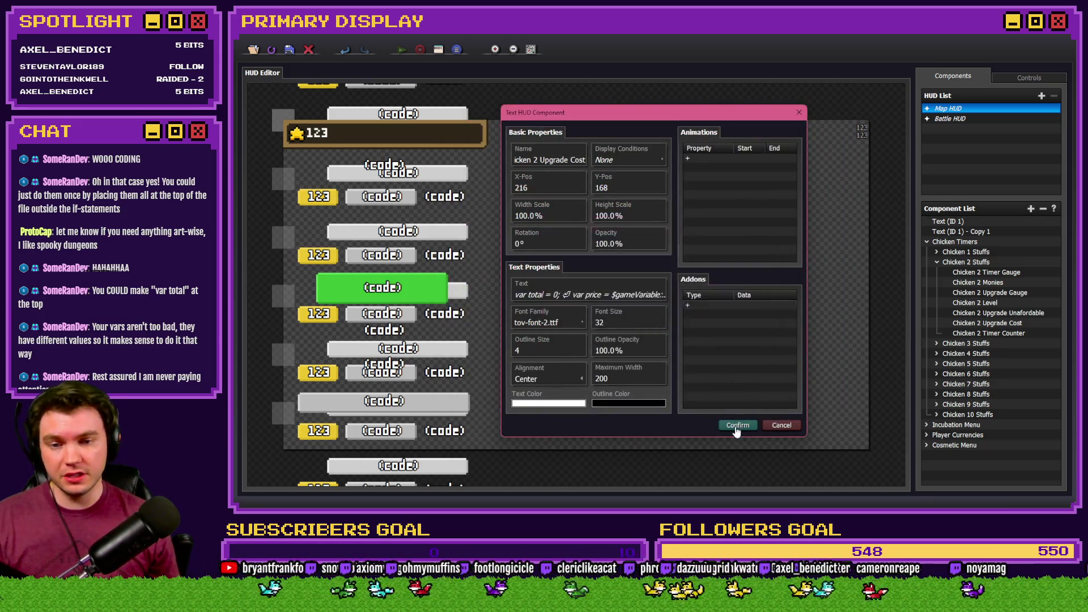
# Save Chicken 2 Upgrade Cost, then open Chicken 1 Upgrade Cost's text code in the code editor.
pyautogui.click(736, 426)
pyautogui.click(937, 262)
pyautogui.click(937, 252)
pyautogui.click(992, 314)
pyautogui.doubleClick(993, 314)
pyautogui.click(601, 292)
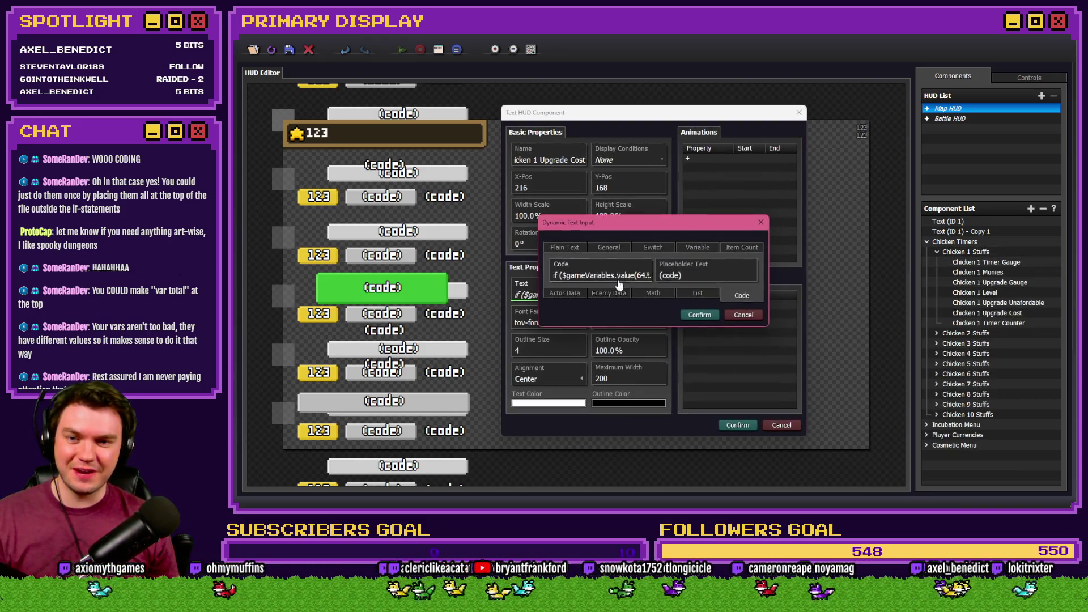
pyautogui.click(619, 280)
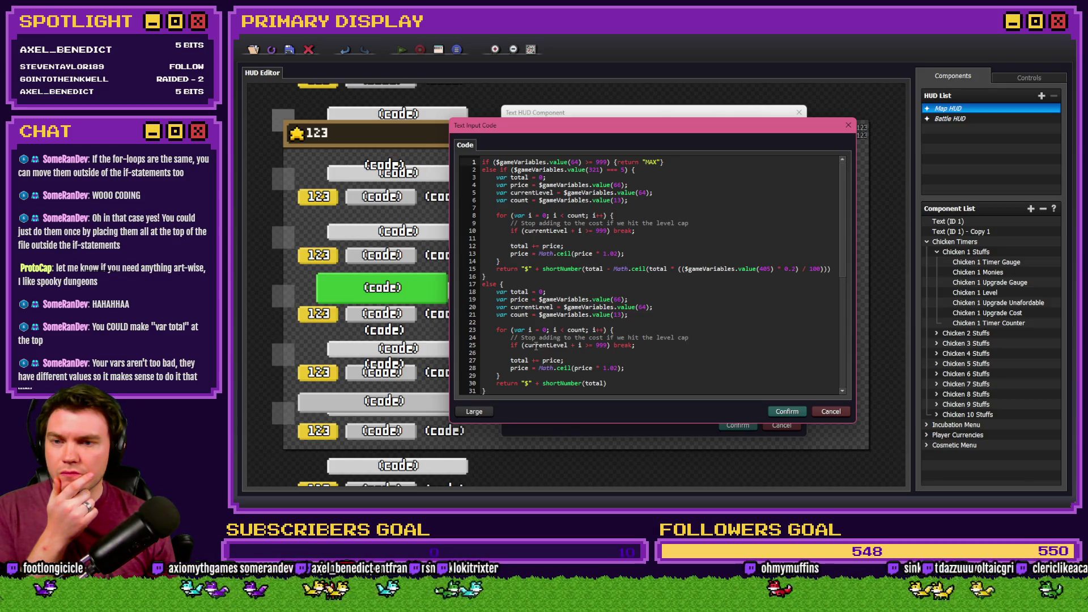
# Move the var declarations from the else-if branch to the top of Chicken 1's cost code.
pyautogui.moveTo(629, 200); pyautogui.dragTo(479, 177)
pyautogui.hotkey('ctrl', 'x')
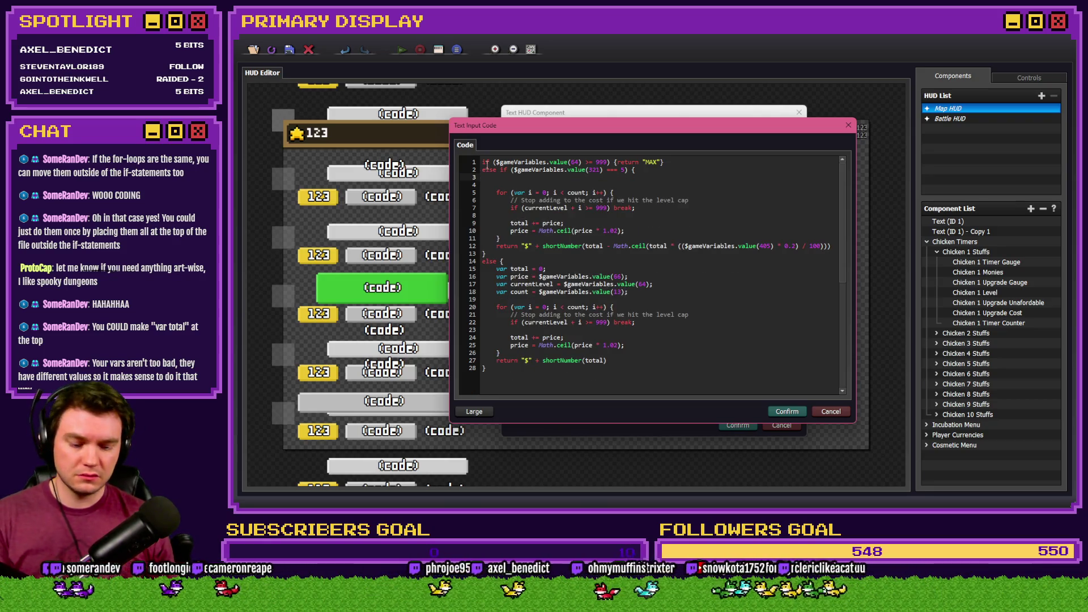
pyautogui.press('BackSpace')
pyautogui.click(483, 162)
pyautogui.press('Return')
pyautogui.click(516, 164)
pyautogui.hotkey('ctrl', 'v')
# Remove the indentation from the hoisted var lines and add a blank line after them.
pyautogui.click(483, 163)
pyautogui.press('Delete')
pyautogui.press('Delete')
pyautogui.press('Delete')
pyautogui.press('Delete')
pyautogui.click(497, 170)
pyautogui.press('BackSpace')
pyautogui.press('BackSpace')
pyautogui.press('BackSpace')
pyautogui.click(483, 177)
pyautogui.press('Delete')
pyautogui.press('Delete')
pyautogui.press('Delete')
pyautogui.click(483, 185)
pyautogui.press('Delete')
pyautogui.press('Delete')
pyautogui.press('Delete')
pyautogui.click(482, 177)
pyautogui.write('v')
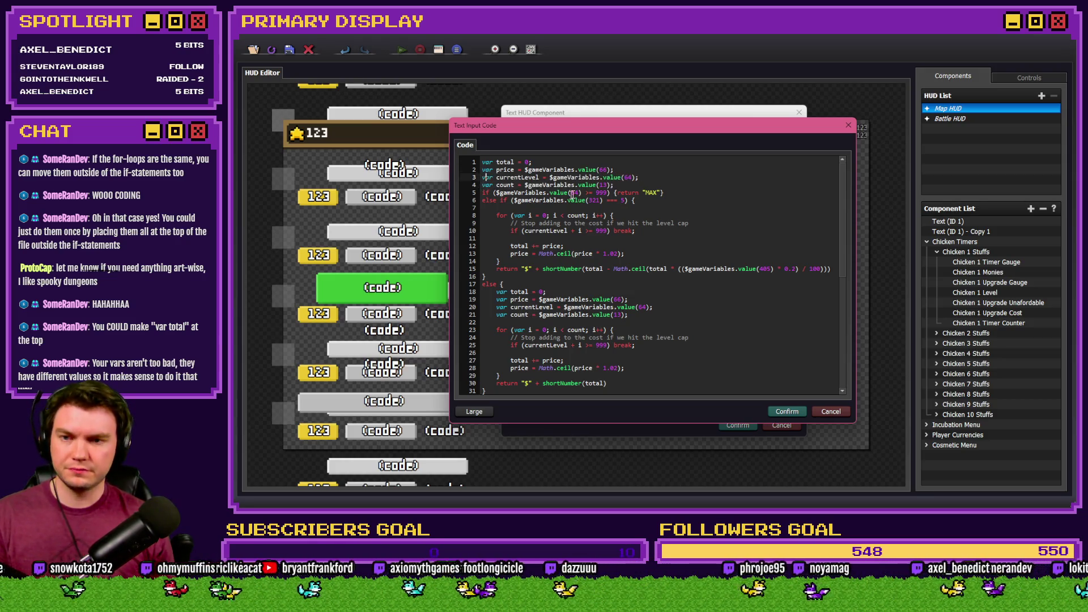
pyautogui.click(628, 186)
pyautogui.press('Return')
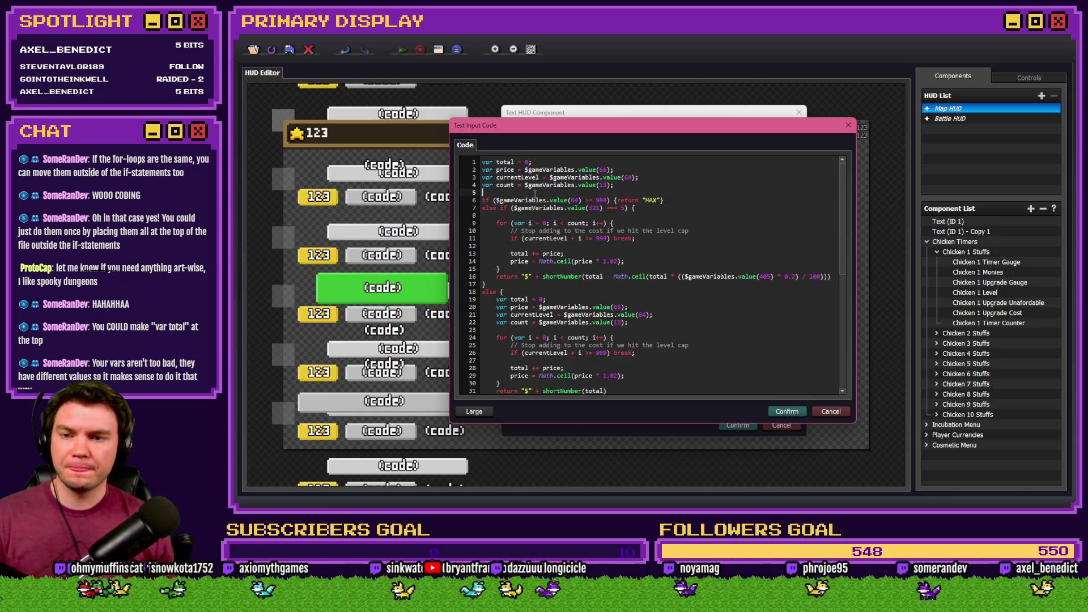
# Tidy the else-if indentation and delete the duplicate var declarations in the else branch.
pyautogui.click(483, 208)
pyautogui.press('Tab')
pyautogui.press('BackSpace')
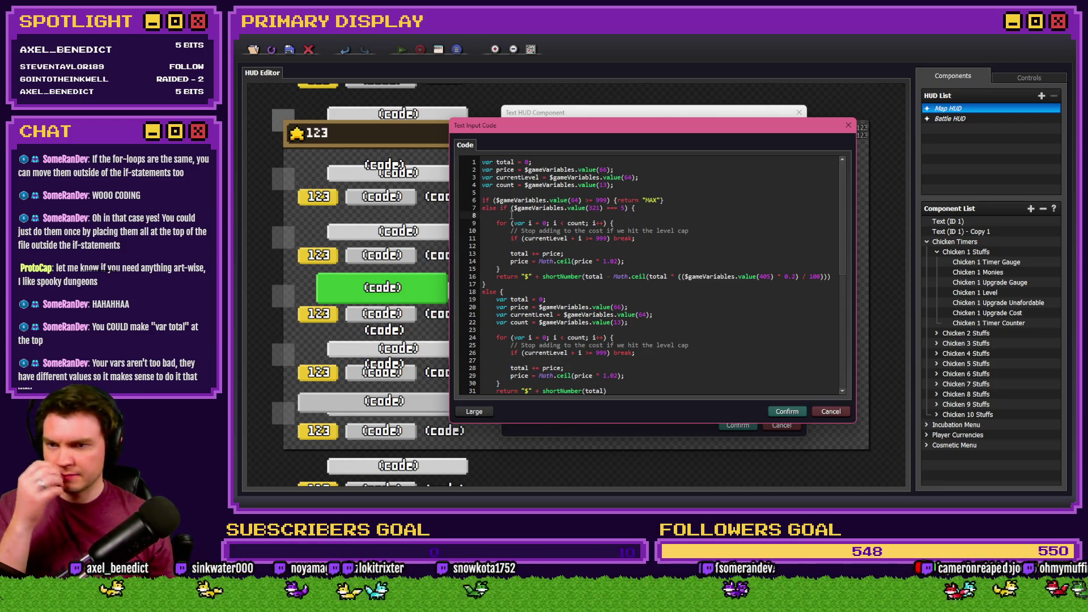
pyautogui.press('BackSpace')
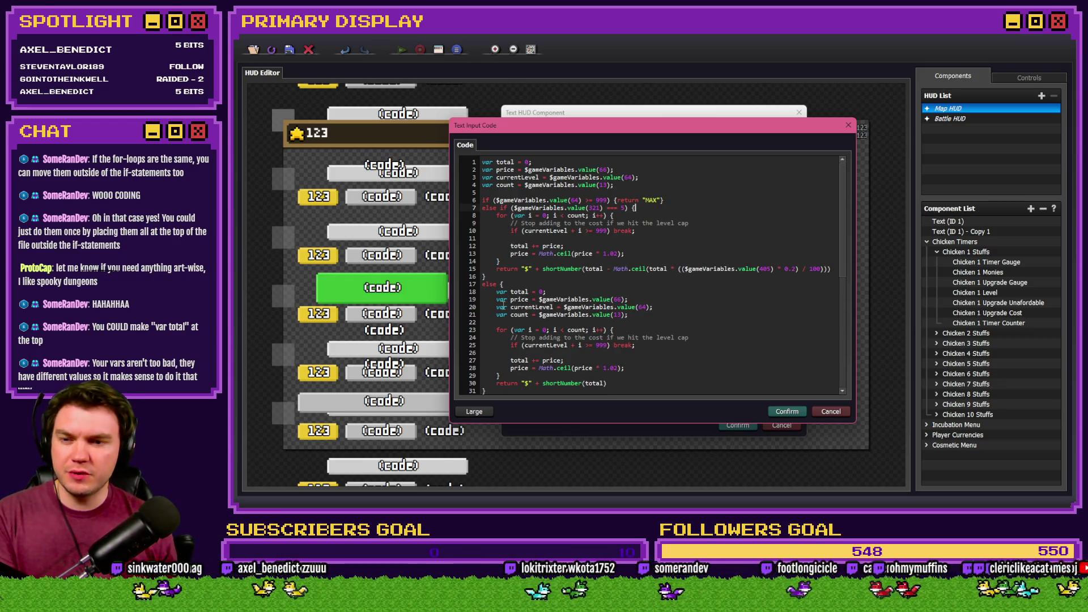
pyautogui.moveTo(625, 315)
pyautogui.mouseDown()
pyautogui.moveTo(483, 307)
pyautogui.moveTo(474, 293)
pyautogui.mouseUp()
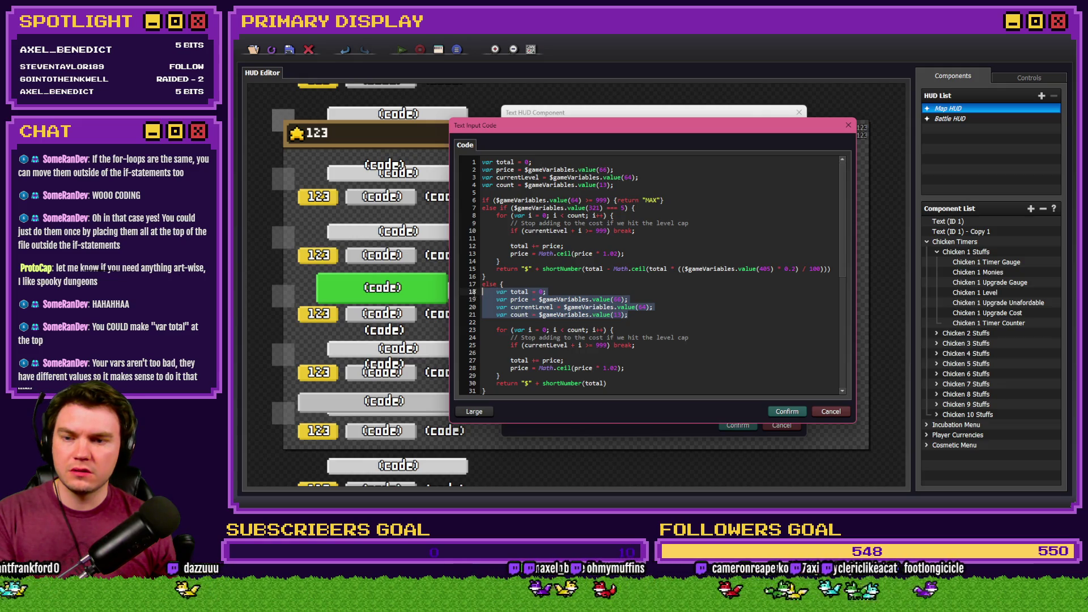
pyautogui.press('BackSpace')
pyautogui.press('BackSpace')
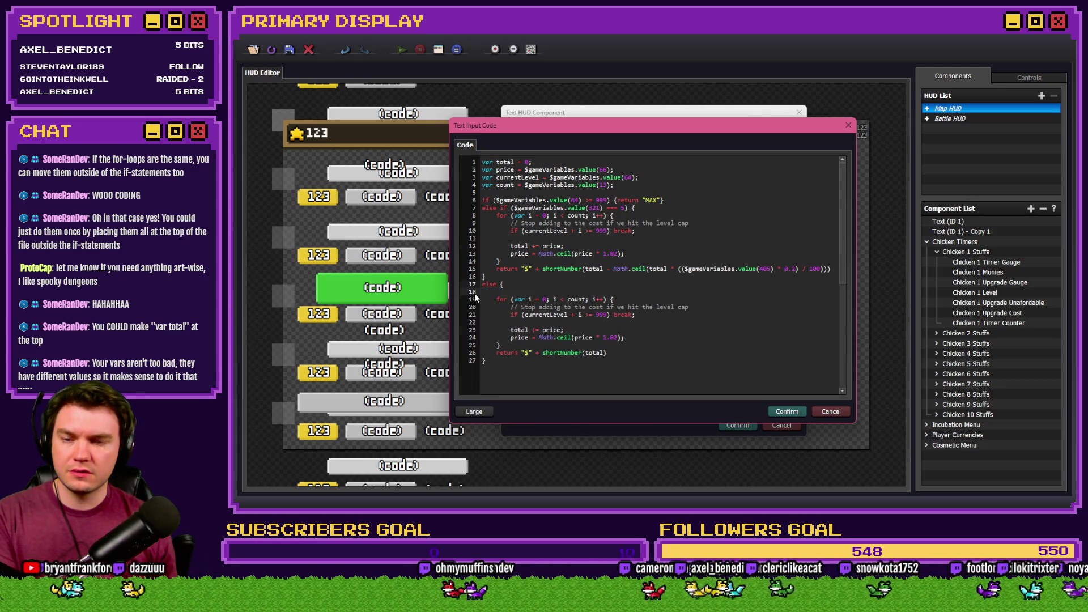
pyautogui.press('BackSpace')
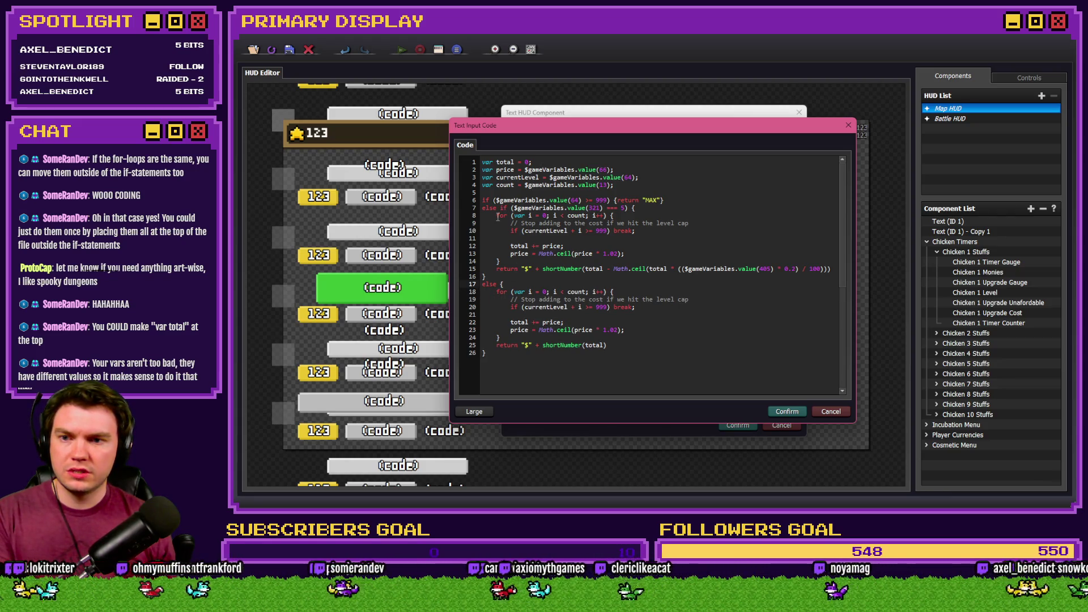
# Remove the for-loop from the else-if branch.
pyautogui.moveTo(497, 216); pyautogui.dragTo(527, 259)
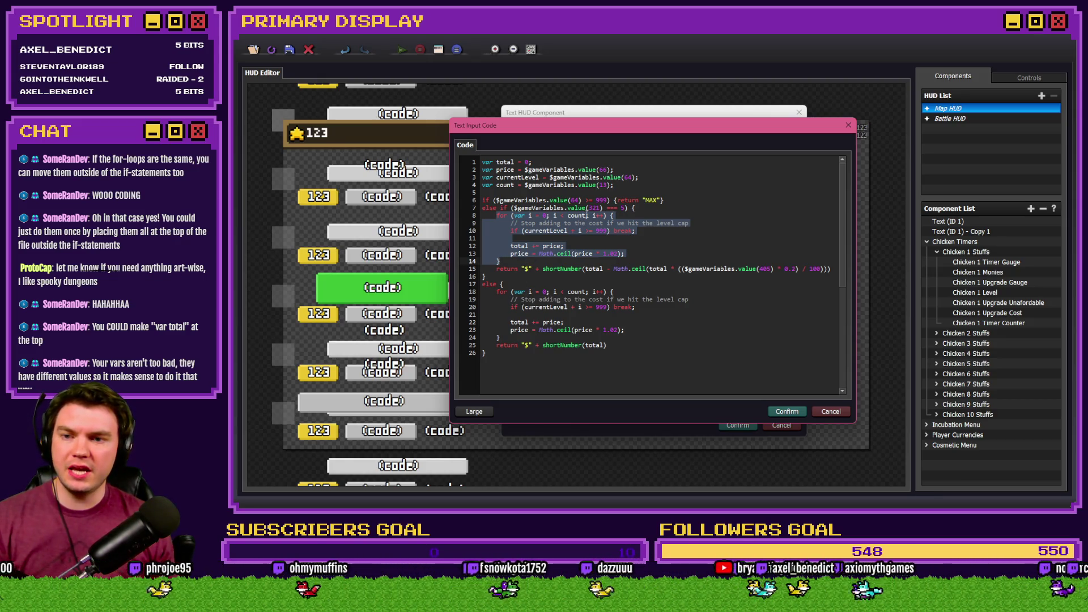
pyautogui.press('Delete')
pyautogui.click(622, 189)
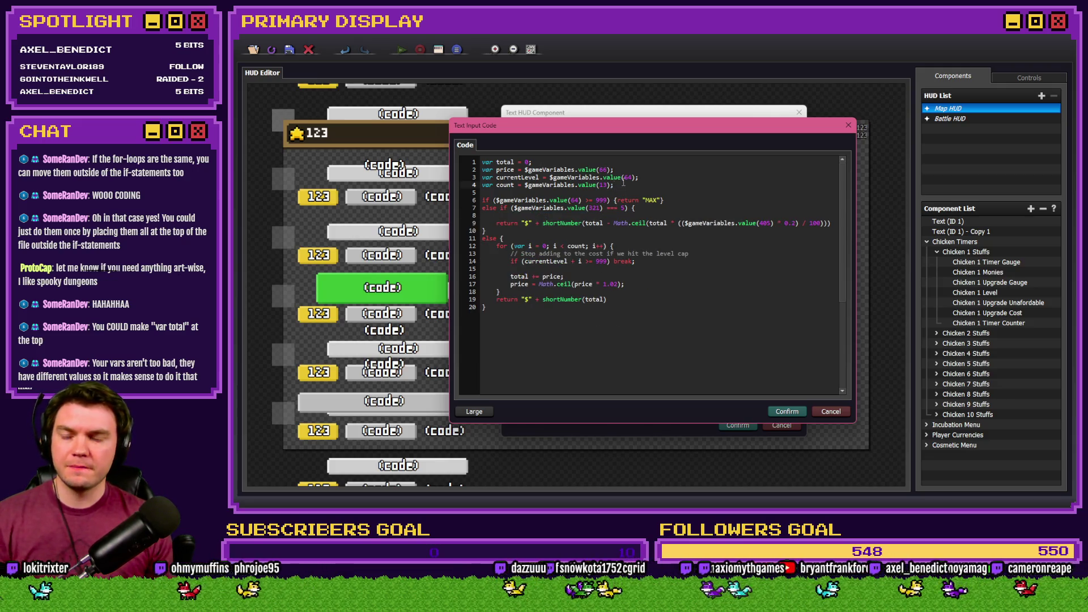
# Paste the cost loop below the var declarations and tidy the blank lines around the MAX check.
pyautogui.hotkey('ctrl', 'v')
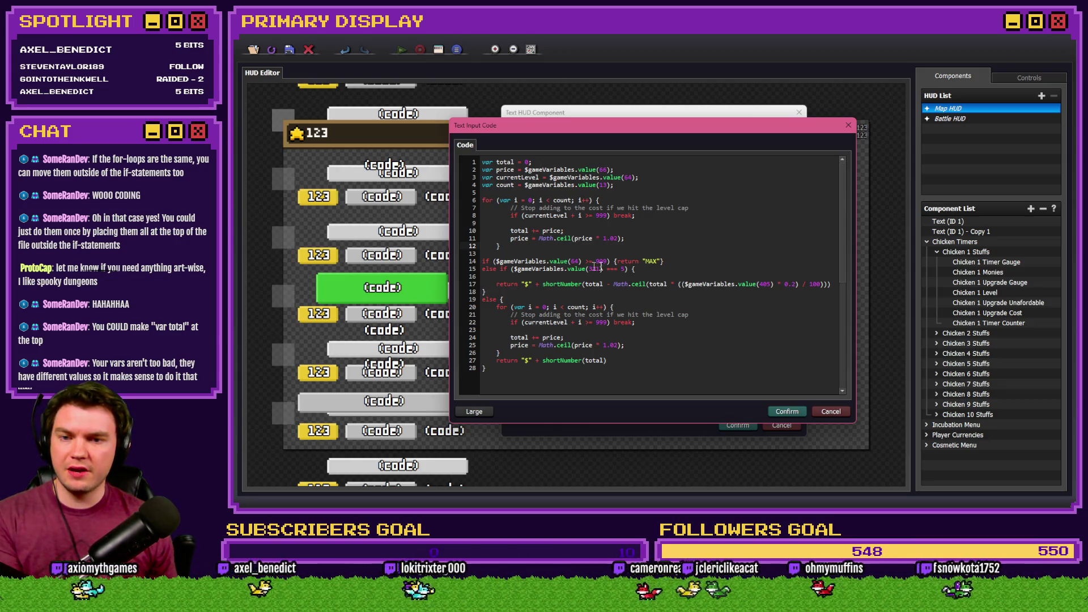
pyautogui.click(669, 261)
pyautogui.press('Return')
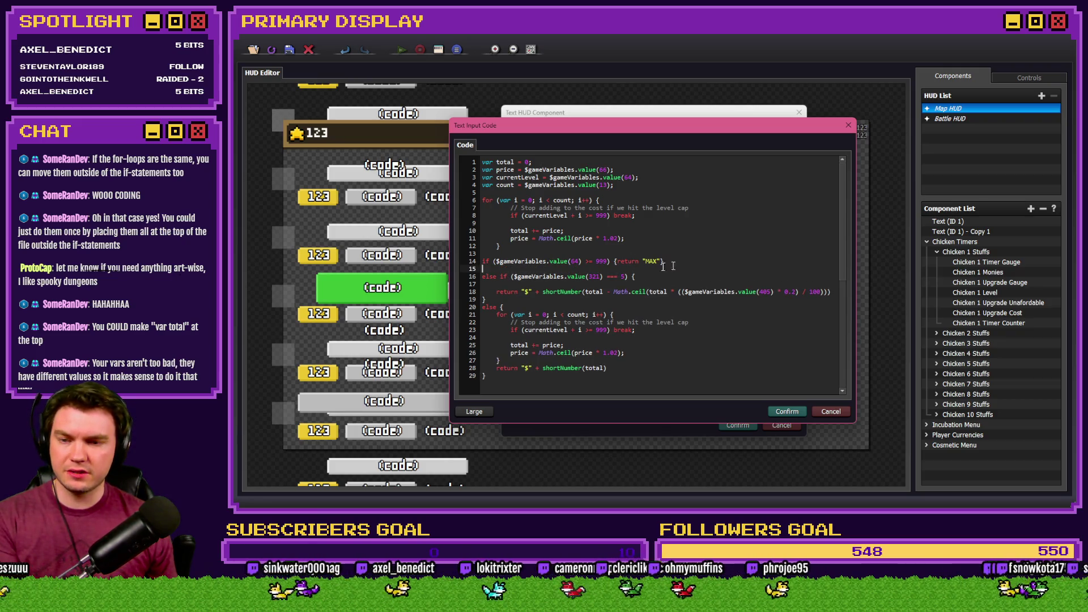
pyautogui.click(496, 292)
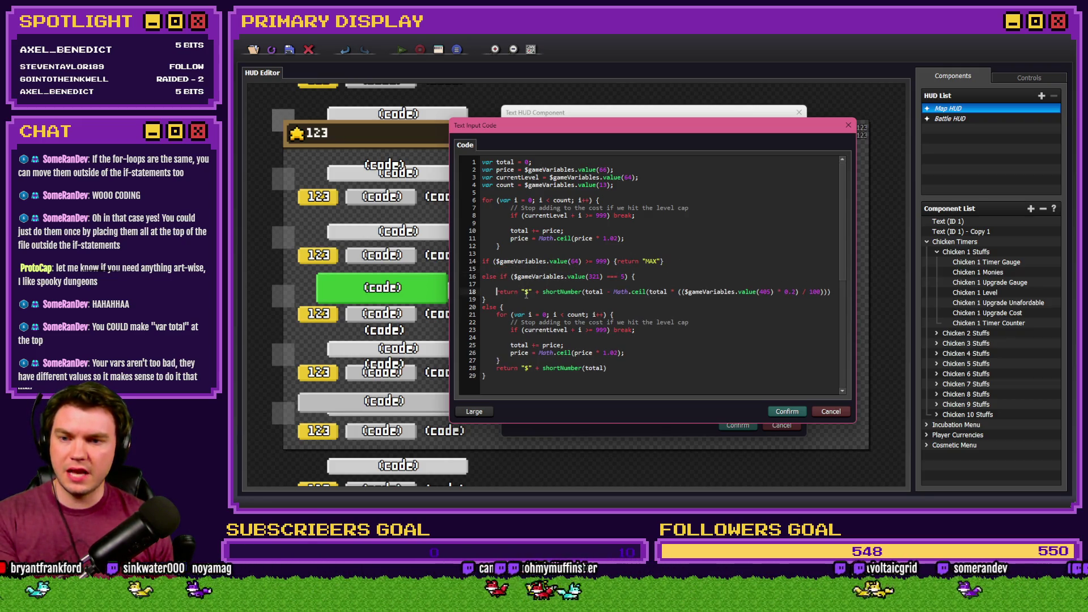
pyautogui.press('BackSpace')
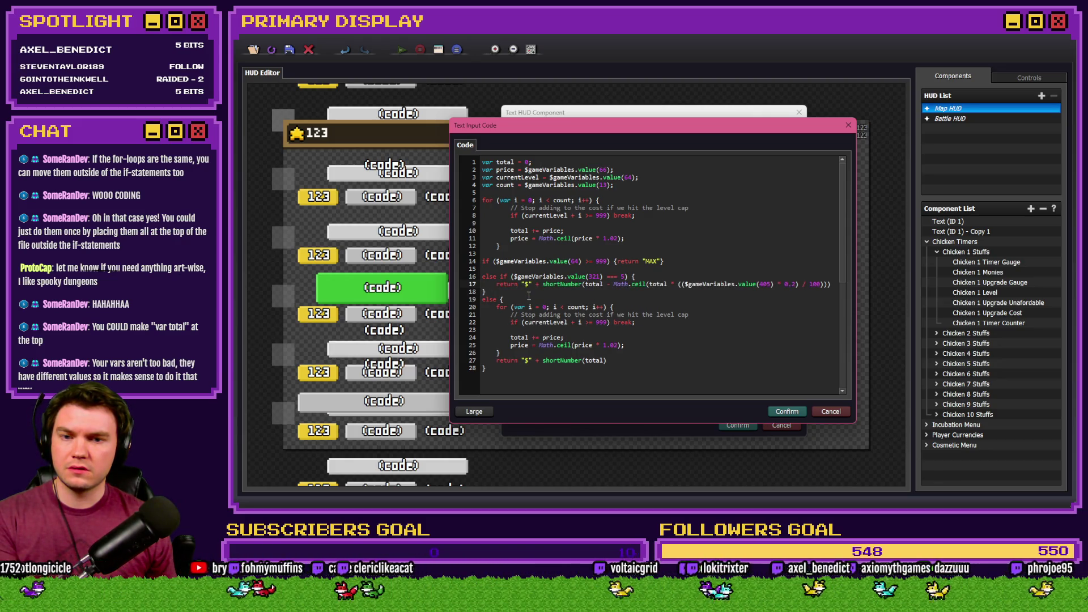
pyautogui.click(503, 269)
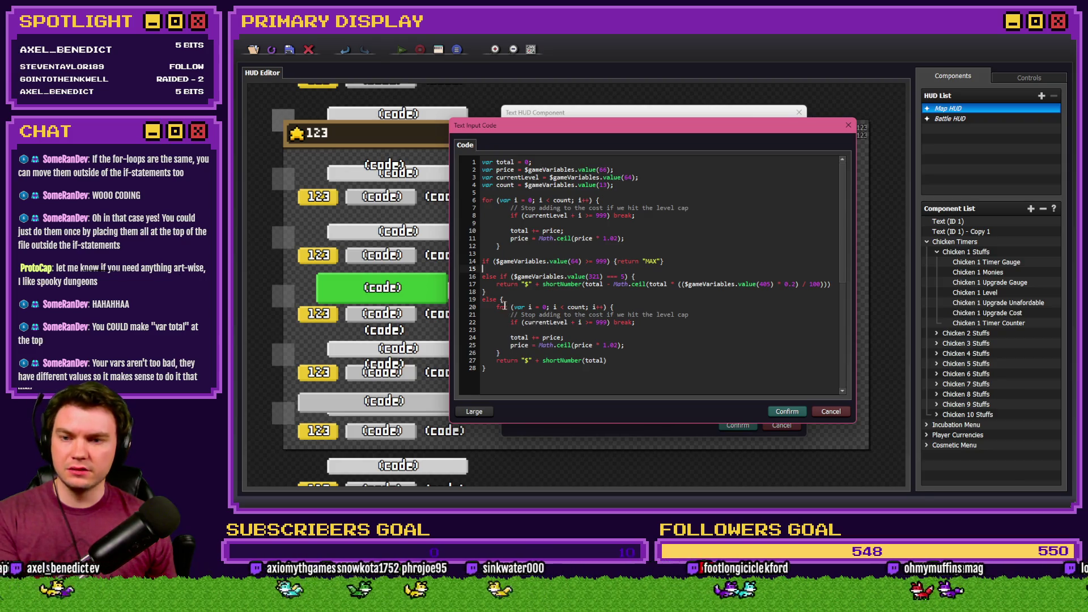
# Delete the else branch's loop and join each return onto its if/else line.
pyautogui.moveTo(500, 353); pyautogui.dragTo(482, 307)
pyautogui.press('BackSpace')
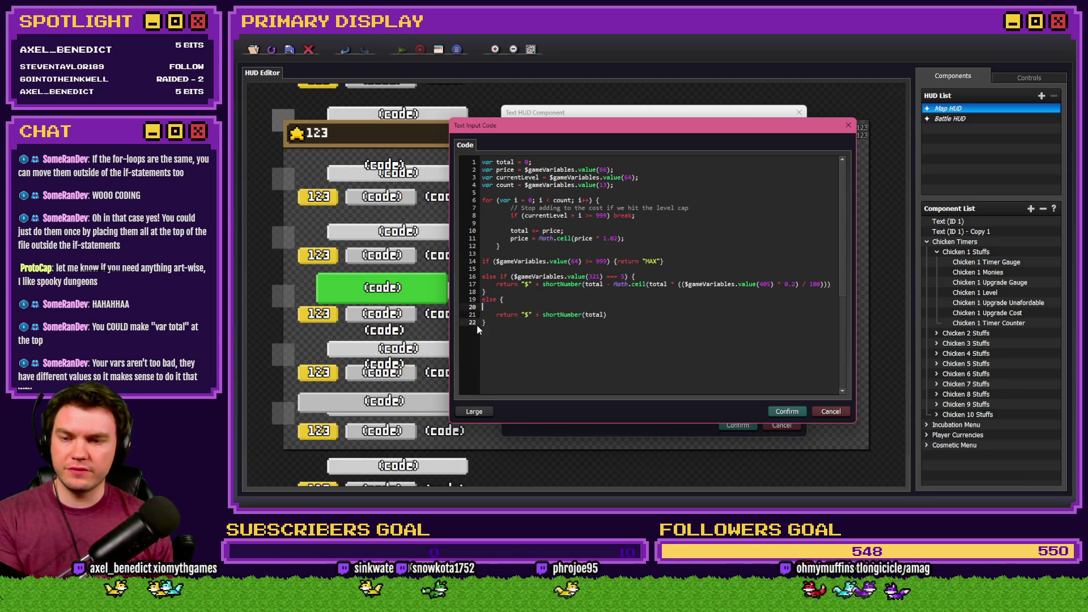
pyautogui.press('BackSpace')
pyautogui.press('Delete')
pyautogui.press('Delete')
pyautogui.press('Delete')
pyautogui.press('Delete')
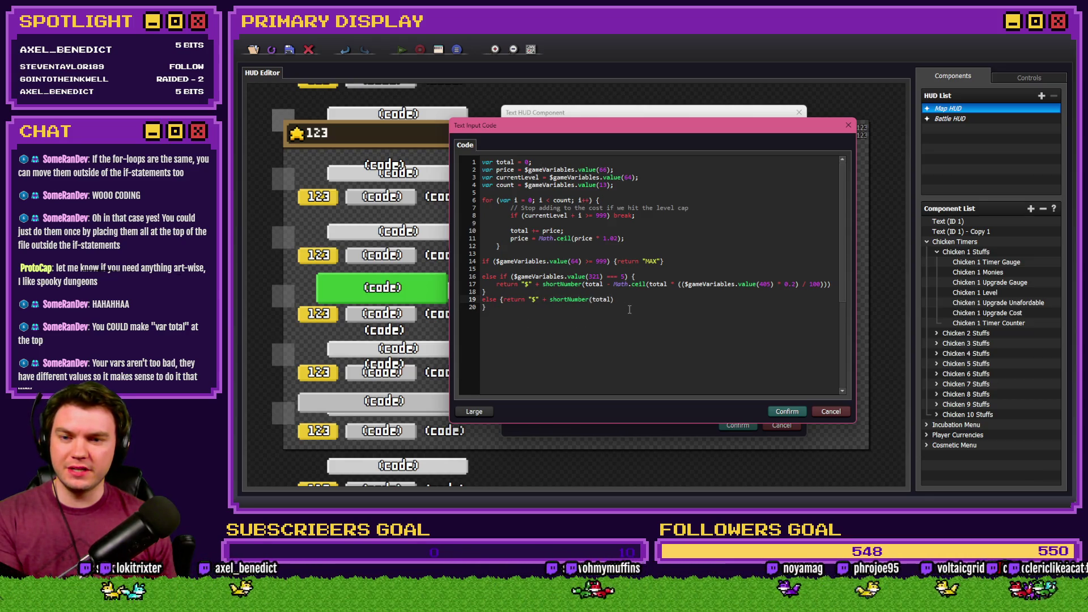
pyautogui.press('Delete')
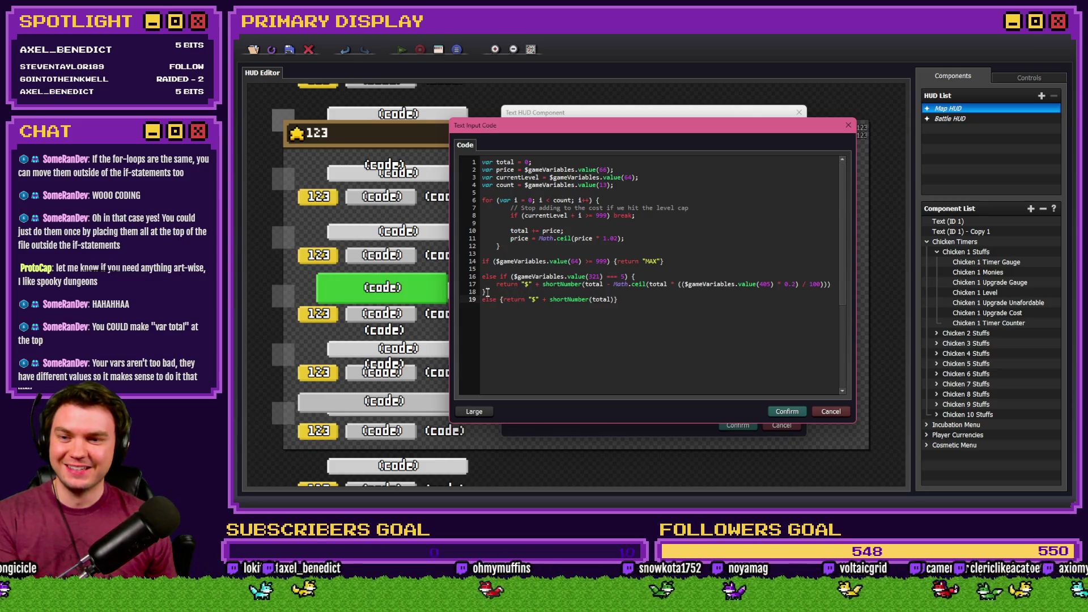
pyautogui.click(669, 263)
pyautogui.press('Delete')
pyautogui.click(649, 269)
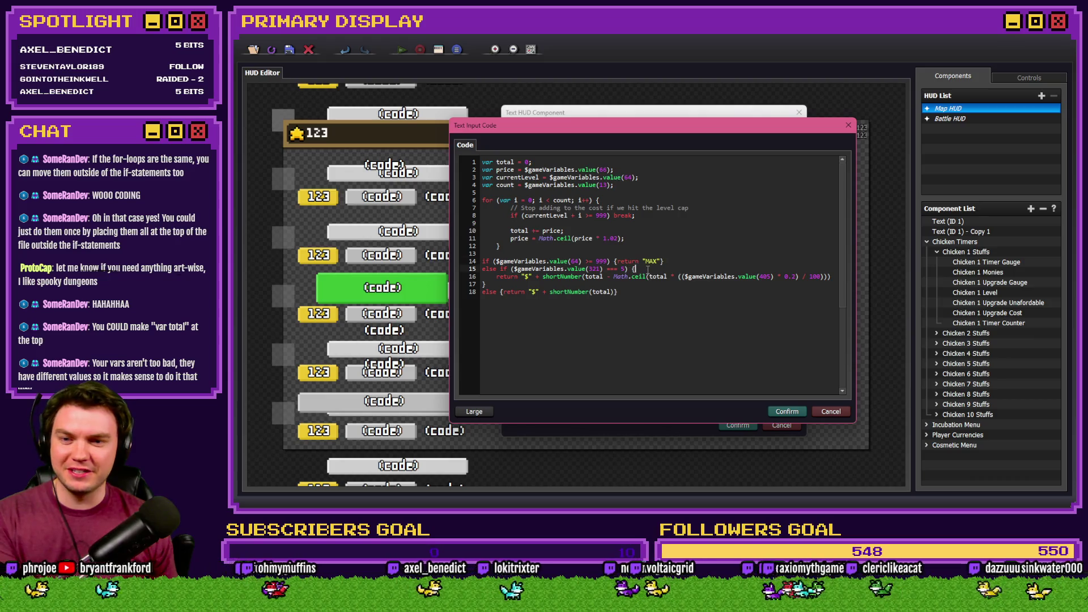
pyautogui.press('Delete')
pyautogui.press('Delete')
pyautogui.press('Delete')
pyautogui.press('Delete')
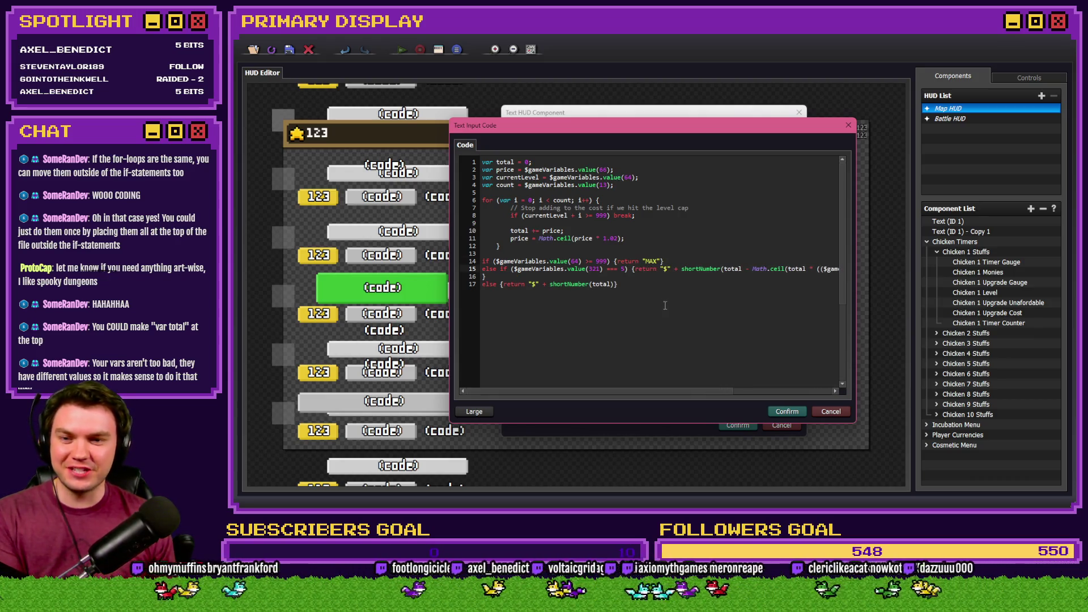
pyautogui.press('End')
pyautogui.press('Delete')
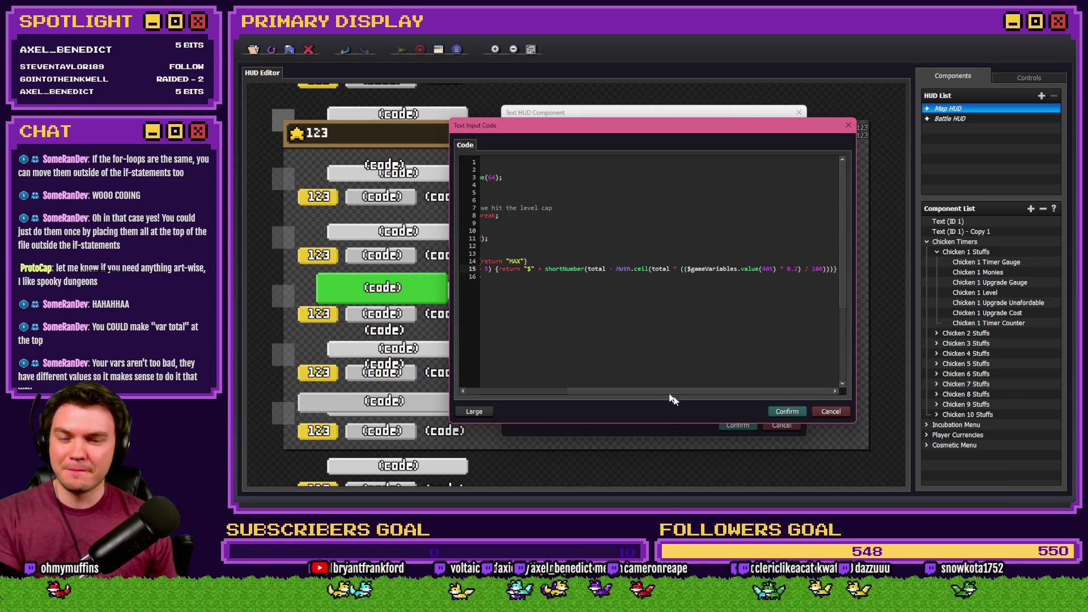
pyautogui.moveTo(571, 393); pyautogui.dragTo(532, 392)
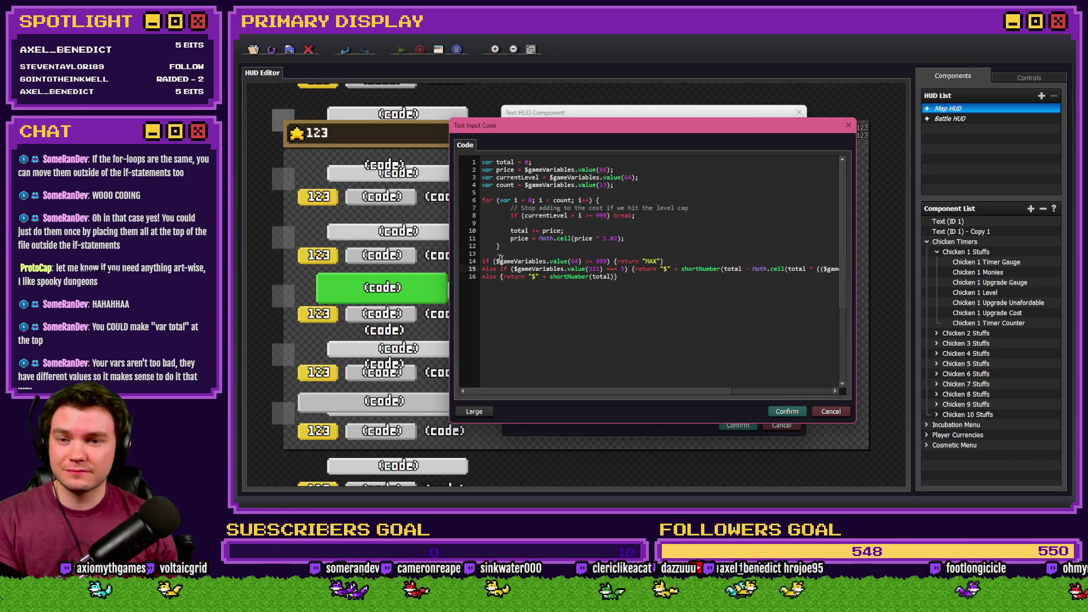
pyautogui.click(638, 286)
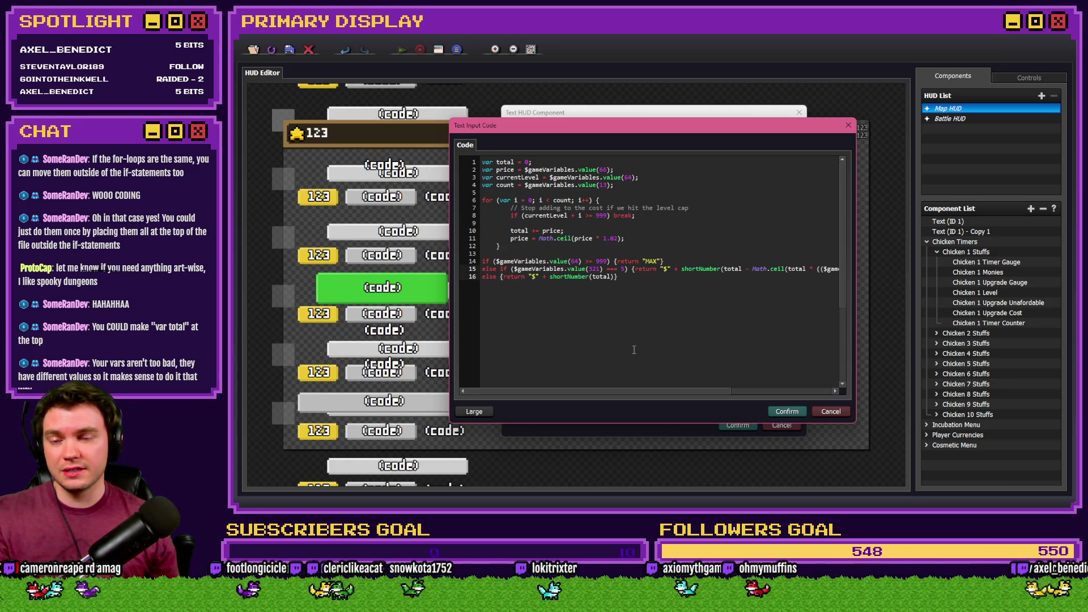
# Confirm the rewritten cost code in all dialogs and close the HUD editor.
pyautogui.click(786, 412)
pyautogui.click(700, 316)
pyautogui.click(737, 425)
pyautogui.click(290, 50)
pyautogui.click(308, 49)
# Start a playtest, cycle the side panels and switch the chicken outfit to Gold Chain.
pyautogui.click(856, 57)
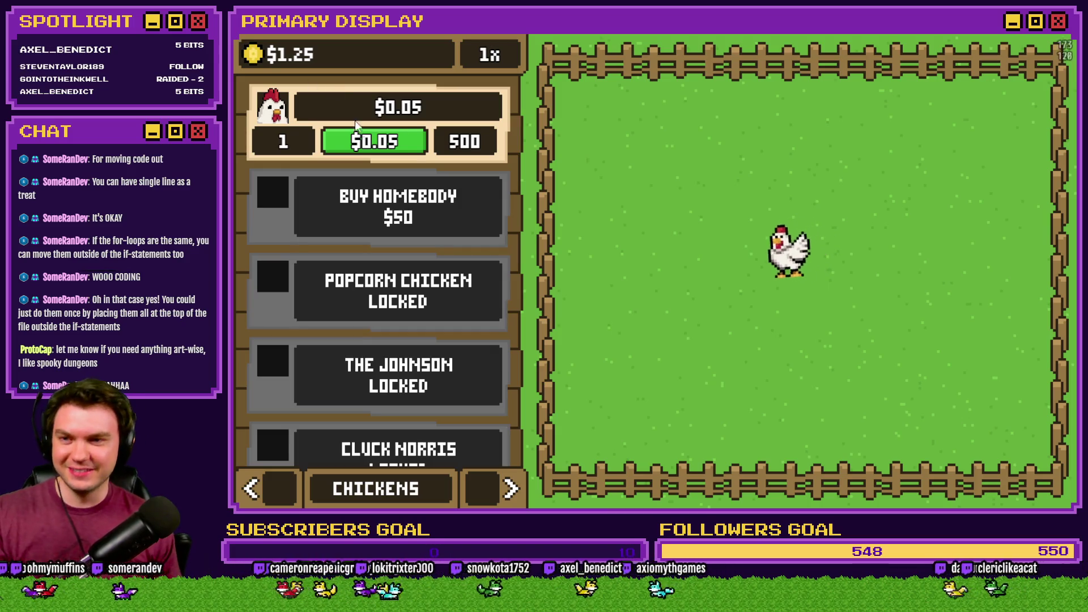
pyautogui.click(491, 486)
pyautogui.click(491, 486)
pyautogui.click(491, 487)
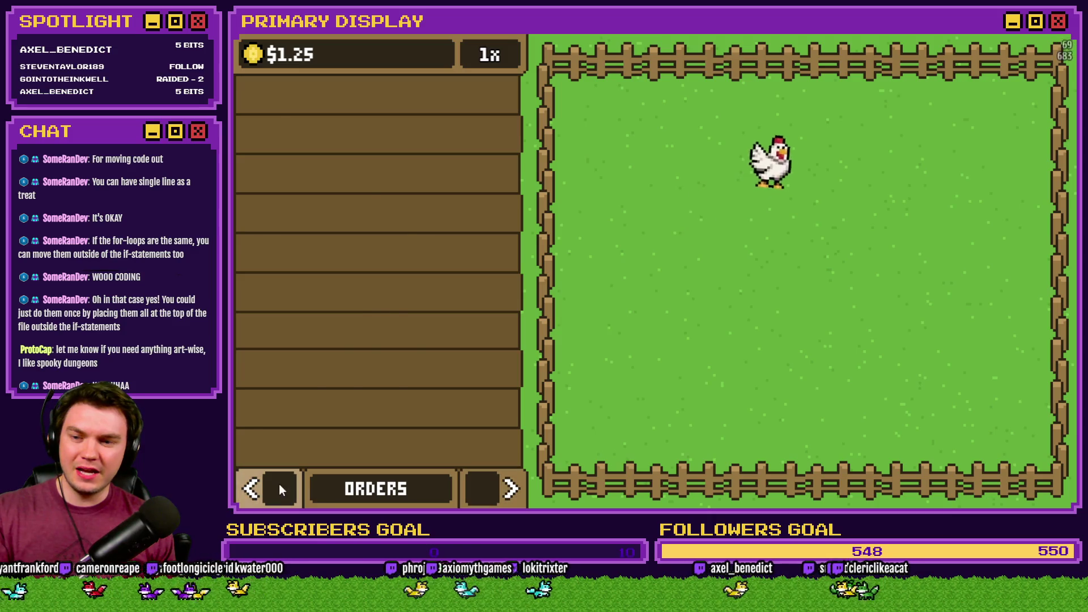
pyautogui.click(252, 489)
pyautogui.click(270, 339)
pyautogui.click(269, 339)
pyautogui.click(270, 339)
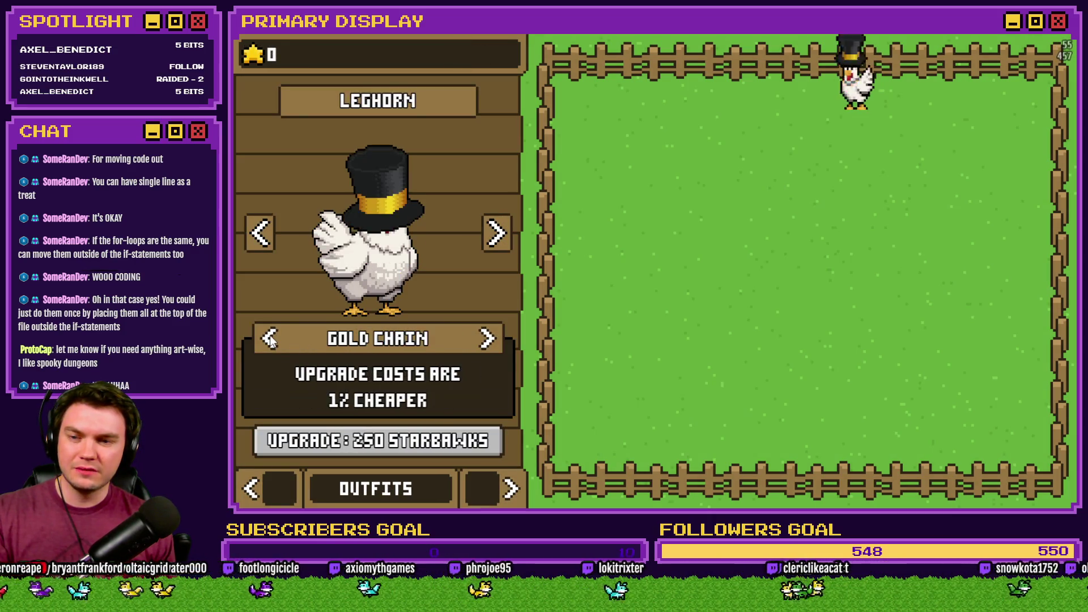
pyautogui.click(508, 488)
pyautogui.click(508, 490)
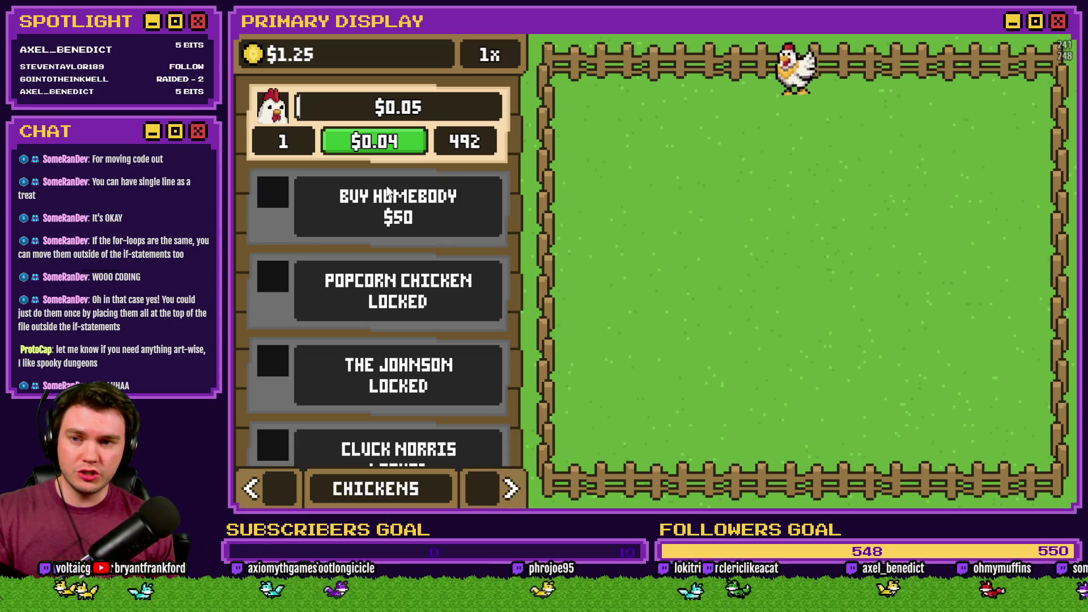
# Buy chickens until the next is unaffordable (level 13, $0.16 cost), then close the playtest.
pyautogui.click(399, 148)
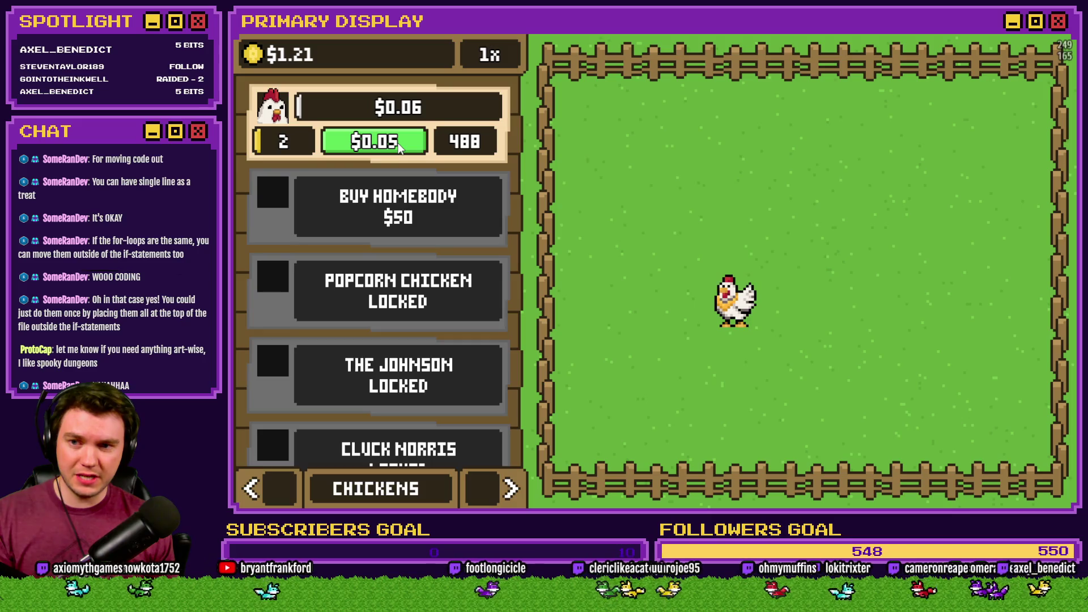
pyautogui.click(399, 148)
pyautogui.click(400, 145)
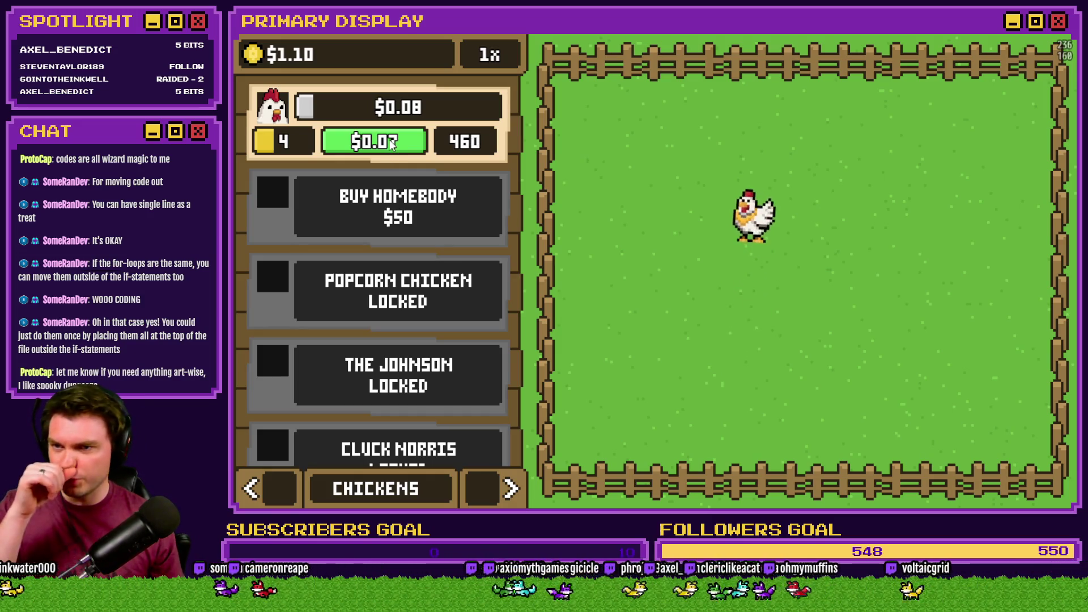
pyautogui.click(391, 144)
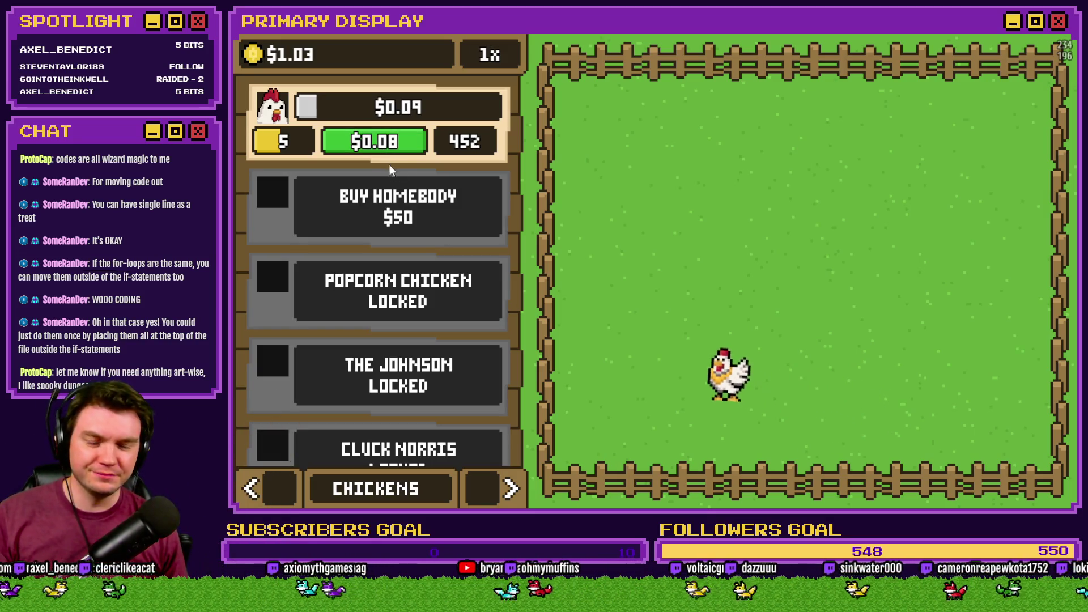
pyautogui.click(391, 146)
pyautogui.click(389, 145)
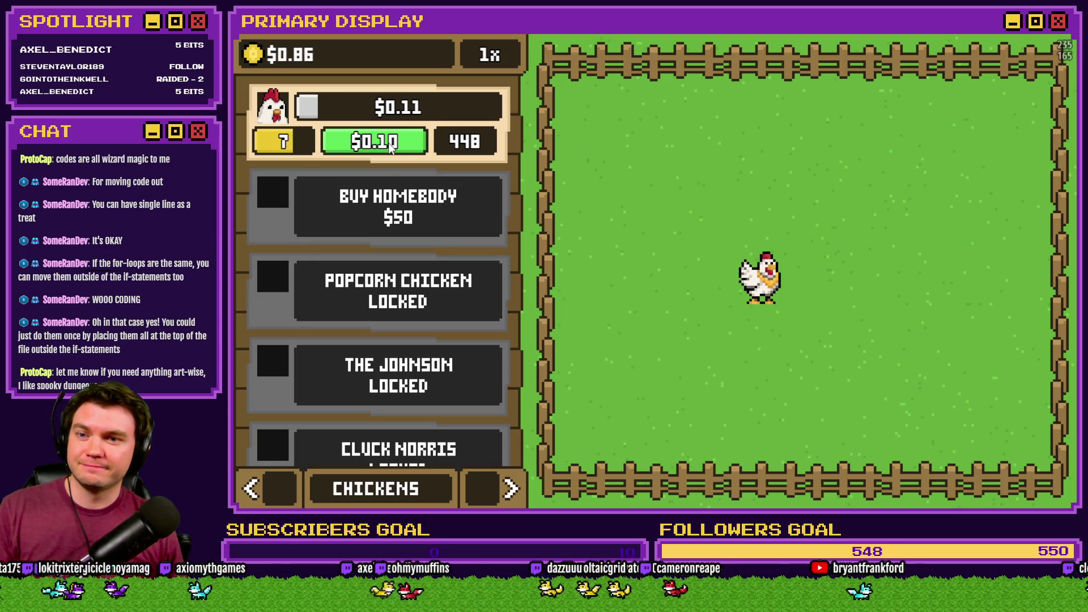
pyautogui.click(390, 145)
pyautogui.click(392, 146)
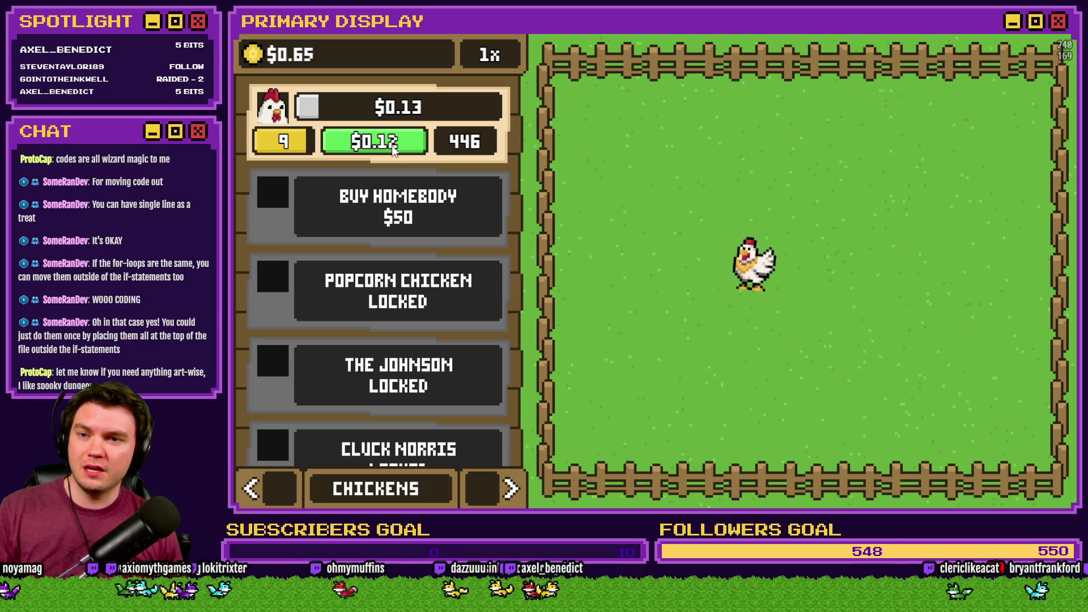
pyautogui.click(392, 145)
pyautogui.click(392, 146)
pyautogui.click(392, 146)
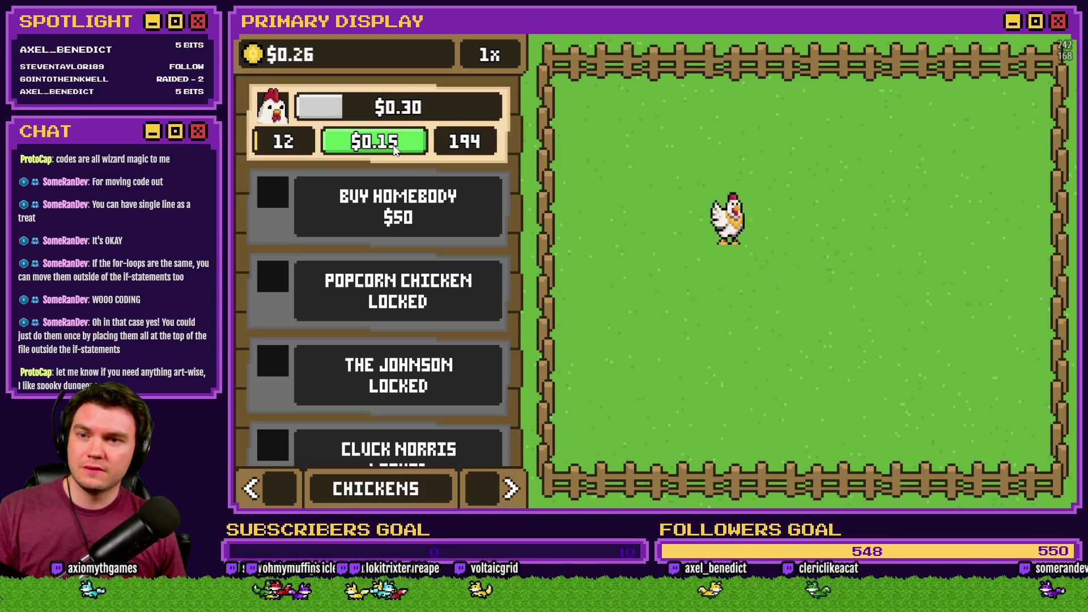
pyautogui.click(394, 146)
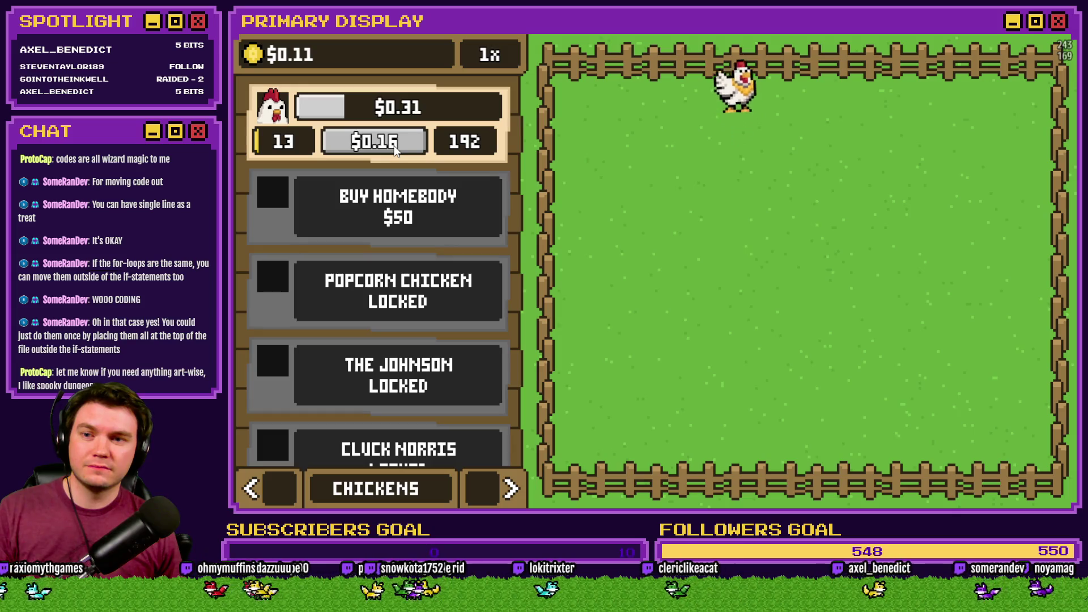
pyautogui.click(1065, 37)
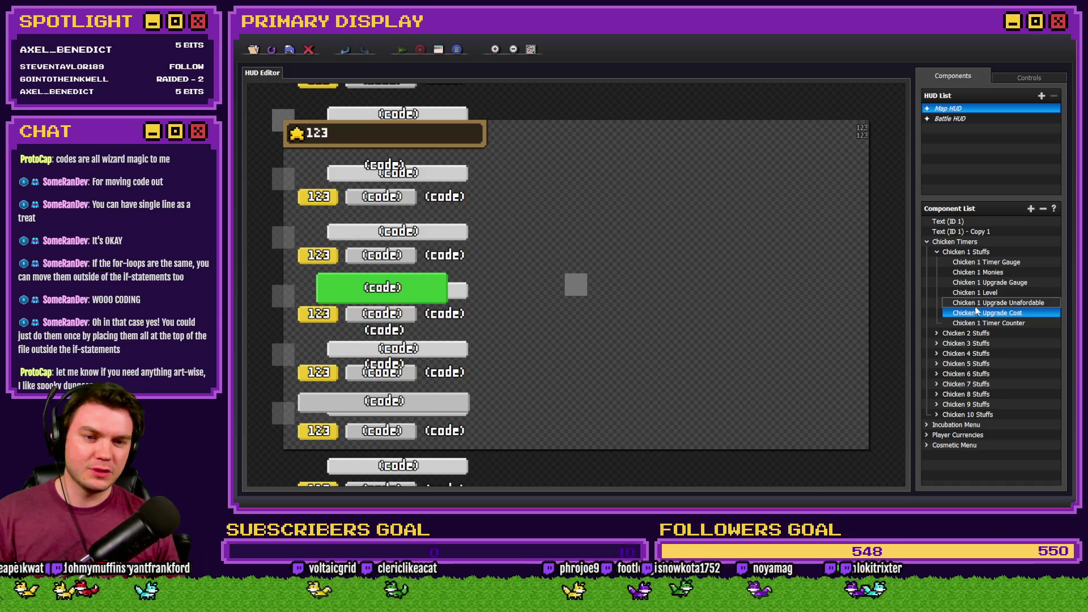
# Select and copy all of Chicken 1 Upgrade Cost's code, then close its settings.
pyautogui.doubleClick(975, 312)
pyautogui.click(558, 292)
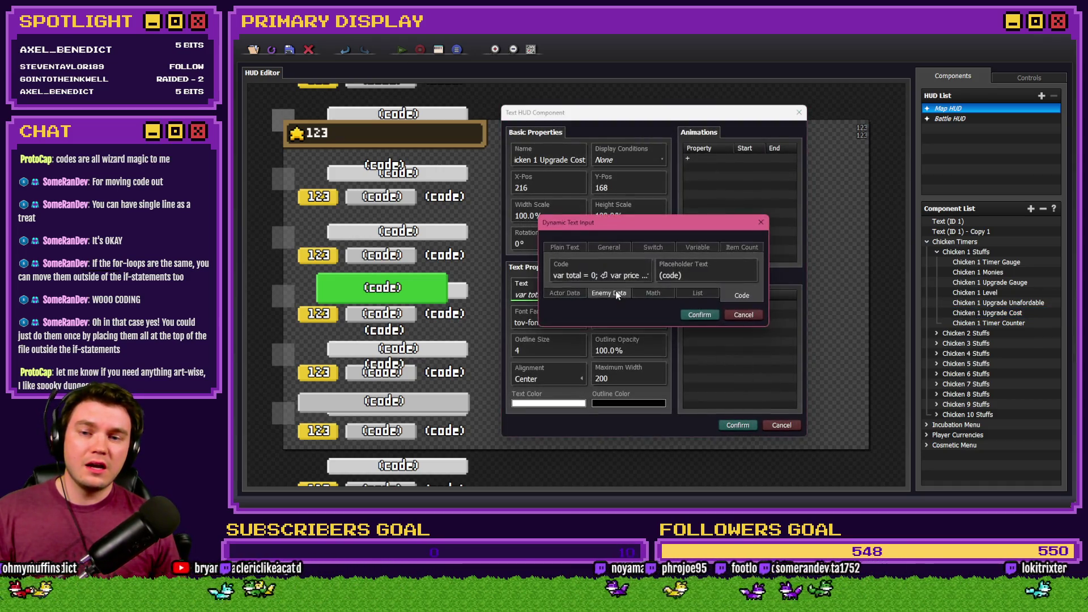
pyautogui.click(615, 275)
pyautogui.hotkey('ctrl', 'a')
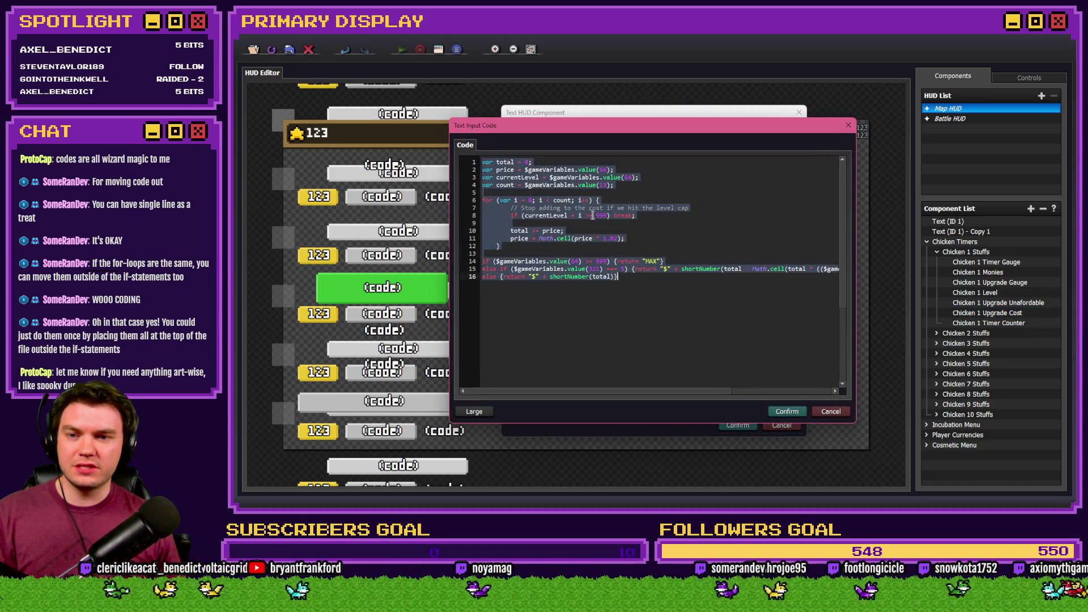
pyautogui.click(788, 413)
pyautogui.click(709, 319)
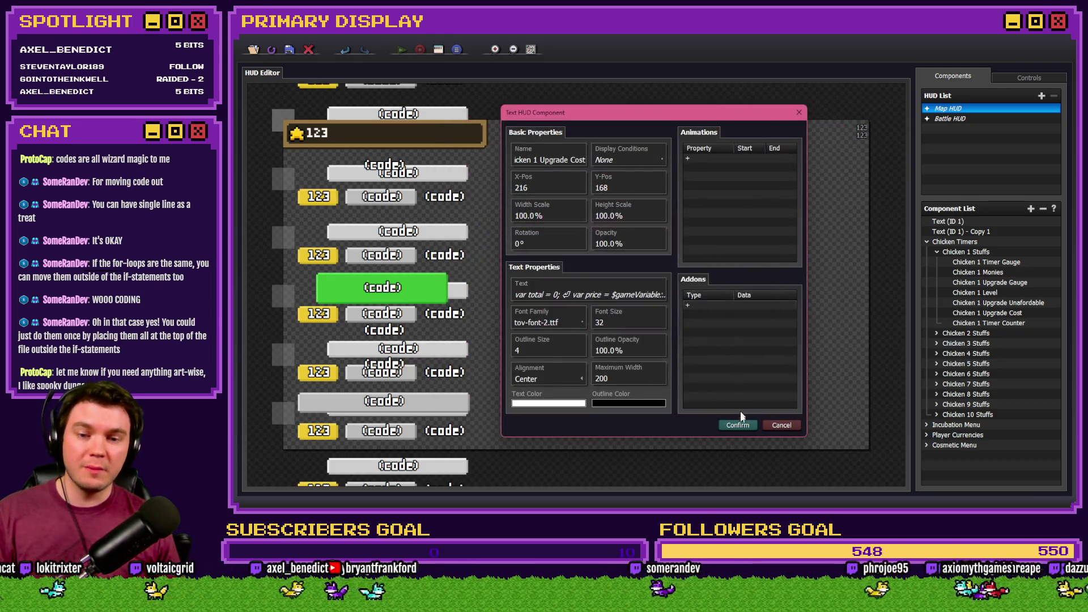
pyautogui.click(737, 425)
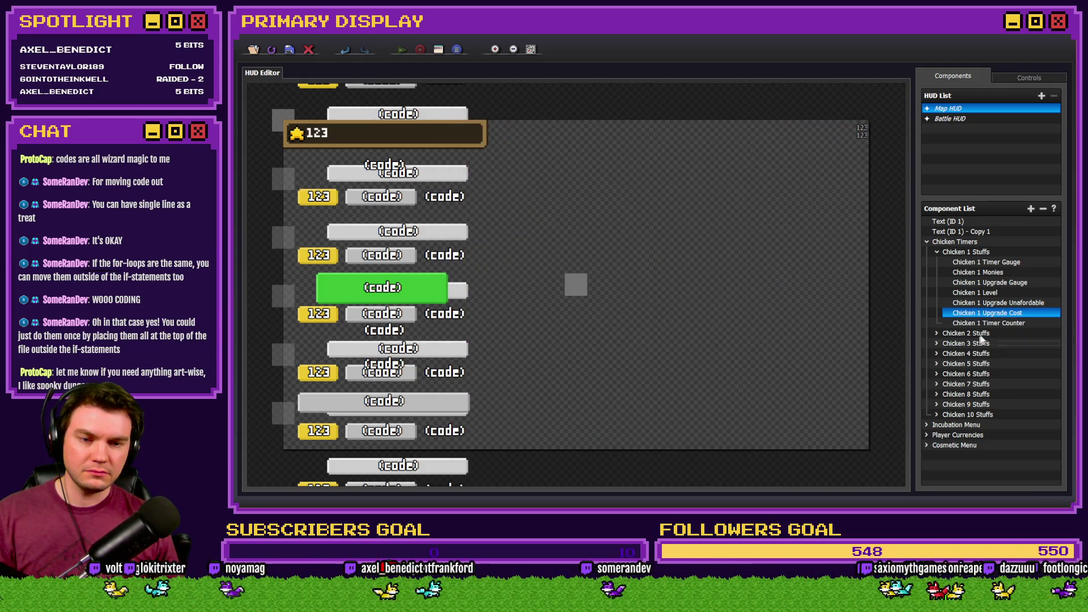
# Open Chicken 2 Upgrade Cost's code in the Chicken 2 Stuffs group and paste the copied code at the top.
pyautogui.click(937, 252)
pyautogui.click(937, 262)
pyautogui.doubleClick(988, 323)
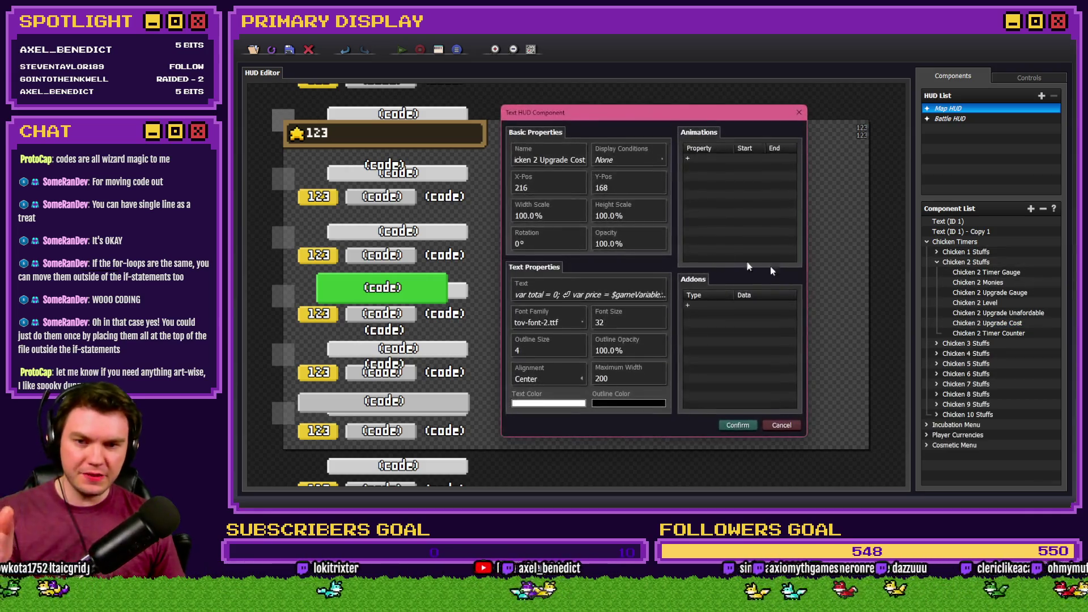
pyautogui.click(644, 291)
pyautogui.click(615, 286)
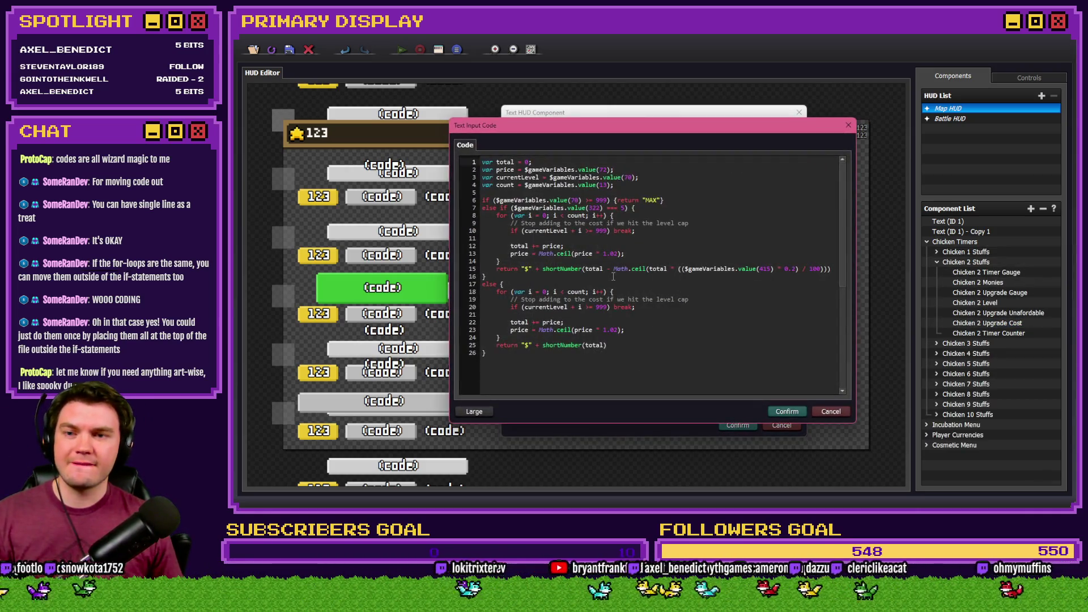
pyautogui.click(483, 163)
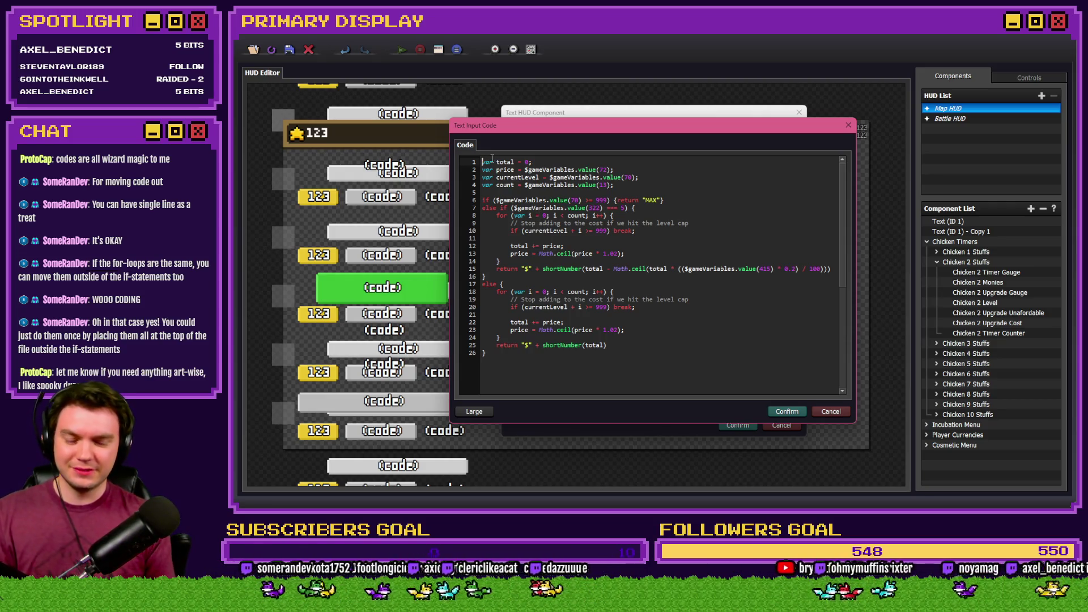
pyautogui.hotkey('ctrl', 'v')
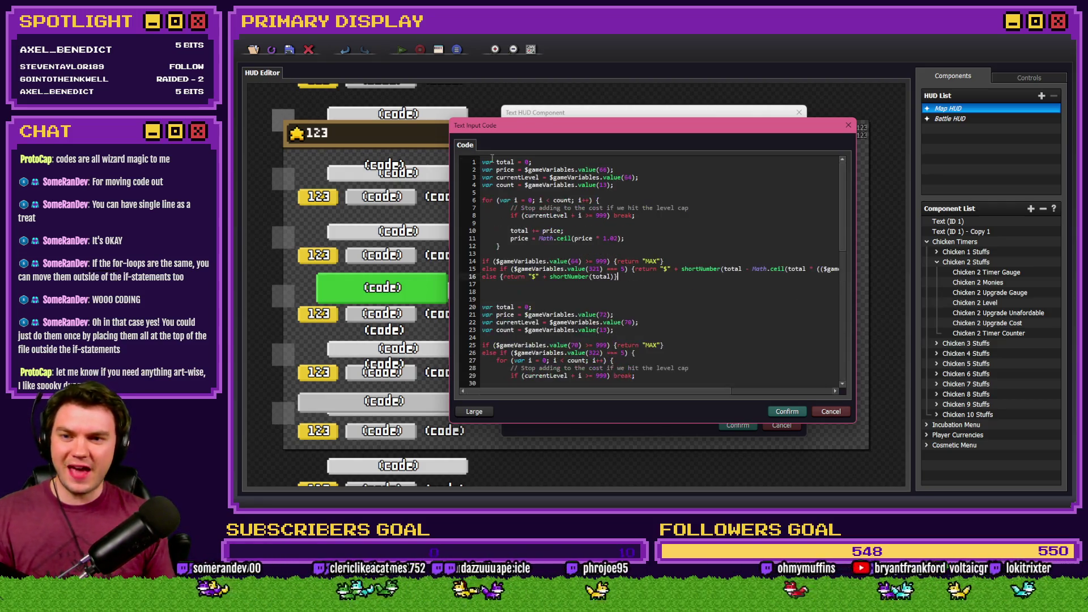
# Change the pasted code's variable IDs to Chicken 2's, including 70 and a final digit 2.
pyautogui.scroll(-6, 567, 244)
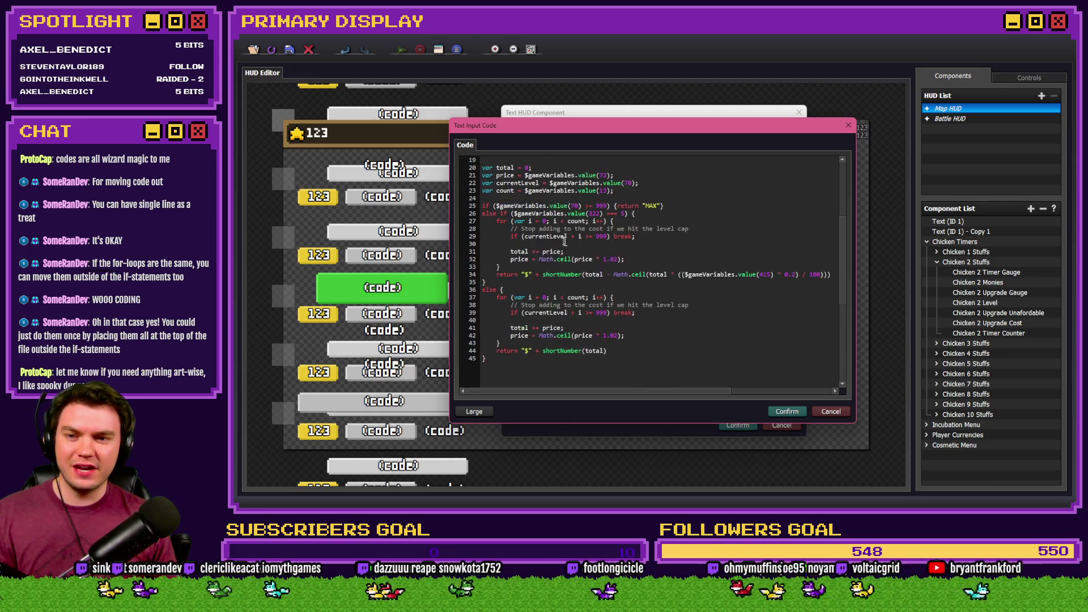
pyautogui.scroll(6, 591, 341)
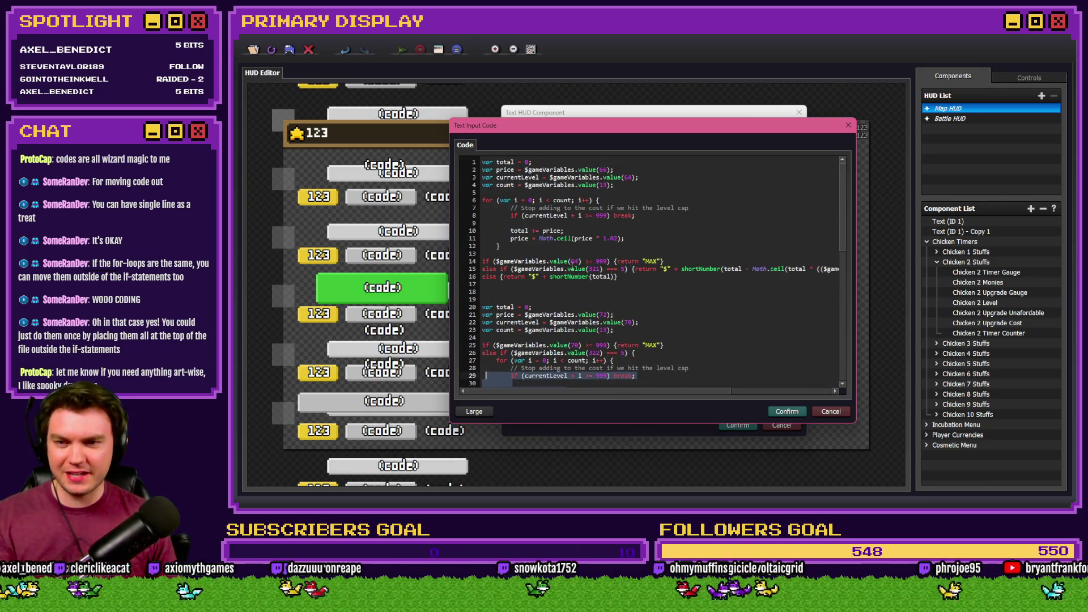
pyautogui.doubleClick(604, 169)
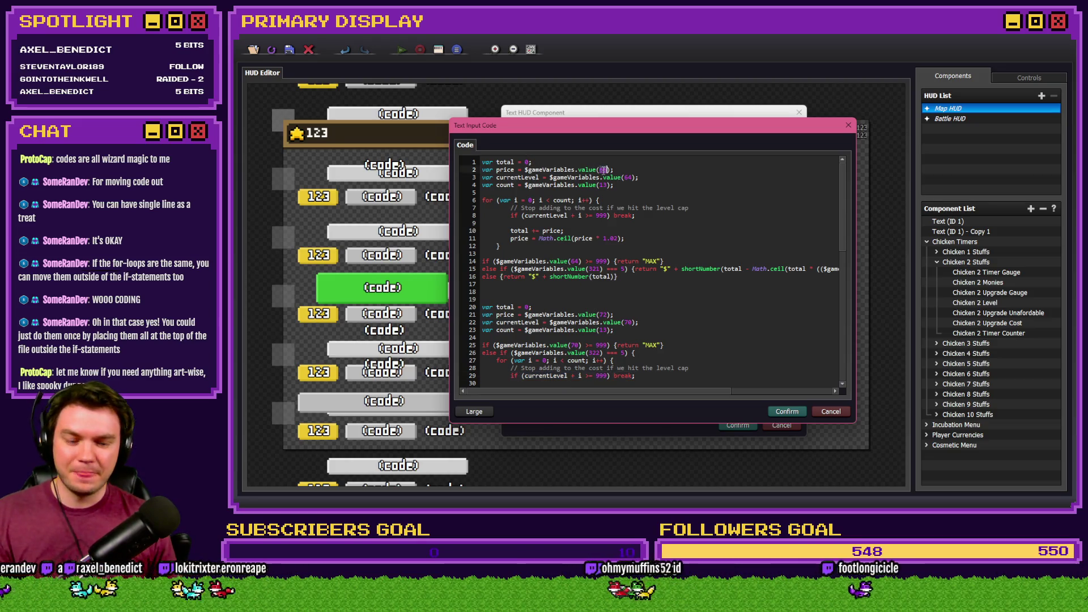
pyautogui.write('72')
pyautogui.doubleClick(628, 178)
pyautogui.write('70')
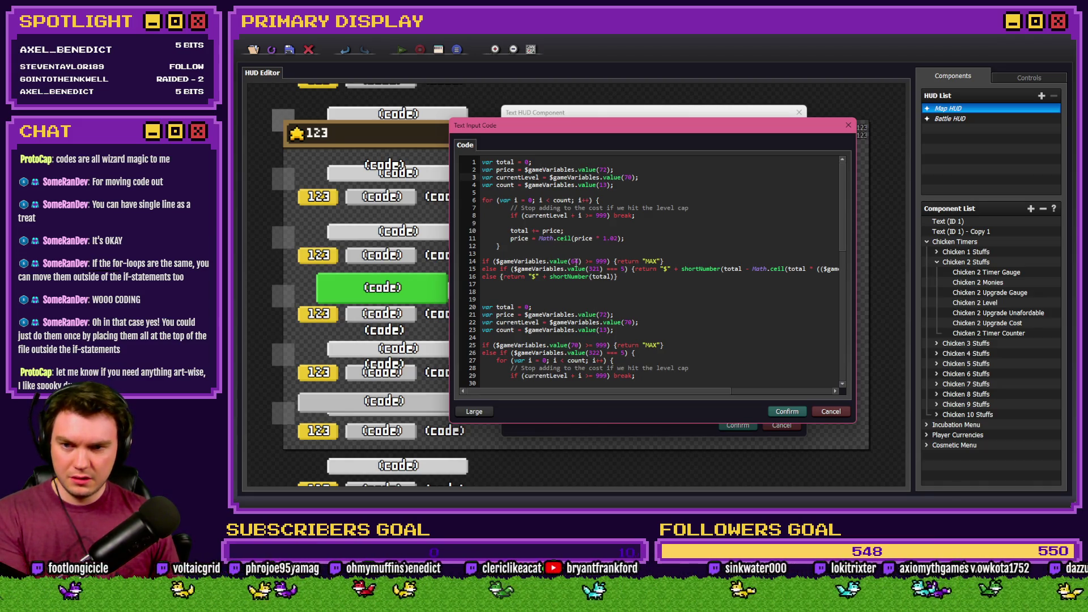
pyautogui.doubleClick(575, 262)
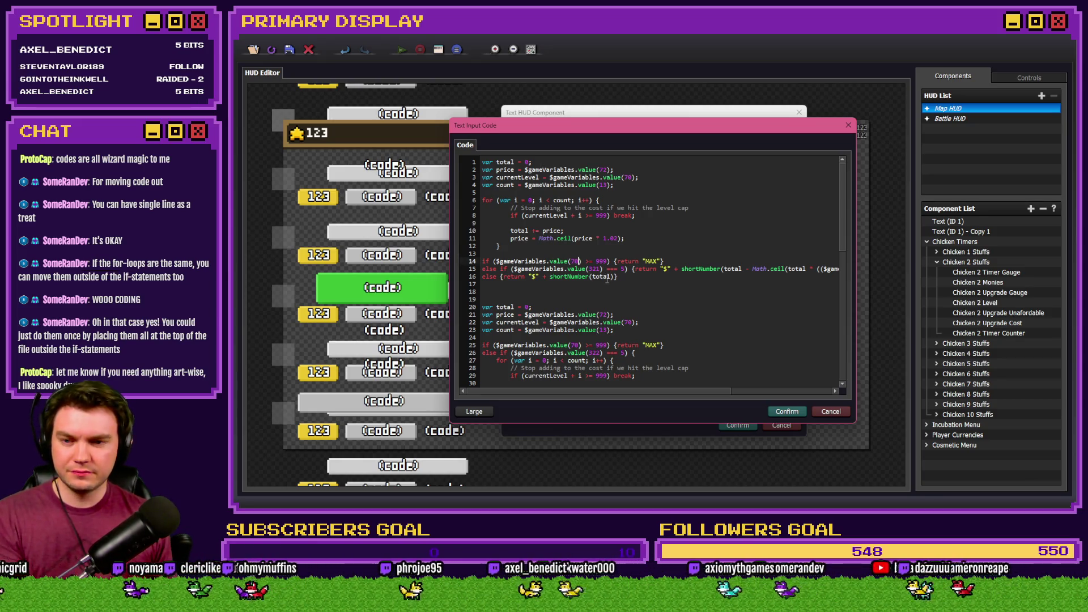
pyautogui.click(596, 269)
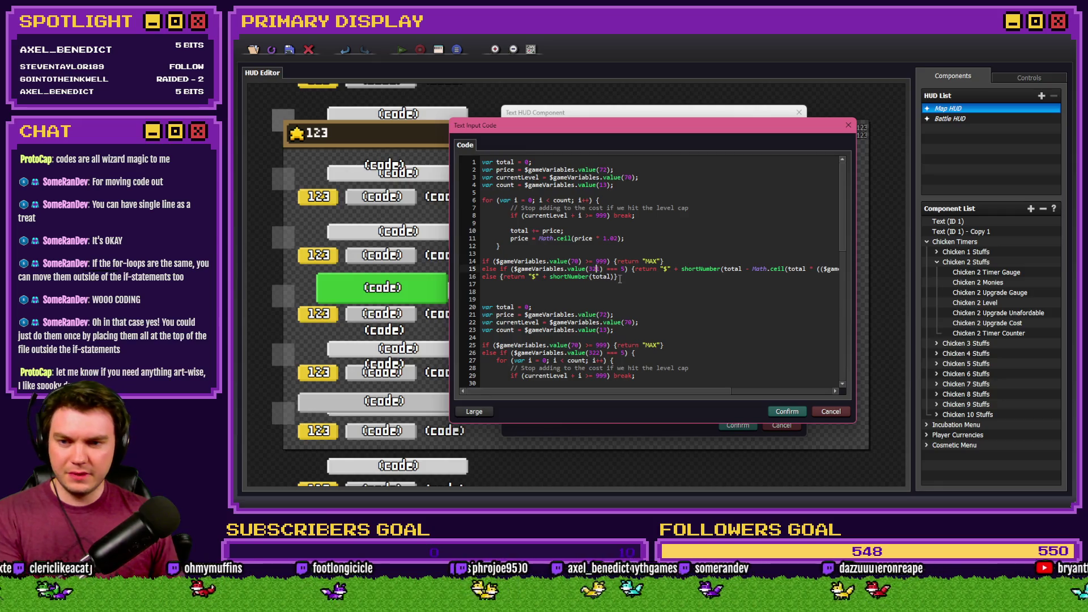
pyautogui.press('BackSpace')
pyautogui.write('2')
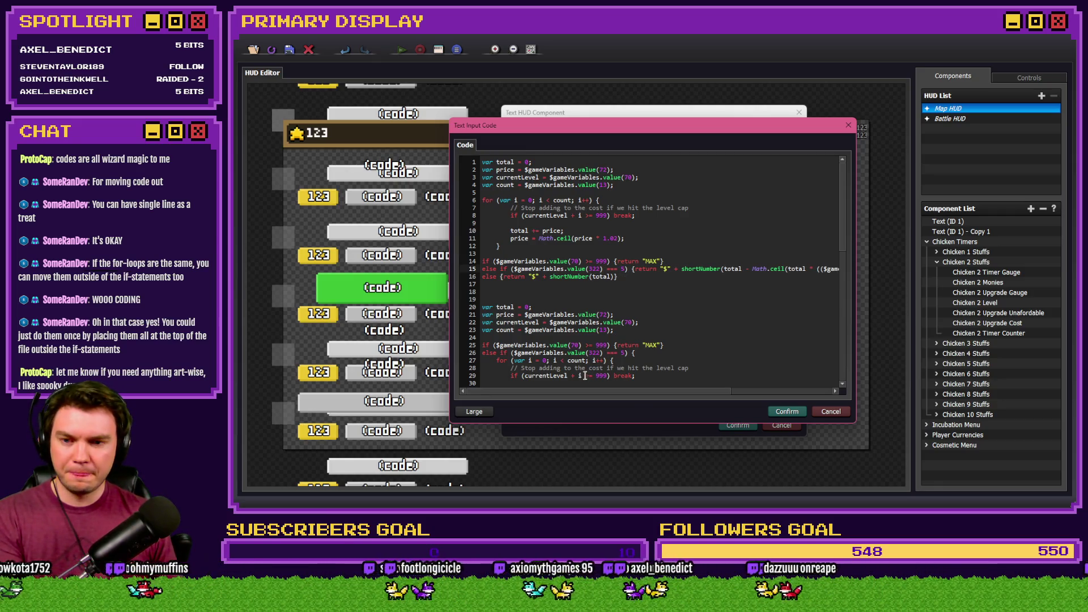
# Delete the old duplicated cost code and confirm the new Chicken 2 cost code.
pyautogui.moveTo(666, 392)
pyautogui.mouseDown()
pyautogui.moveTo(770, 391)
pyautogui.moveTo(683, 391)
pyautogui.mouseUp()
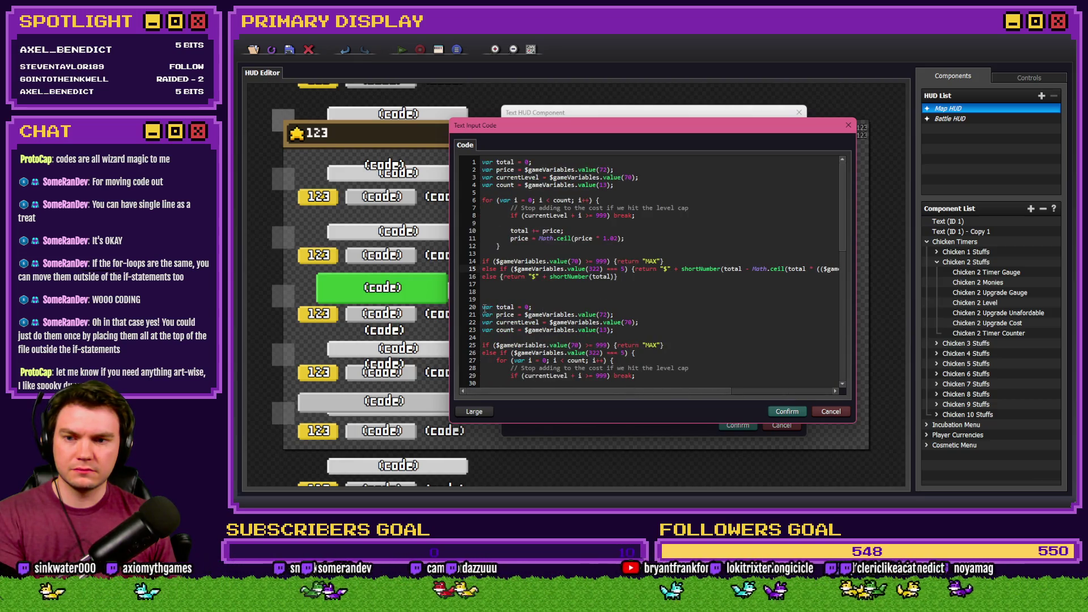
pyautogui.moveTo(590, 334)
pyautogui.mouseDown()
pyautogui.moveTo(646, 387)
pyautogui.moveTo(665, 357)
pyautogui.mouseUp()
pyautogui.scroll(6, 612, 342)
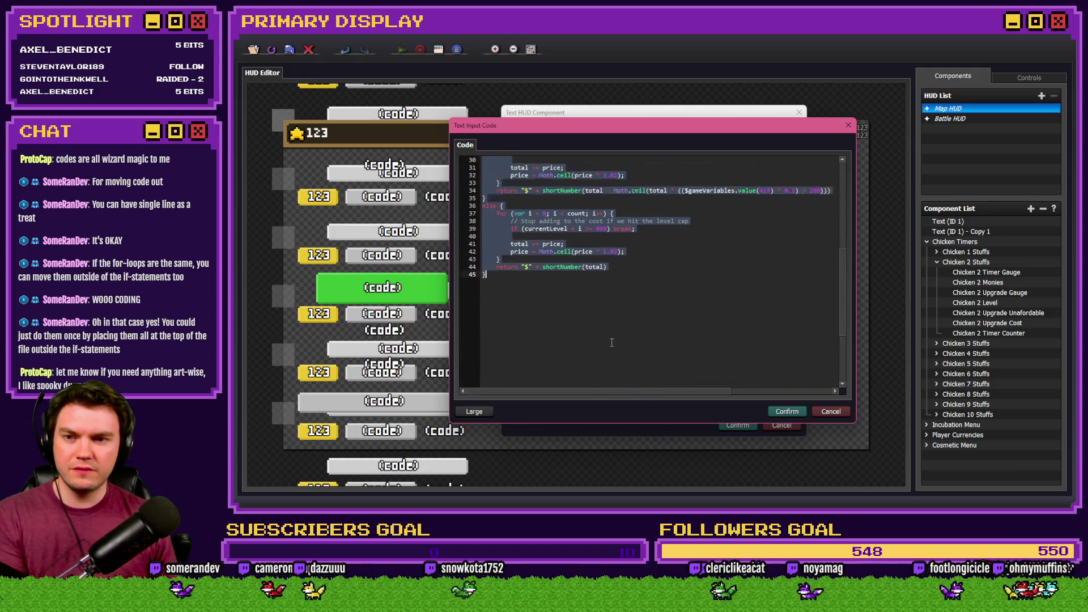
pyautogui.press('BackSpace')
pyautogui.hotkey('ctrl', 'v')
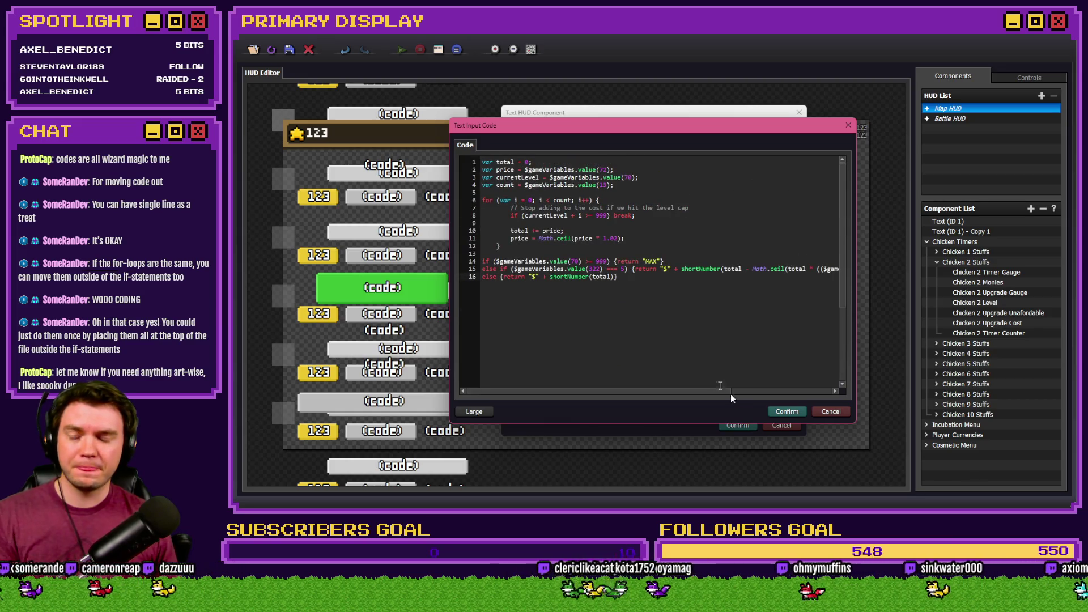
pyautogui.click(784, 411)
pyautogui.click(739, 426)
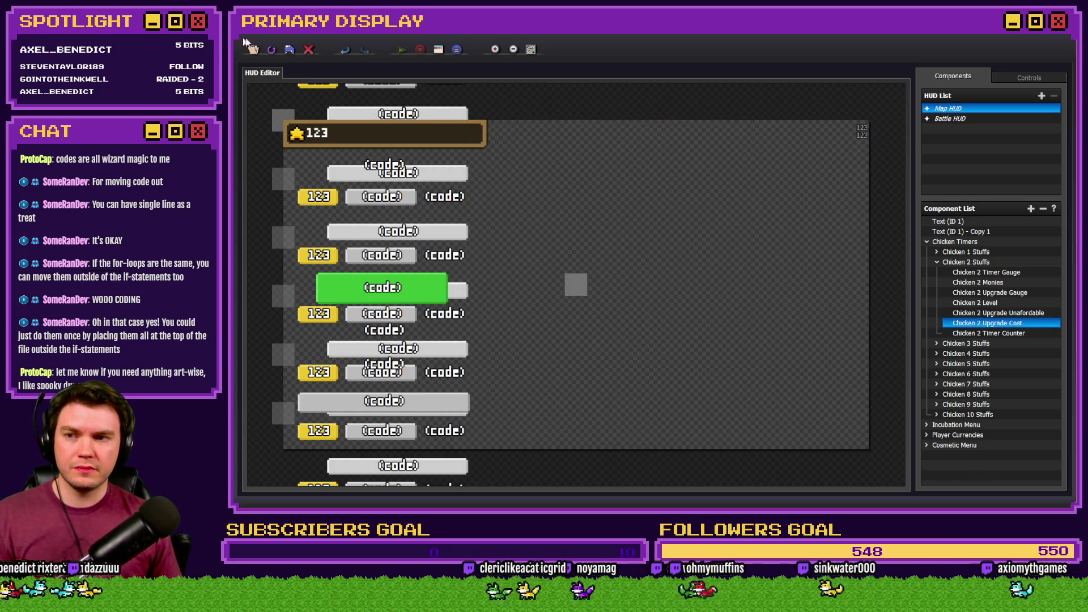
# Set chicken2timerMax to a constant 6000 in EV001, then save and start a playtest.
pyautogui.hotkey('alt', 'Tab')
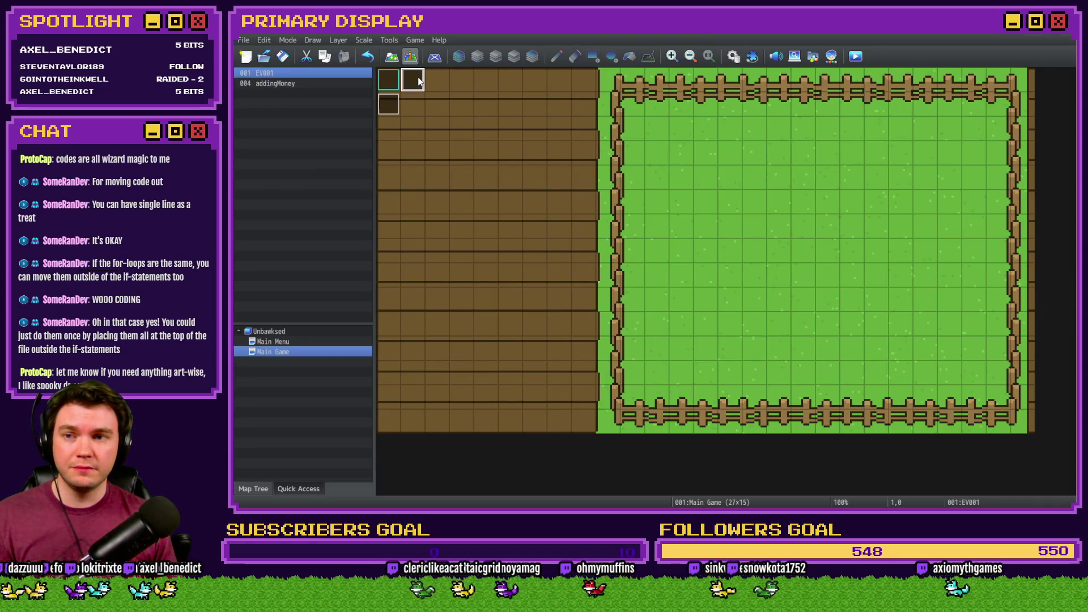
pyautogui.doubleClick(418, 81)
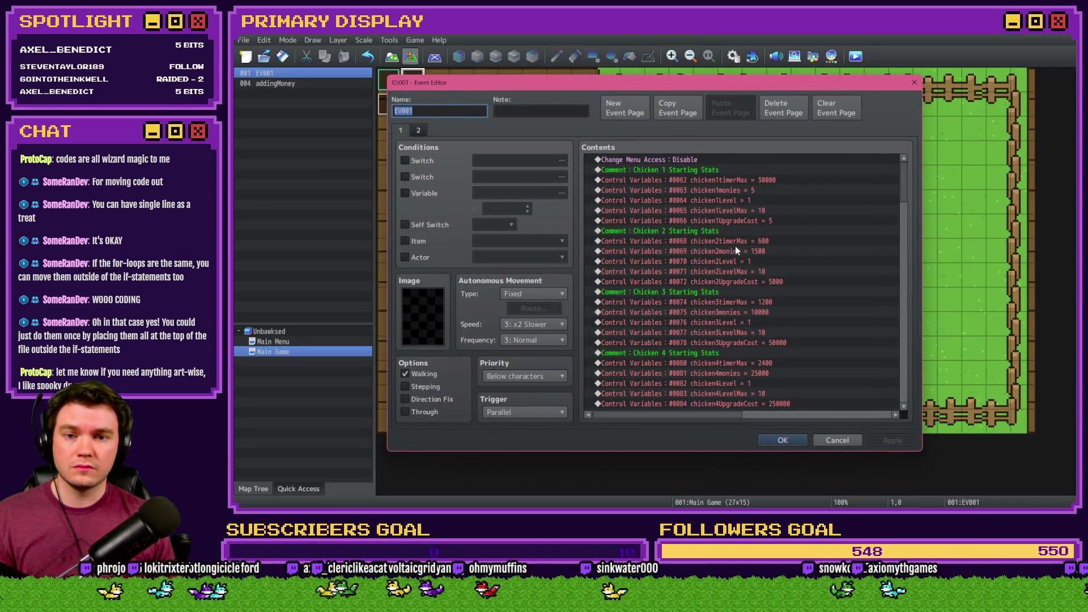
pyautogui.doubleClick(736, 244)
pyautogui.write('60000')
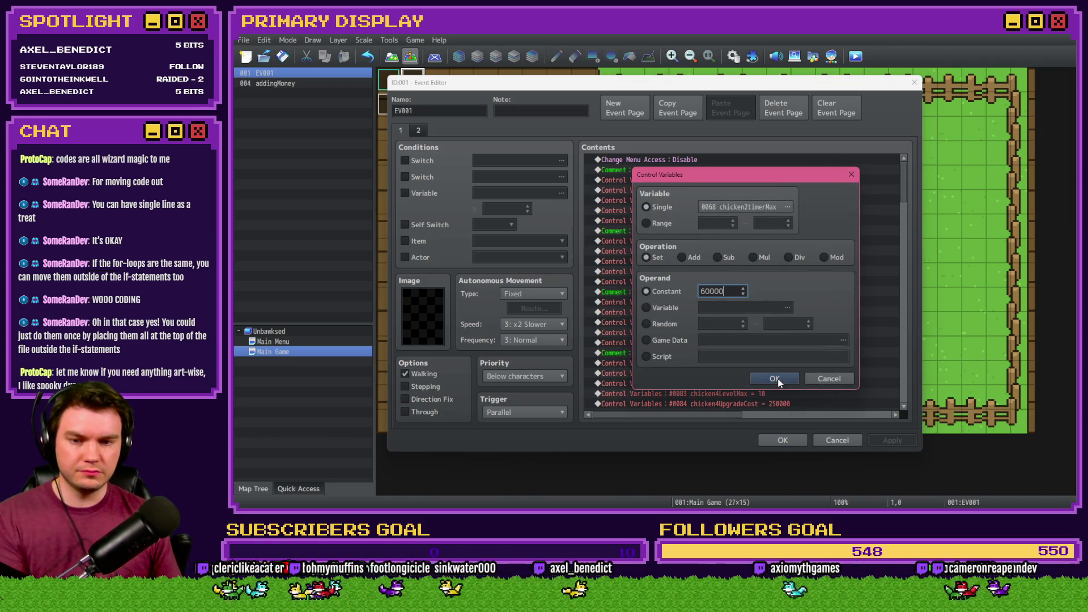
pyautogui.click(774, 378)
pyautogui.click(782, 440)
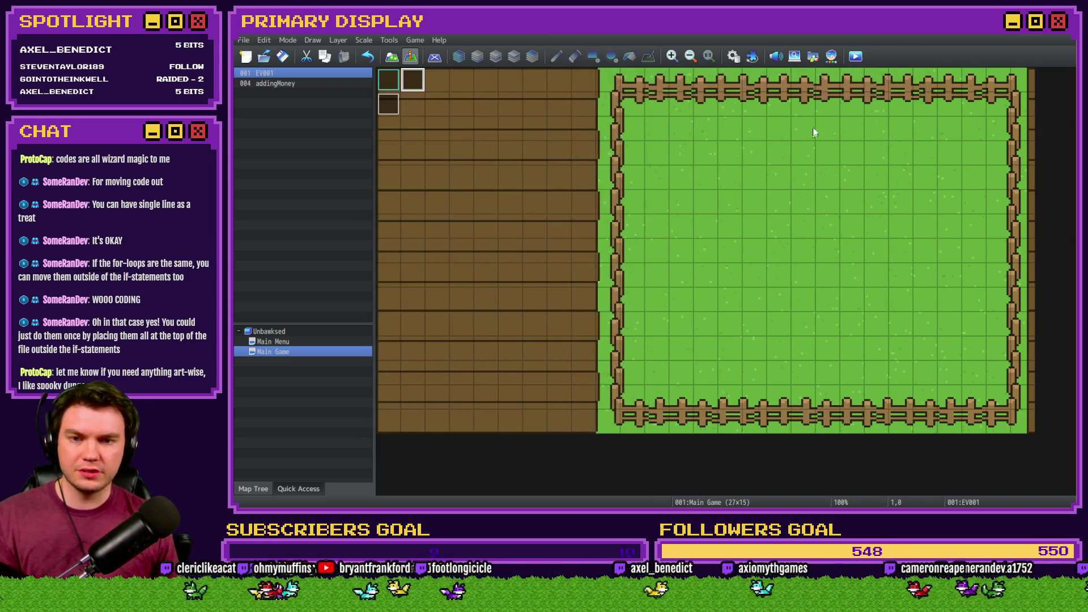
pyautogui.click(852, 62)
pyautogui.click(638, 287)
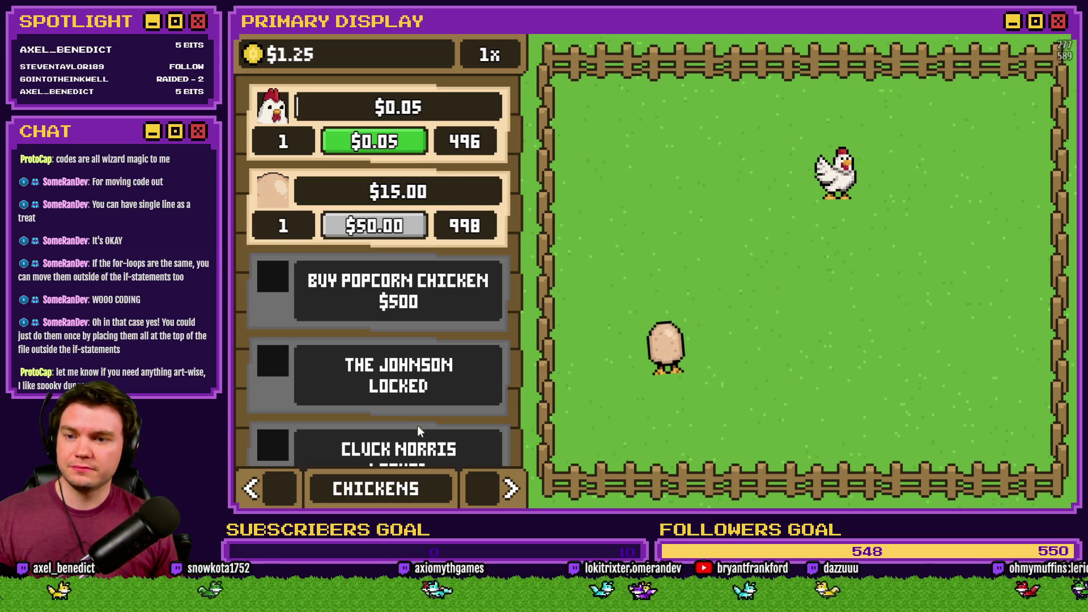
# Preview Homebody's outfits up to Gold Chain, then return the shop panel to Chickens.
pyautogui.click(510, 489)
pyautogui.click(510, 489)
pyautogui.click(497, 232)
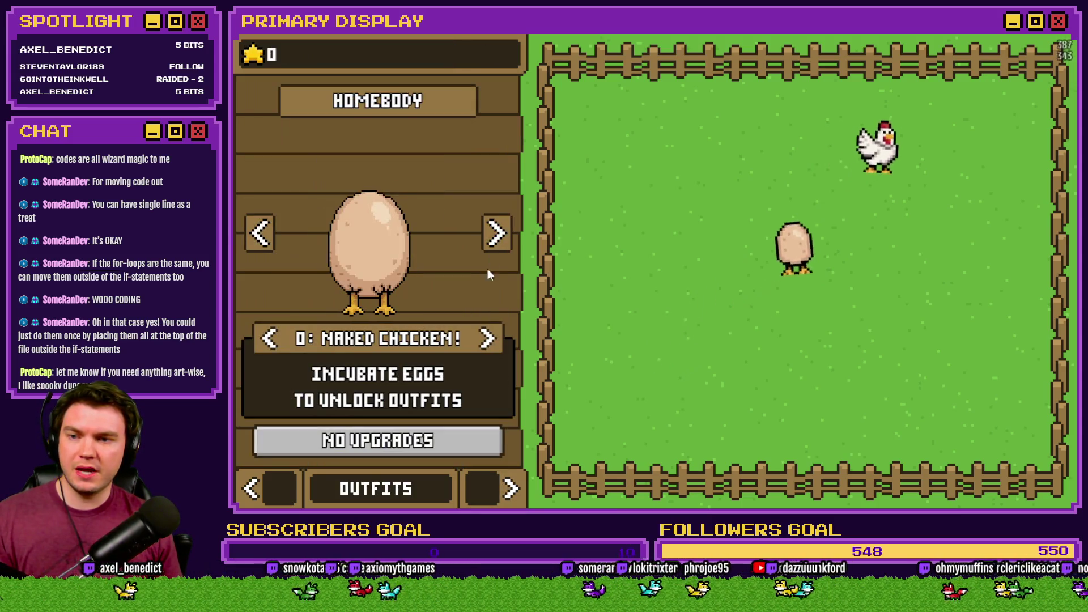
pyautogui.click(488, 340)
pyautogui.click(489, 340)
pyautogui.click(489, 340)
pyautogui.click(488, 340)
pyautogui.click(489, 340)
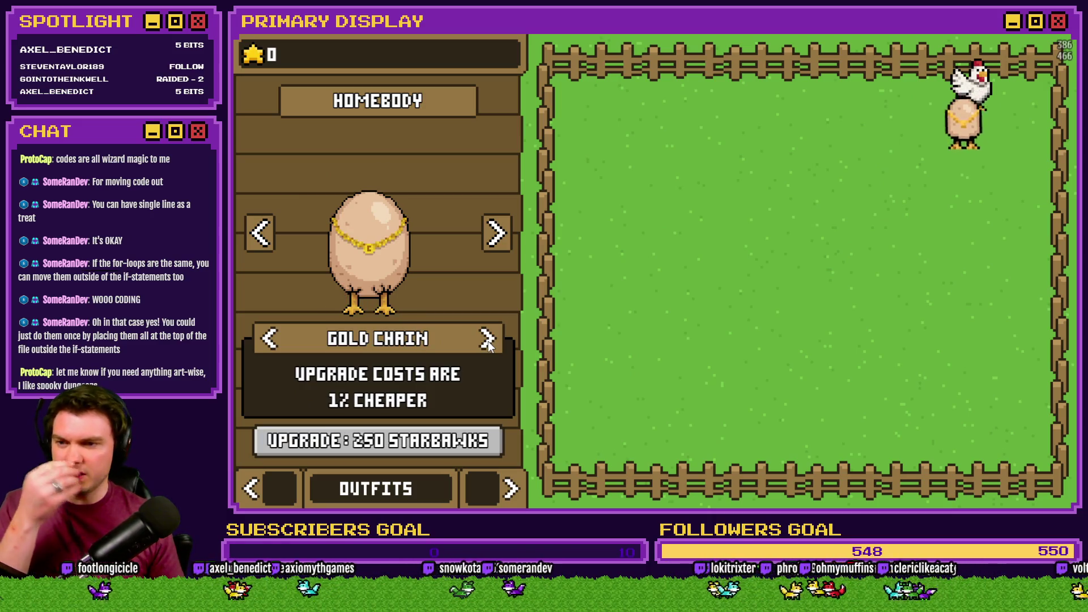
pyautogui.click(274, 487)
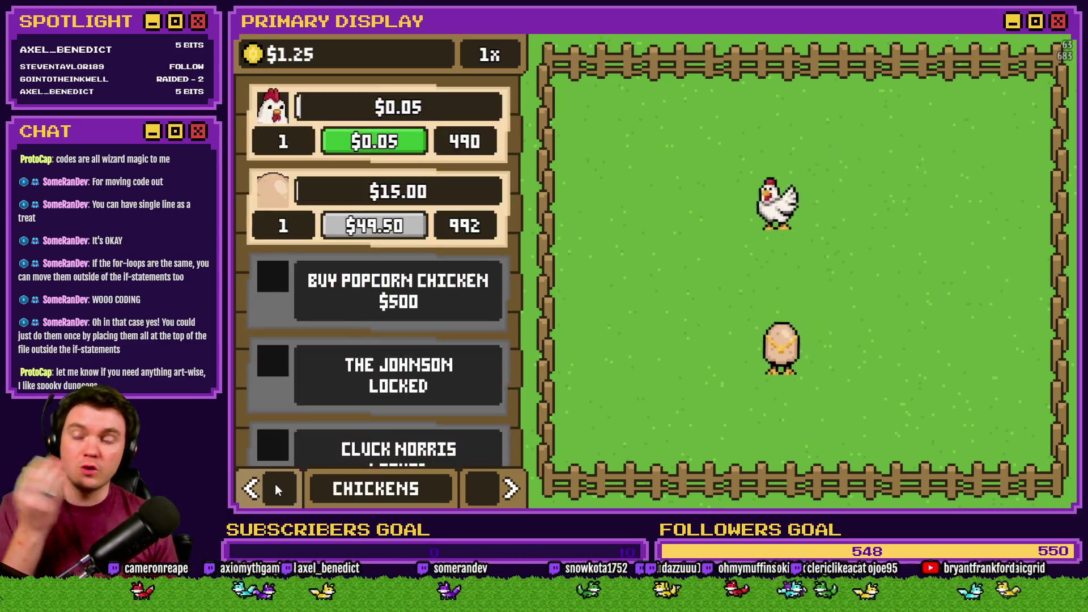
# Collect money repeatedly, then buy a second egg for $49.50.
pyautogui.click(254, 55)
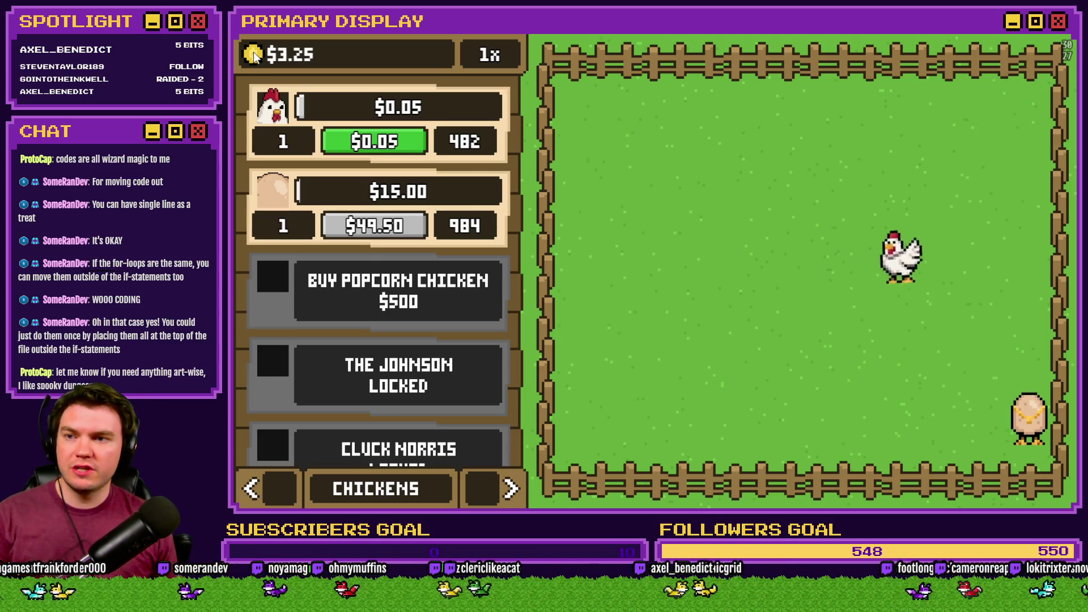
pyautogui.click(254, 55)
pyautogui.click(253, 55)
pyautogui.click(253, 55)
pyautogui.click(253, 55)
pyautogui.click(253, 55)
pyautogui.click(253, 55)
pyautogui.click(254, 54)
pyautogui.click(253, 55)
pyautogui.click(253, 55)
pyautogui.click(253, 55)
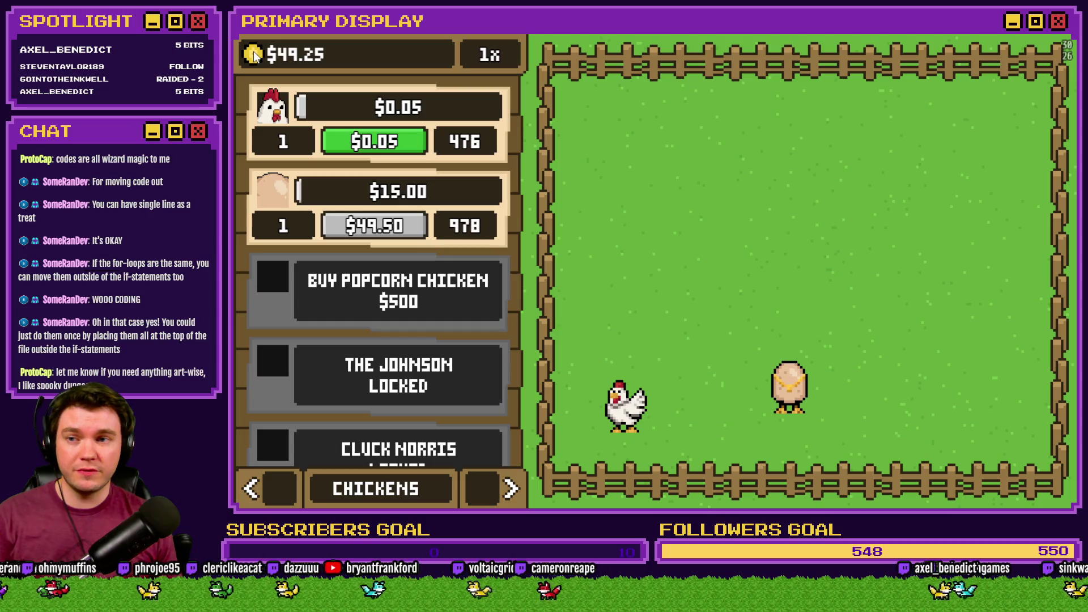
pyautogui.click(254, 55)
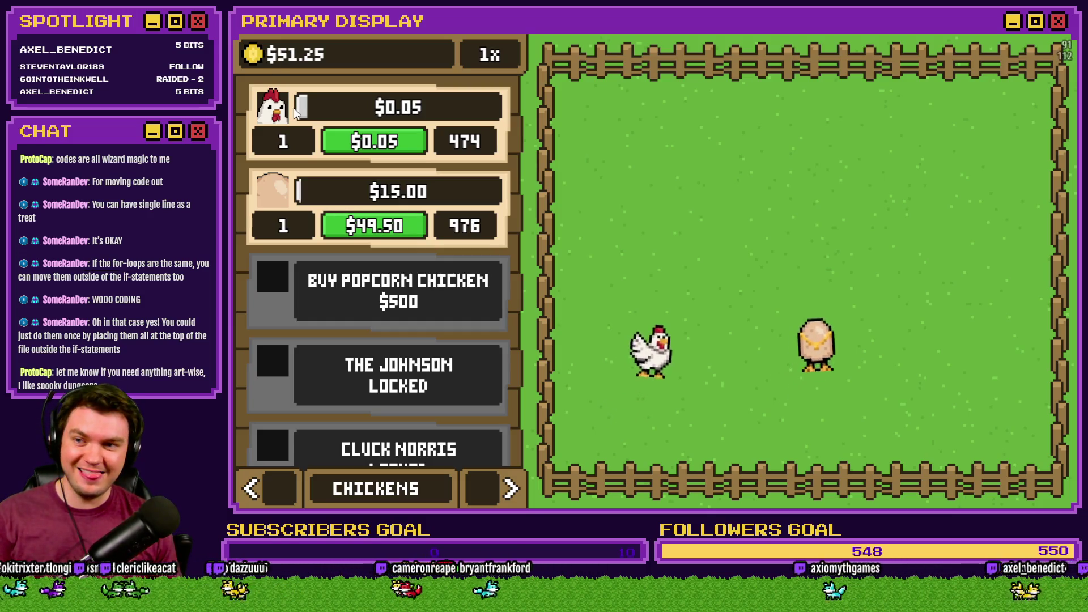
pyautogui.click(381, 230)
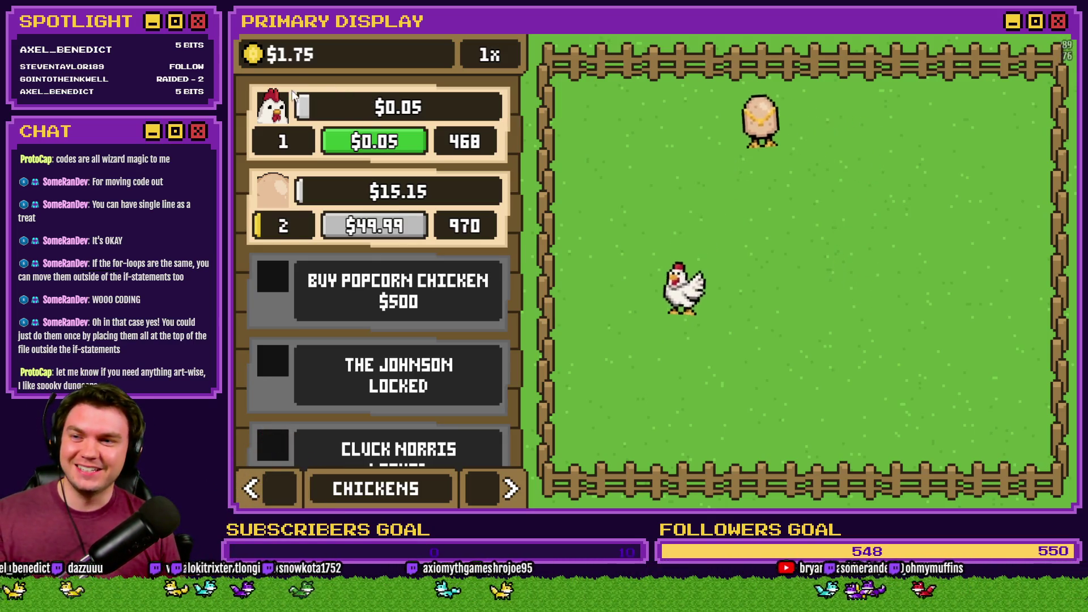
# Buy several more Leghorns to grow the flock to 15.
pyautogui.tripleClick(395, 142)
pyautogui.tripleClick(395, 142)
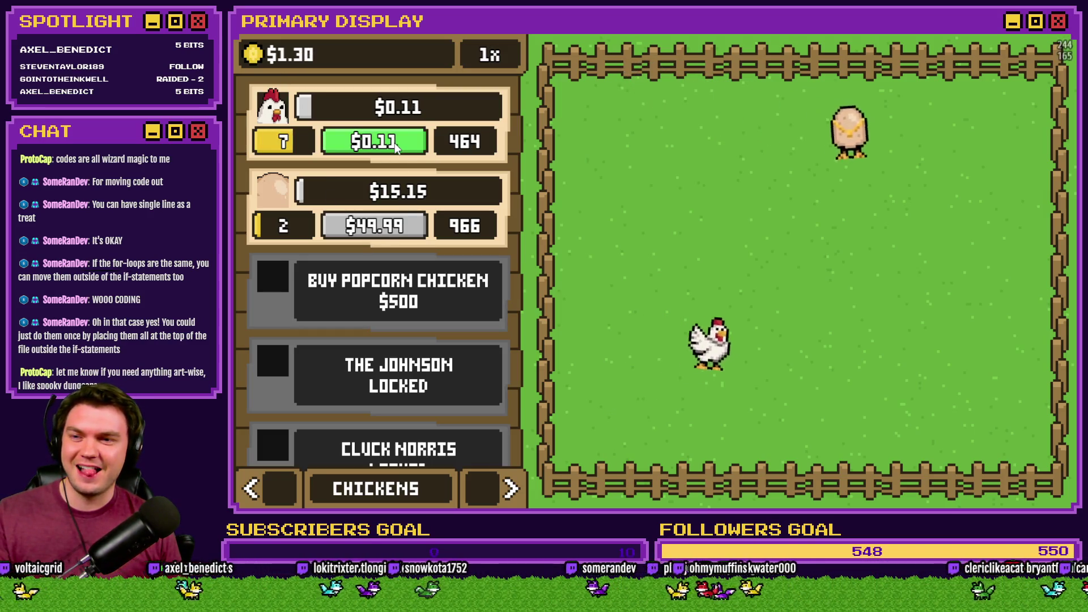
pyautogui.tripleClick(395, 142)
pyautogui.click(395, 142)
pyautogui.tripleClick(395, 142)
pyautogui.click(395, 142)
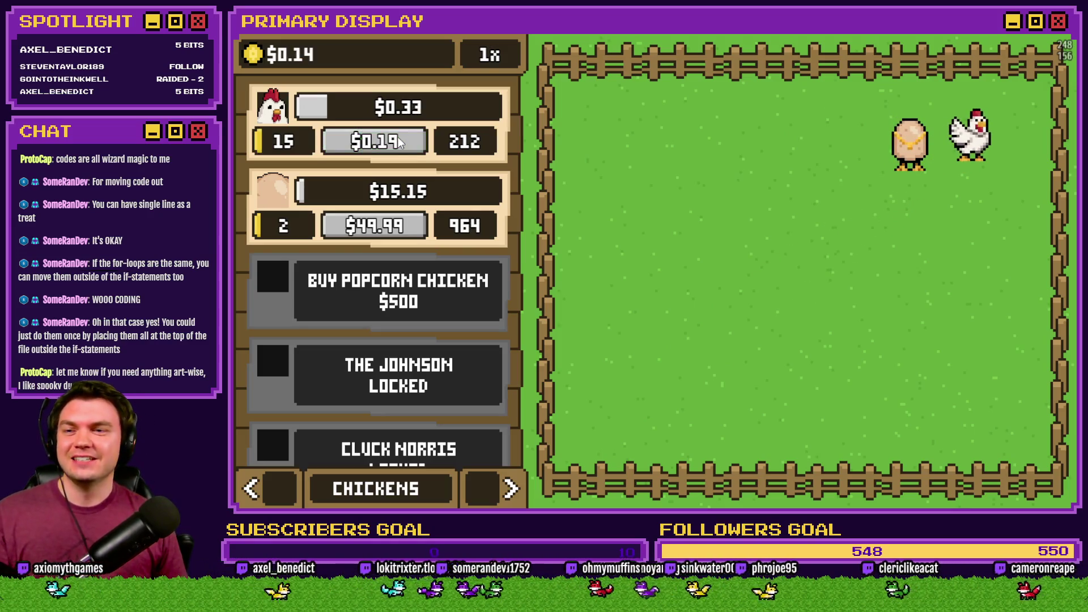
# Dress the Leghorn in the Gold Chain outfit and return to the chickens list.
pyautogui.click(500, 483)
pyautogui.click(477, 480)
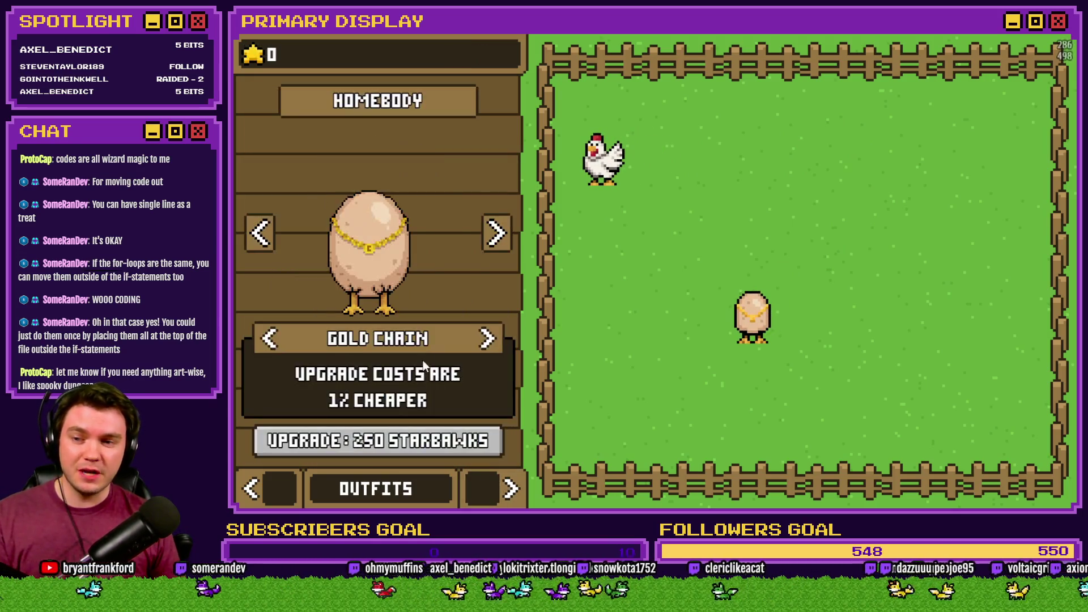
pyautogui.click(276, 261)
pyautogui.click(475, 359)
pyautogui.tripleClick(475, 359)
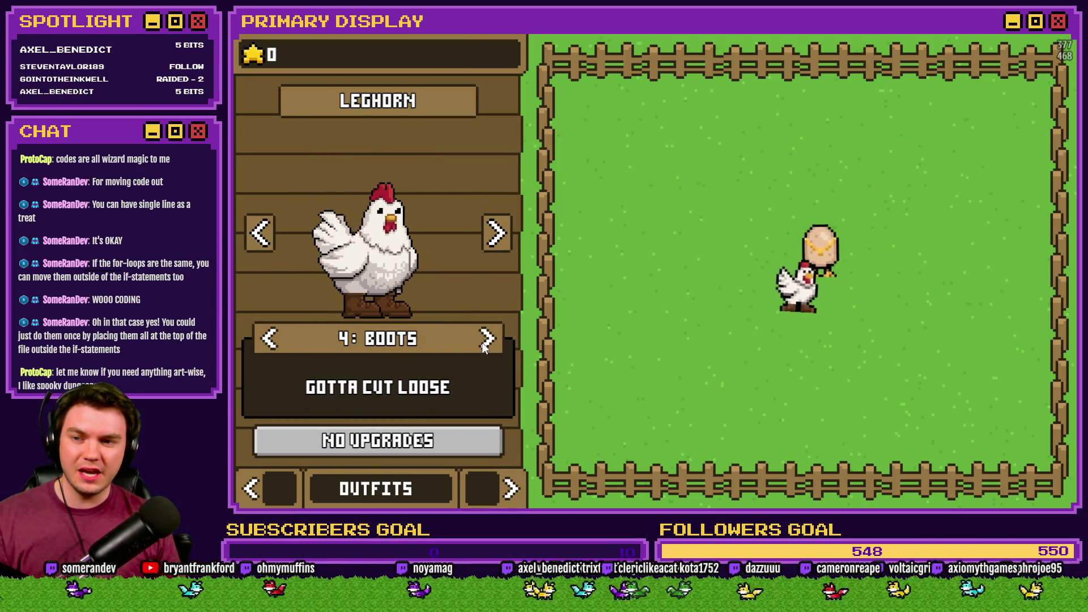
pyautogui.click(475, 359)
pyautogui.click(280, 492)
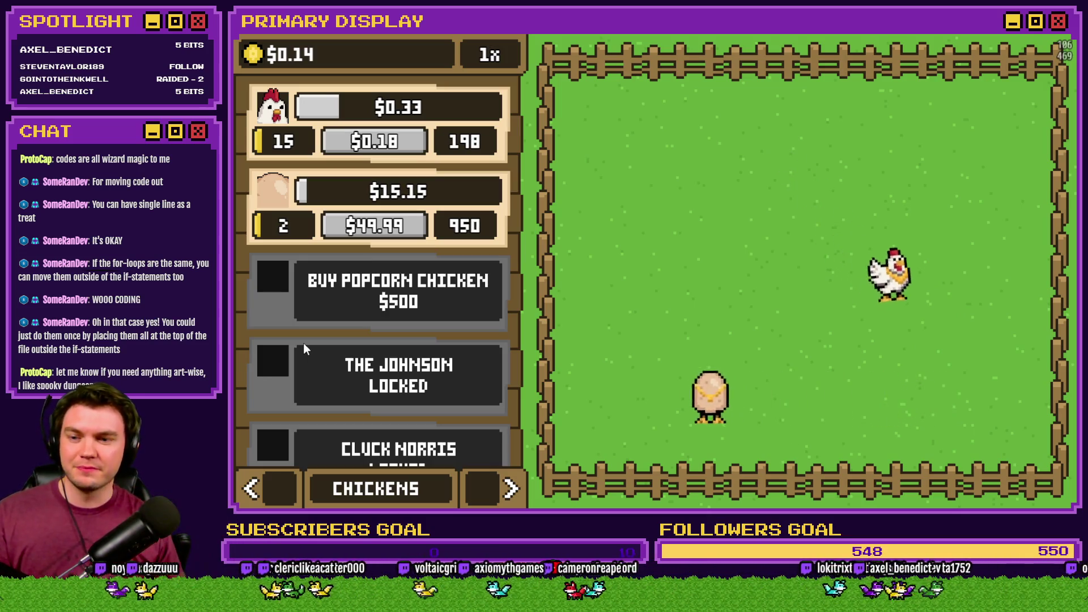
# Switch to the Boots outfit, including on Homebody, then close the playtest.
pyautogui.click(488, 487)
pyautogui.click(489, 486)
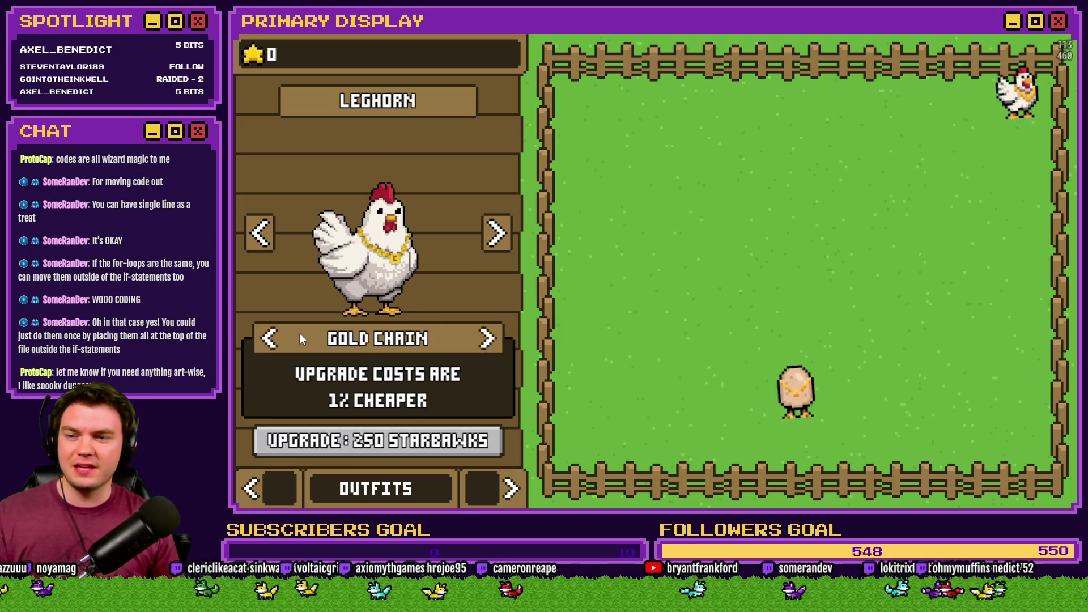
pyautogui.click(269, 338)
pyautogui.click(497, 232)
pyautogui.click(269, 339)
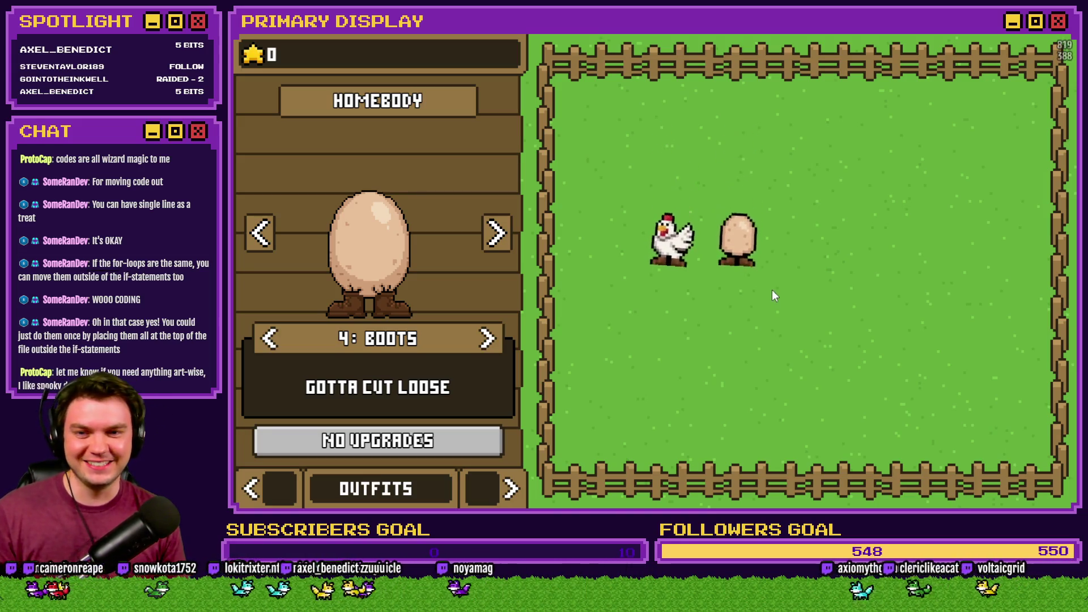
pyautogui.hotkey('alt', 'F4')
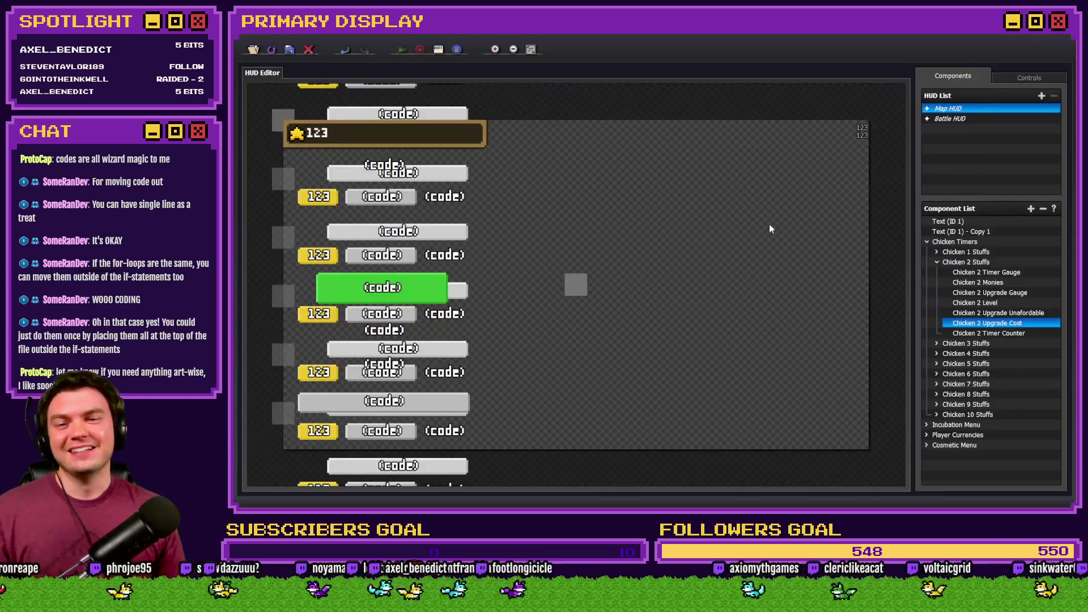
# Open Chicken 2 Upgrade Cost's full code and select the whole script to review it.
pyautogui.doubleClick(994, 325)
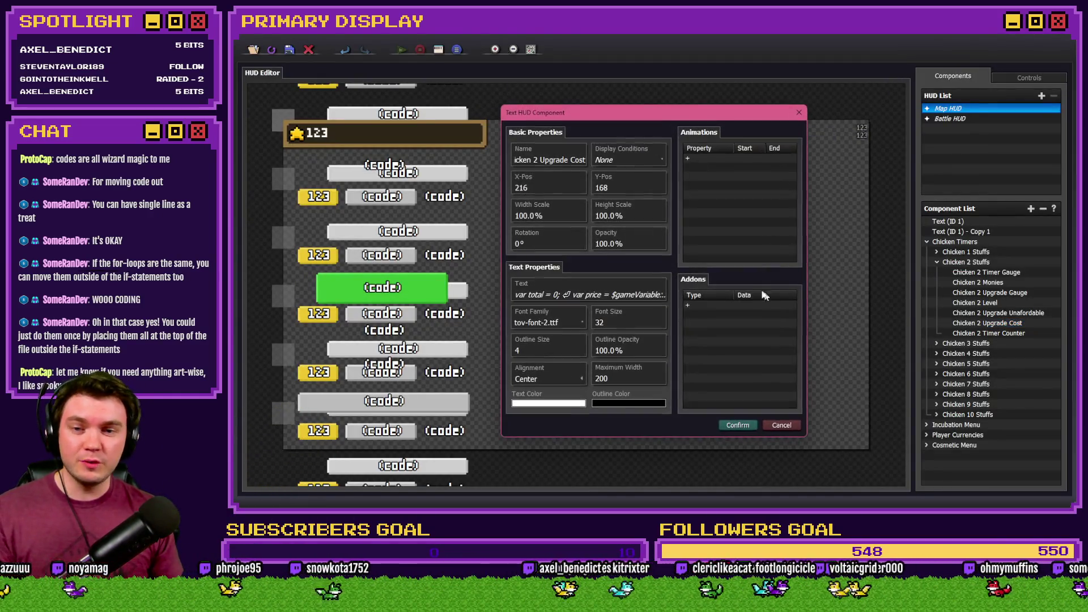
pyautogui.click(656, 299)
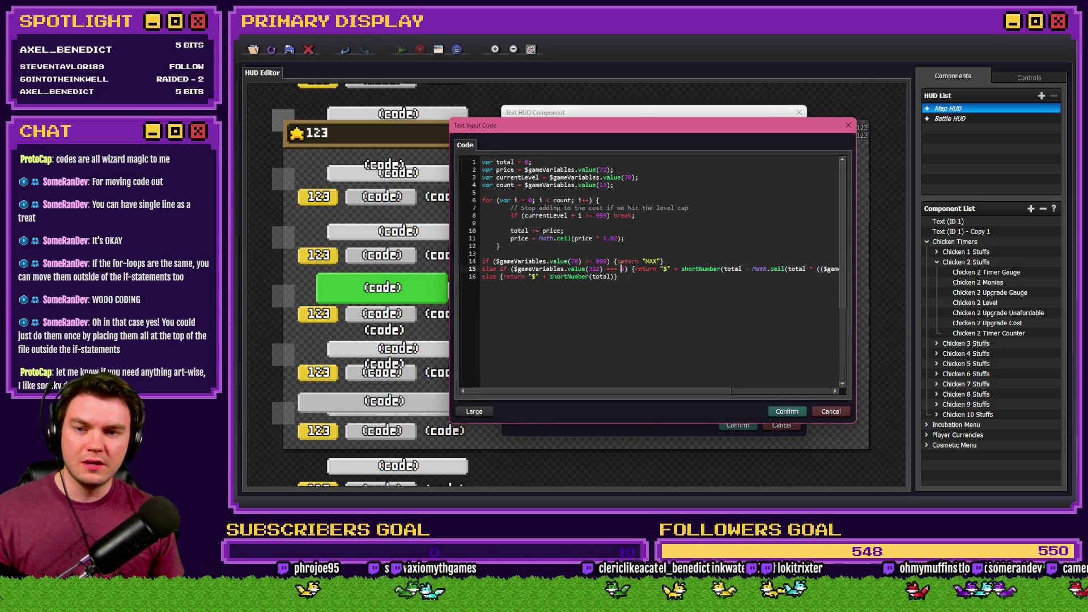
pyautogui.hotkey('ctrl', 'a')
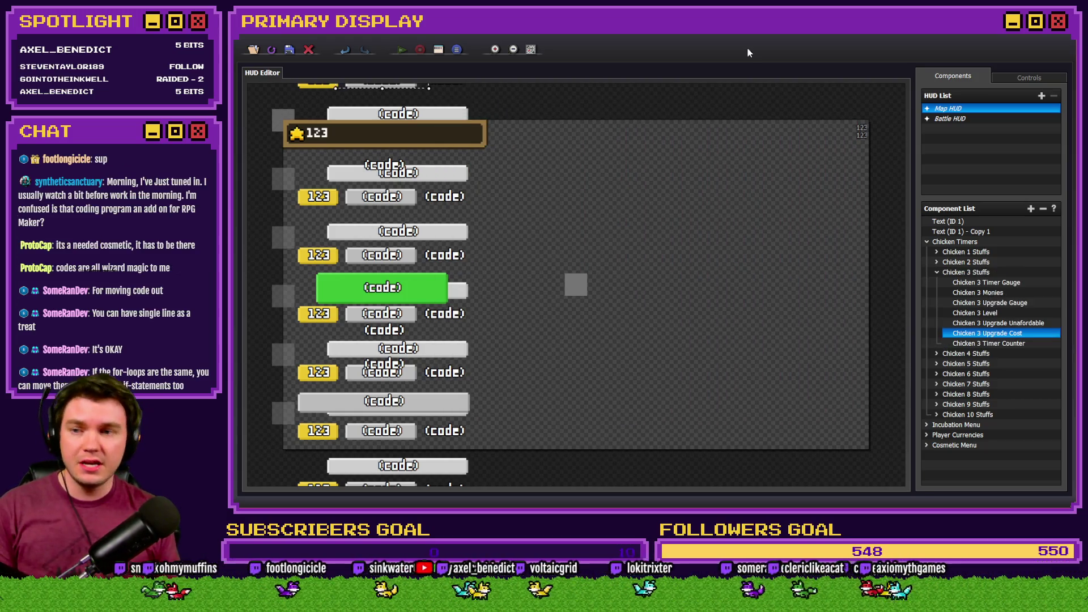
pyautogui.doubleClick(677, 143)
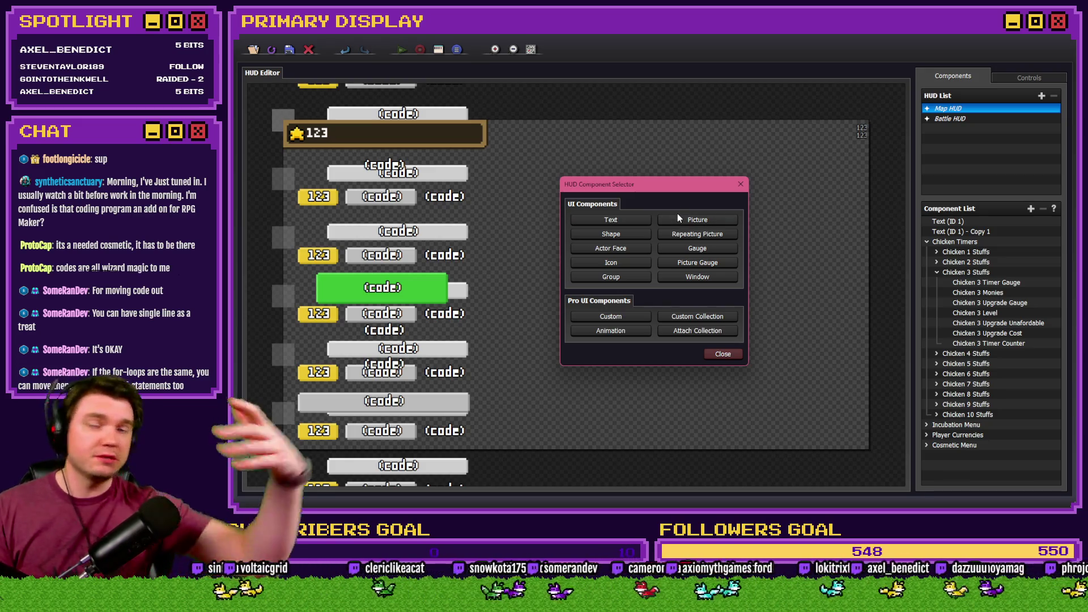
# Close the HUD editor and start a fresh playtest.
pyautogui.click(679, 215)
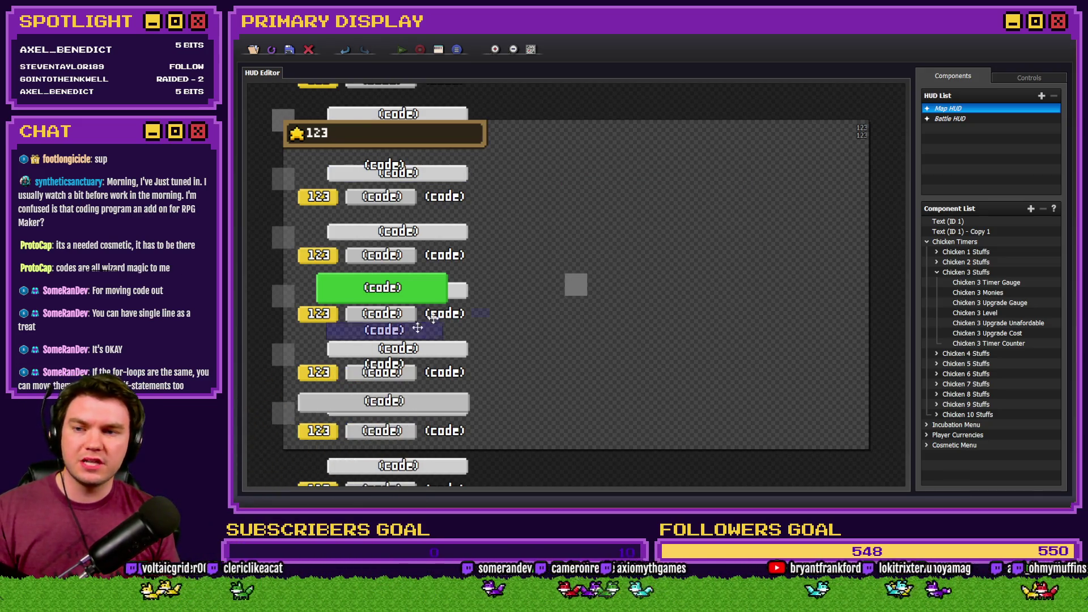
pyautogui.press('Escape')
pyautogui.click(854, 57)
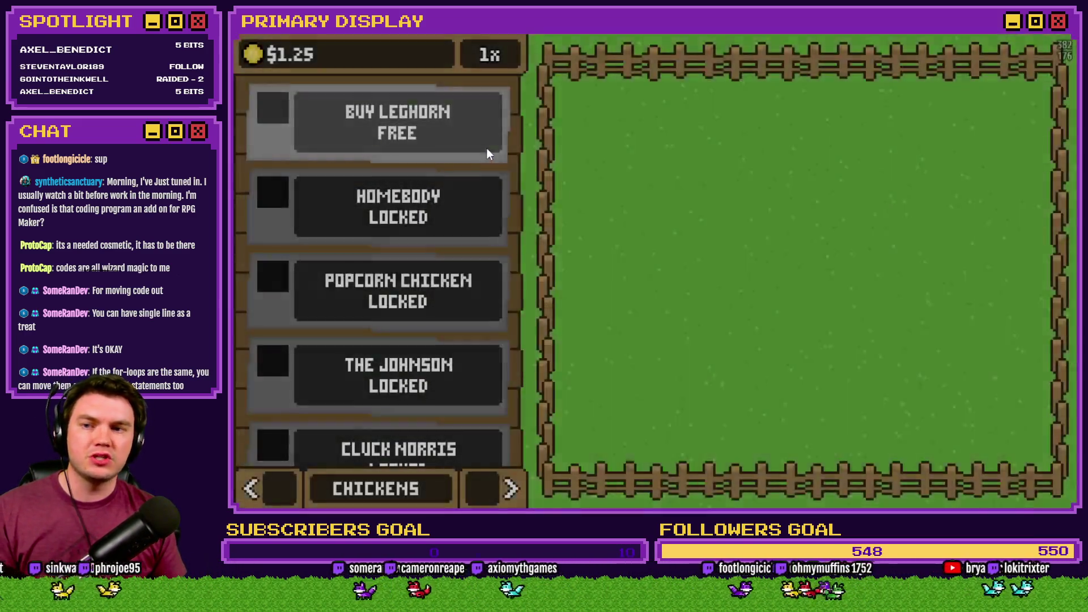
# Buy the free first Leghorn, open its crate in the field, then close the playtest.
pyautogui.scroll(-6, 487, 148)
pyautogui.scroll(6, 436, 260)
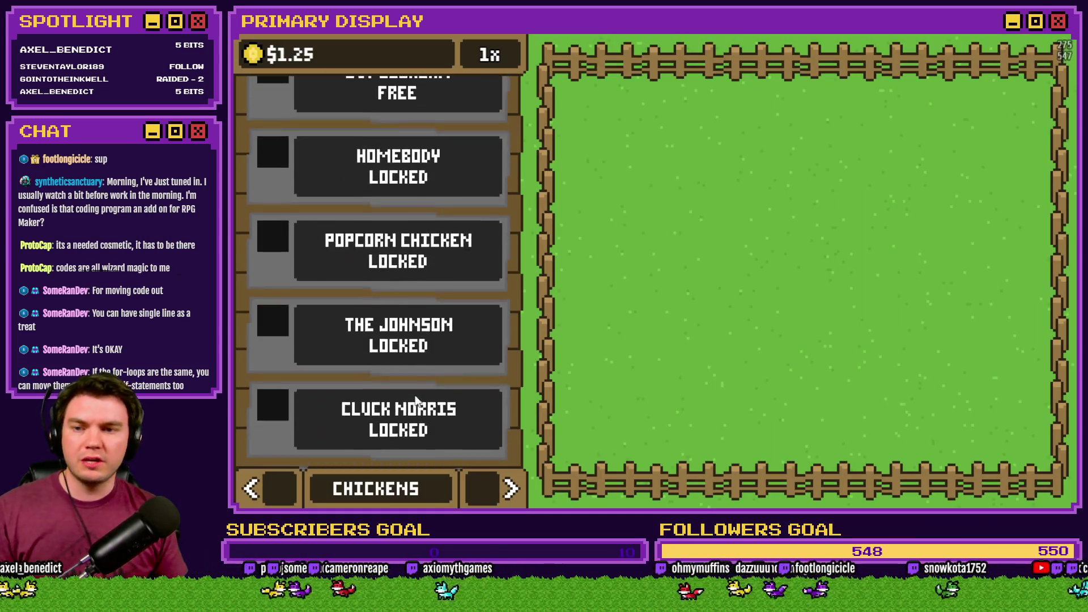
pyautogui.click(354, 122)
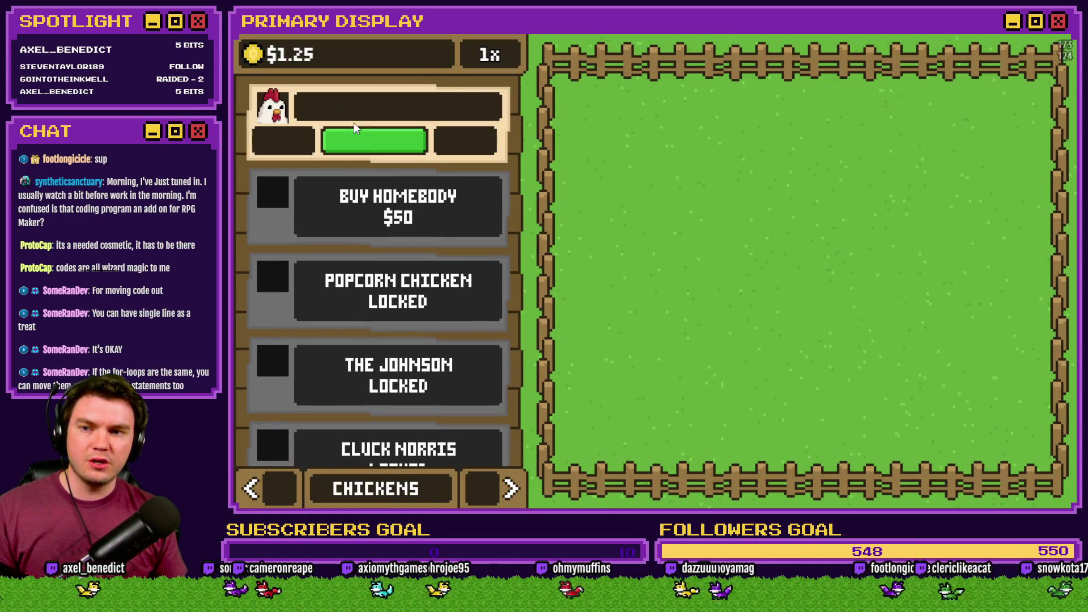
pyautogui.click(808, 273)
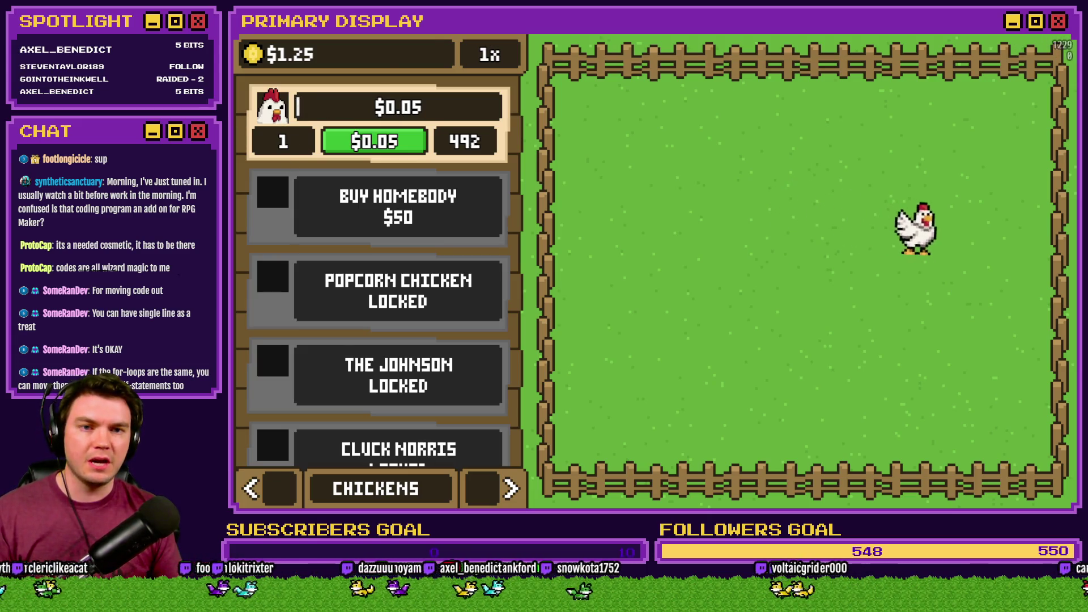
pyautogui.hotkey('alt', 'F4')
# In event EV001, set the chicken timer-max Control Variables value to 600.
pyautogui.doubleClick(419, 83)
pyautogui.click(739, 181)
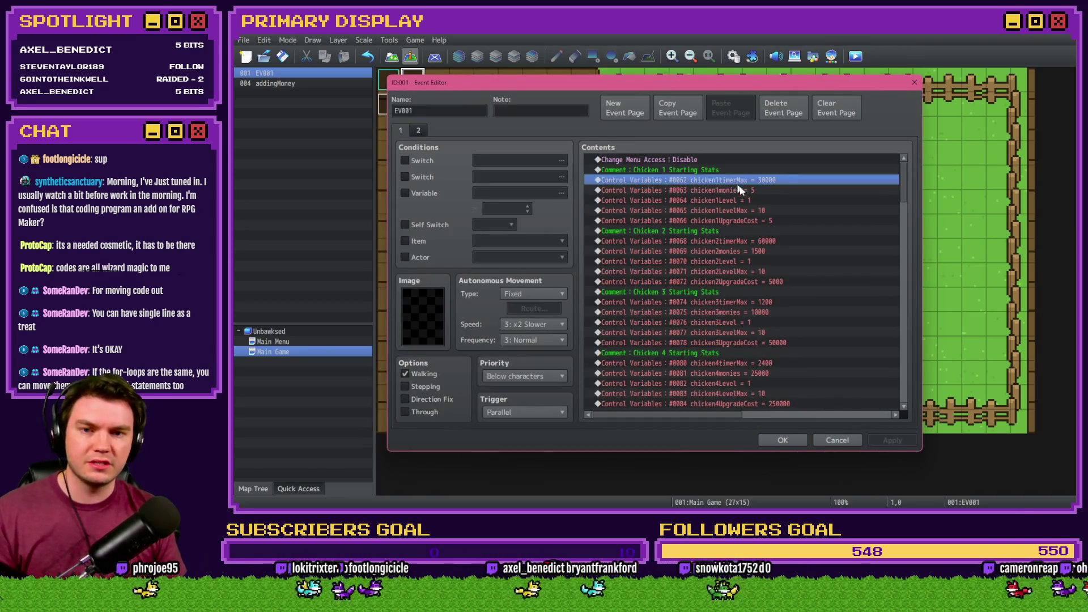
pyautogui.doubleClick(738, 182)
pyautogui.click(774, 379)
pyautogui.doubleClick(760, 241)
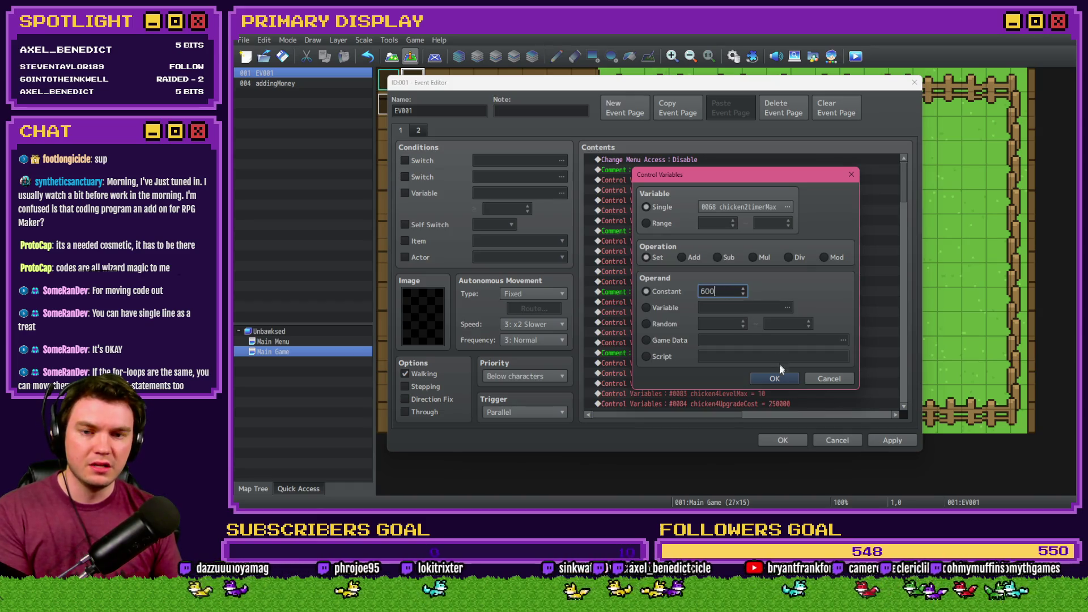
pyautogui.click(775, 378)
pyautogui.click(781, 440)
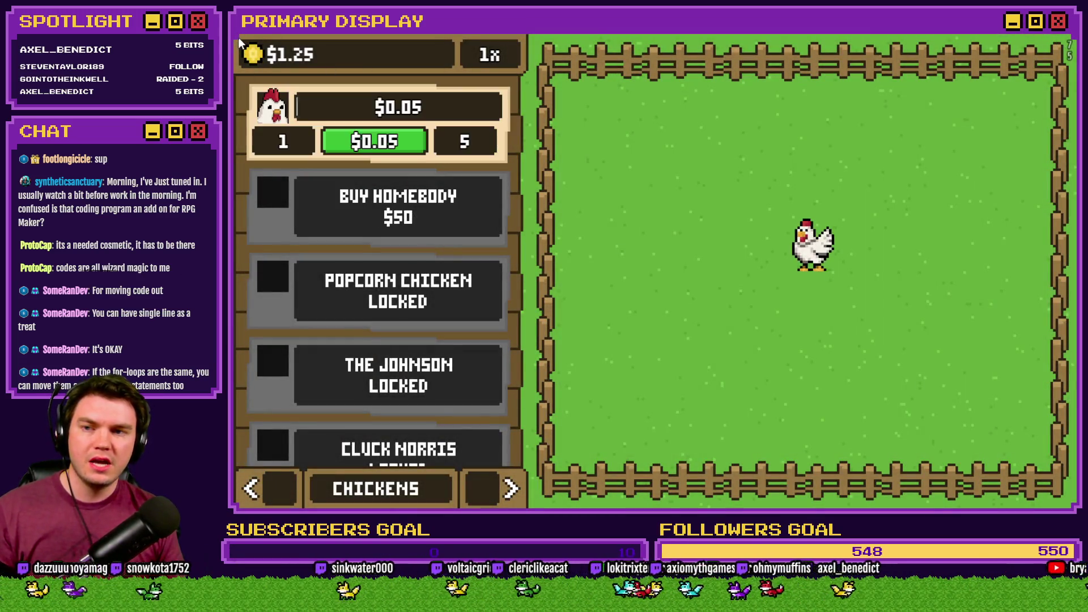
# Watch the Leghorn's fast timer cycle and money rise to $1.60, then close the playtest.
pyautogui.scroll(-1, 439, 255)
pyautogui.scroll(1, 443, 229)
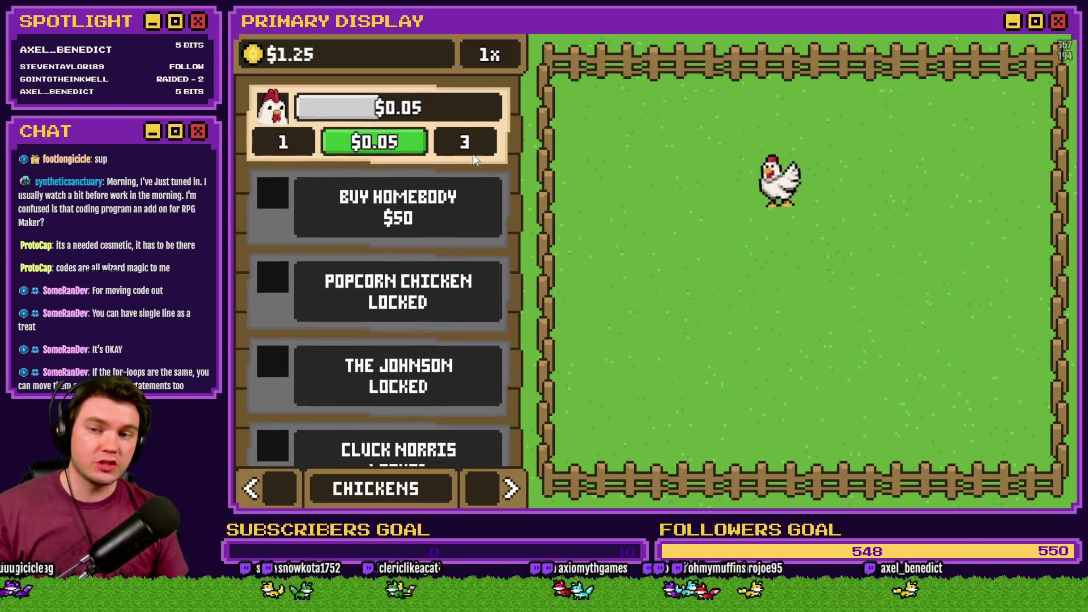
pyautogui.scroll(-7, 423, 308)
pyautogui.scroll(7, 427, 142)
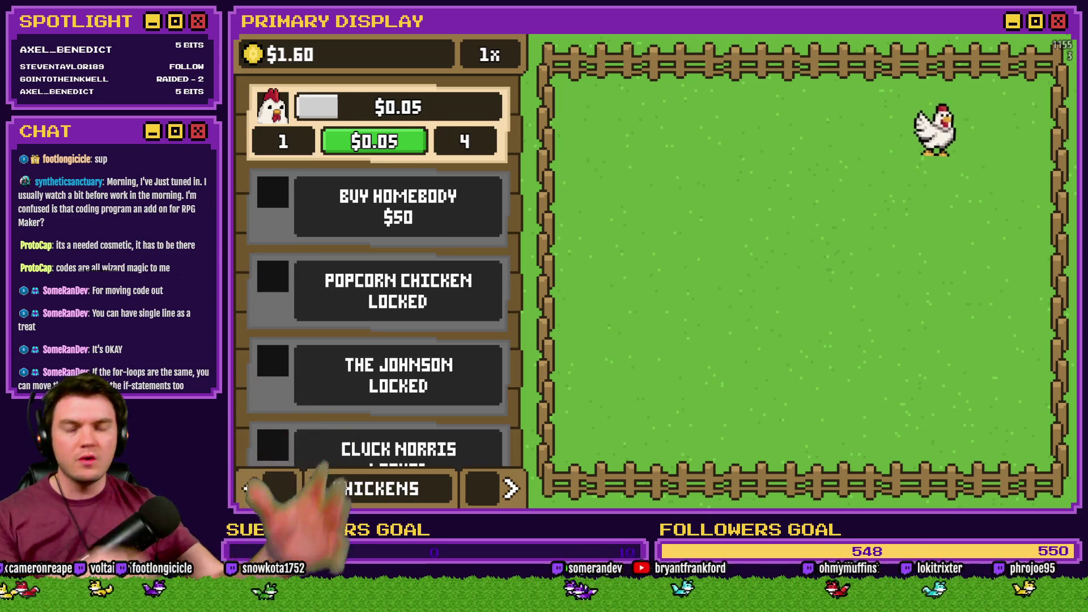
pyautogui.hotkey('alt', 'F4')
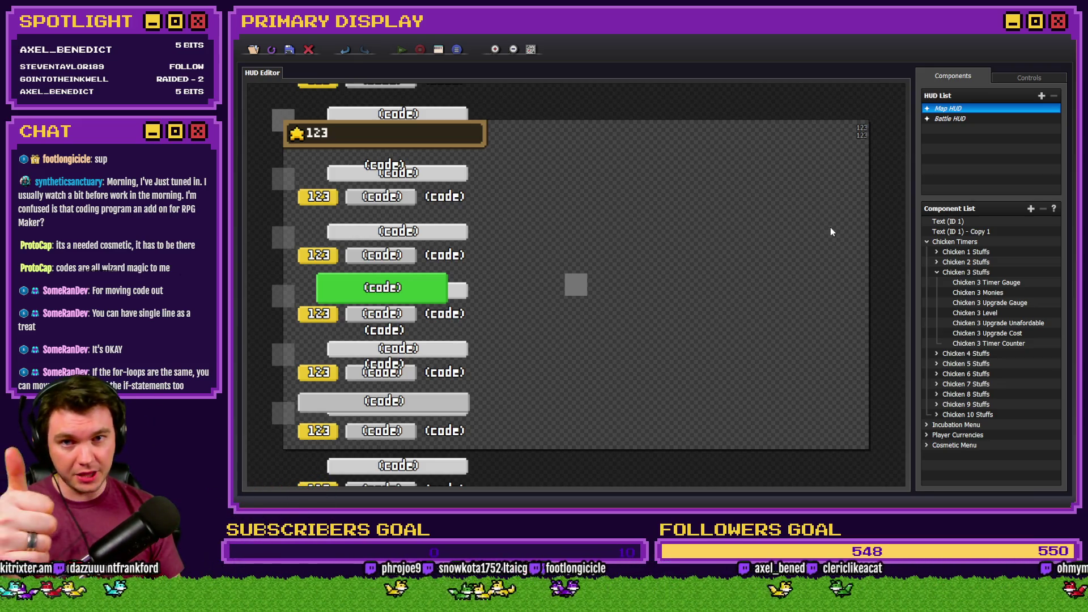
# Review Chicken 3 Upgrade Cost's full text code and close it without changes.
pyautogui.click(1018, 336)
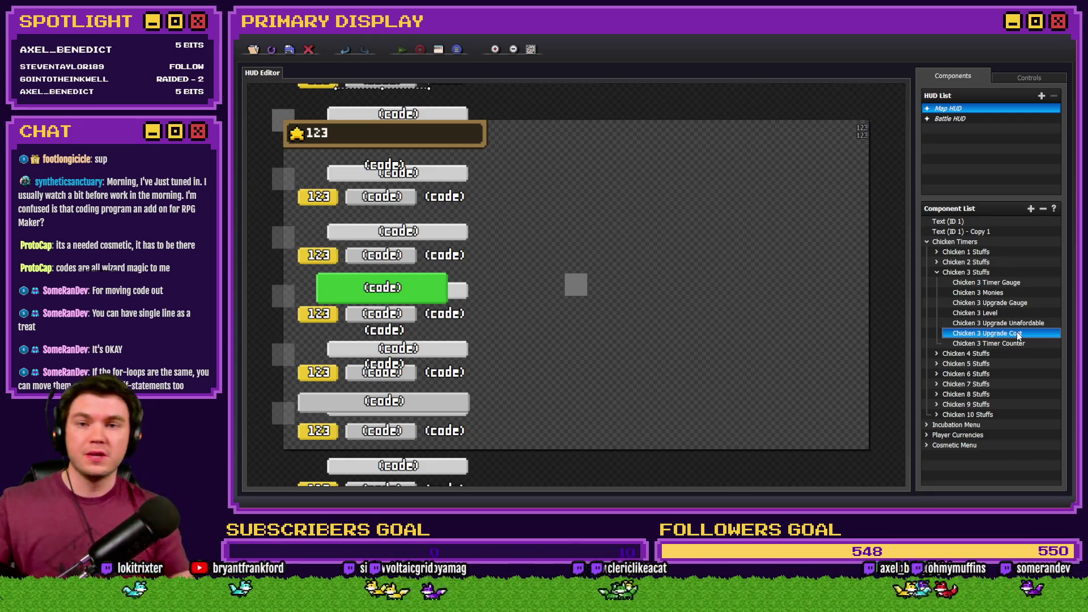
pyautogui.doubleClick(1018, 336)
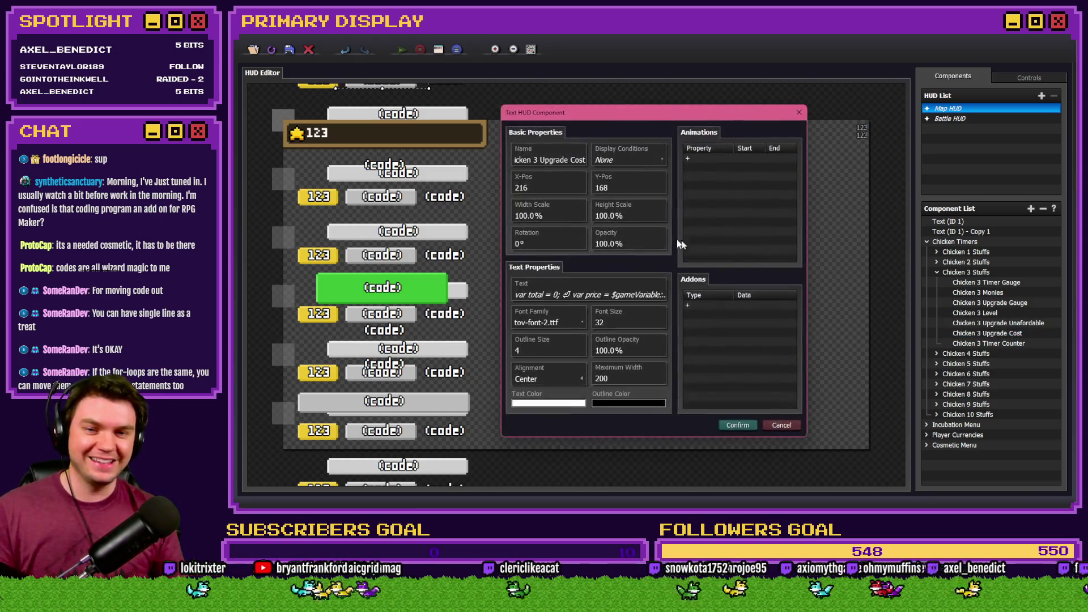
pyautogui.click(642, 299)
pyautogui.click(609, 271)
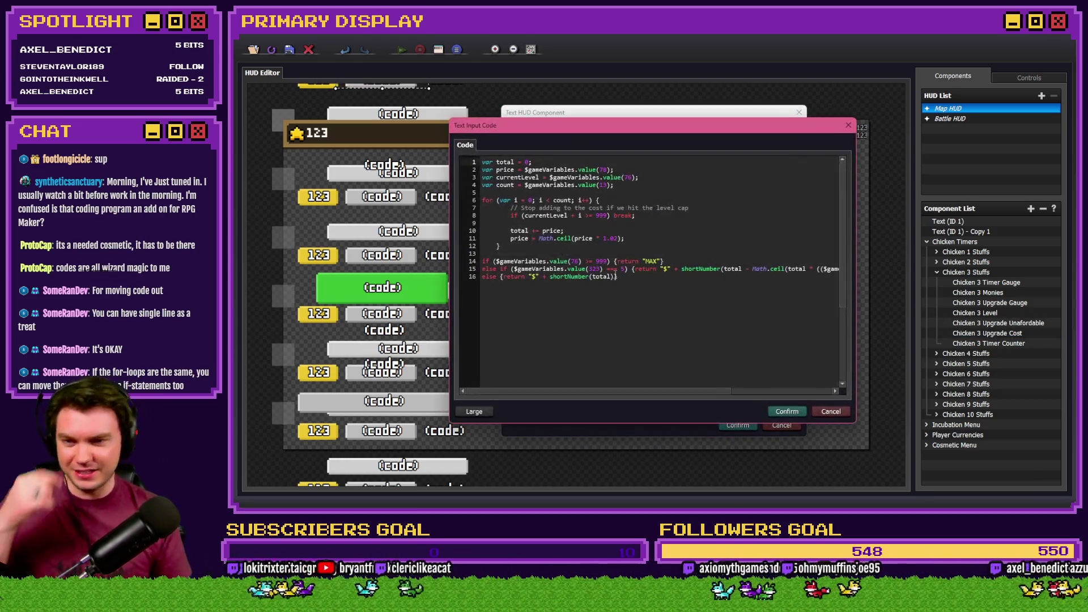
pyautogui.hotkey('ctrl', 'a')
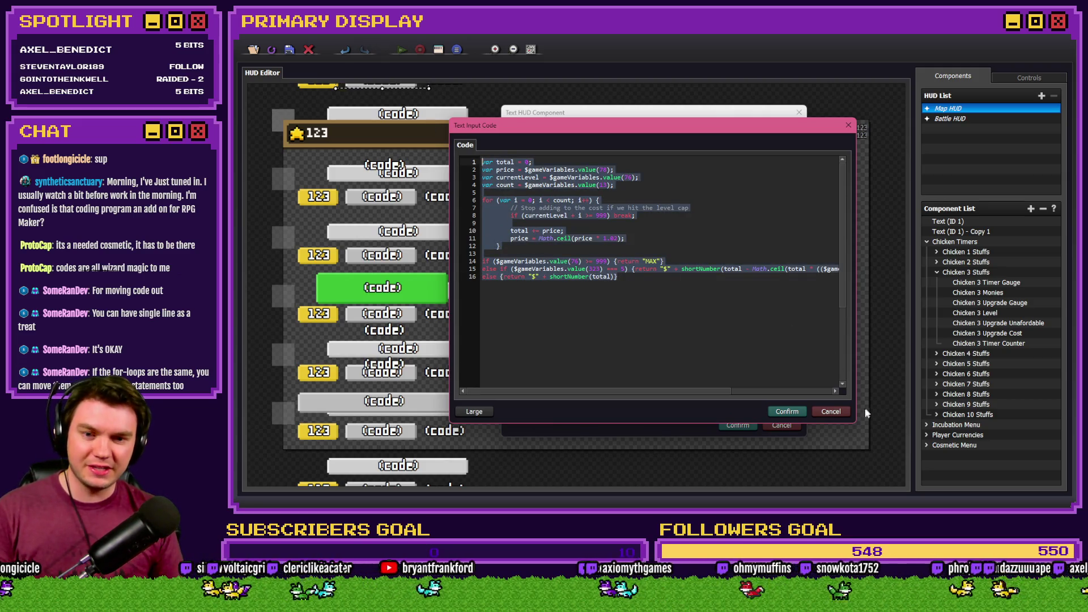
pyautogui.click(830, 411)
pyautogui.press('Escape')
pyautogui.click(787, 423)
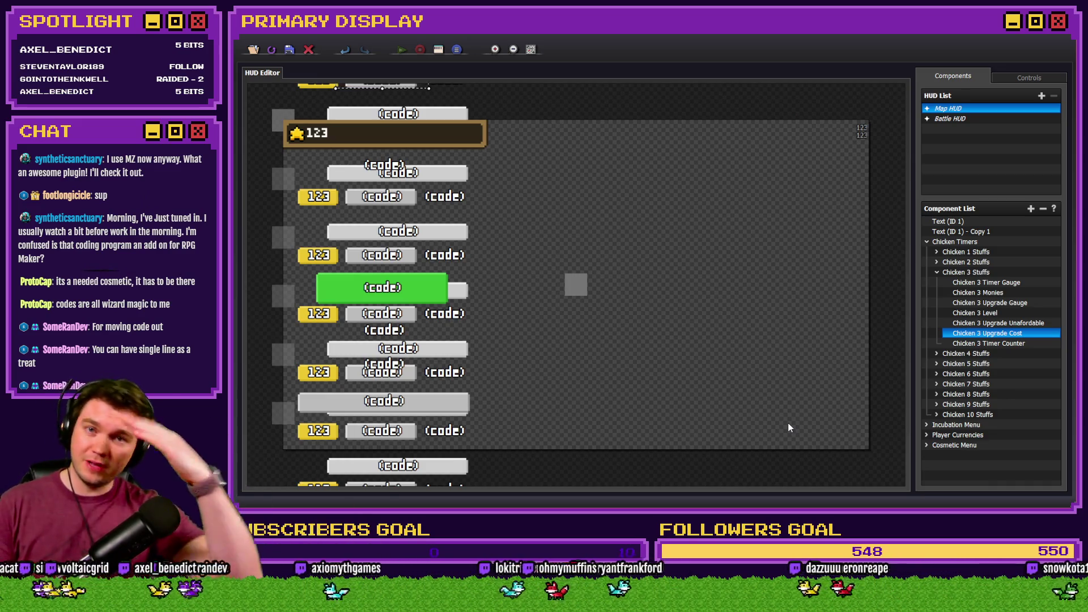
# Collapse Chicken 3 Stuffs and open Chicken 4 Upgrade Cost's text content.
pyautogui.click(938, 273)
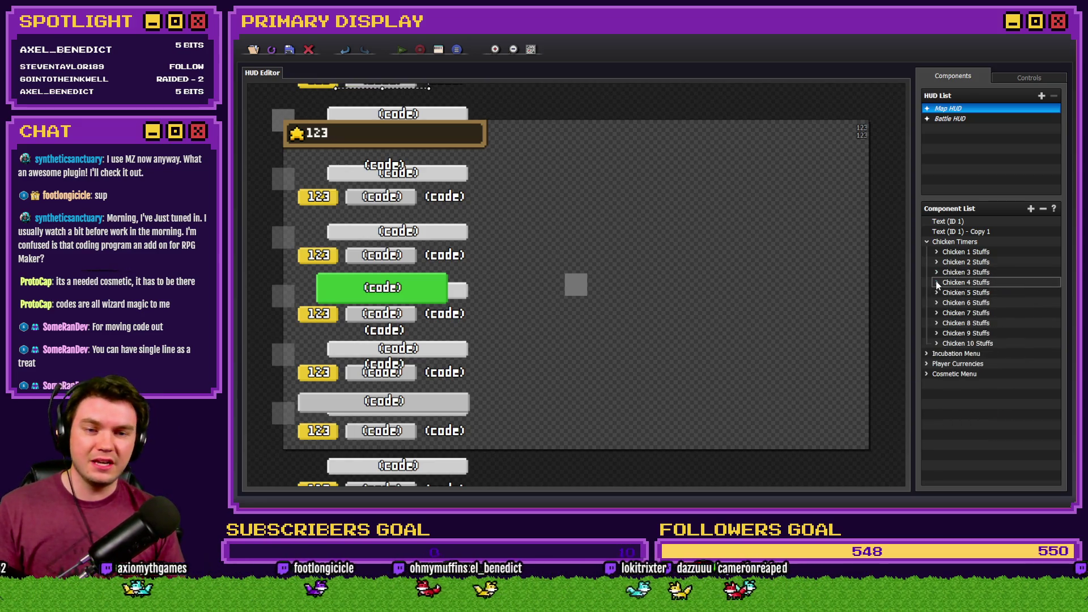
pyautogui.click(937, 282)
pyautogui.doubleClick(969, 344)
pyautogui.click(621, 296)
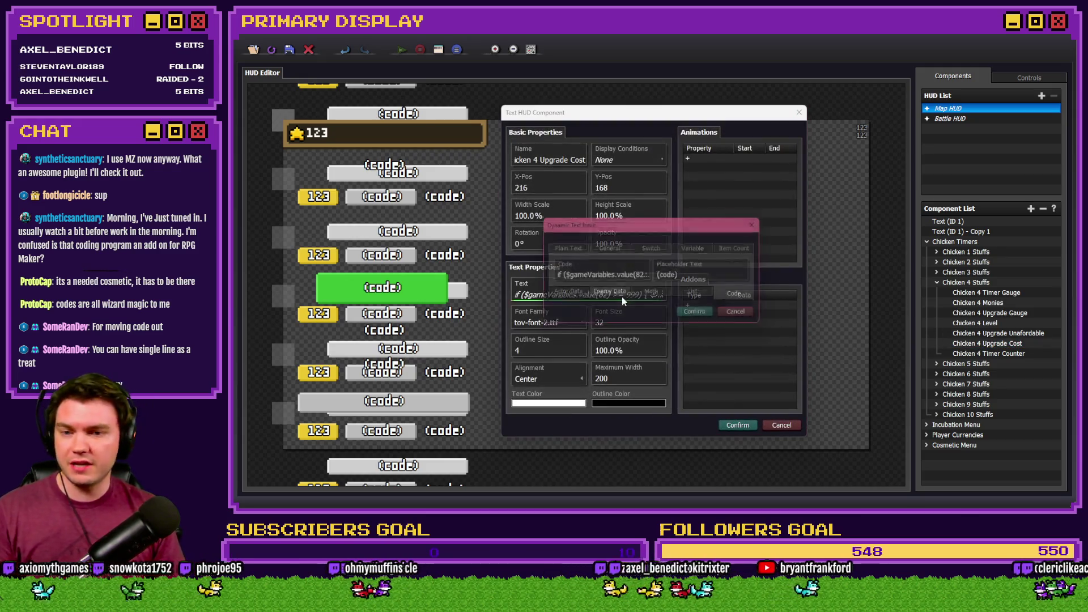
# Paste the refactored loop code, setting lines 2–3 to variables 84 and 82.
pyautogui.click(561, 272)
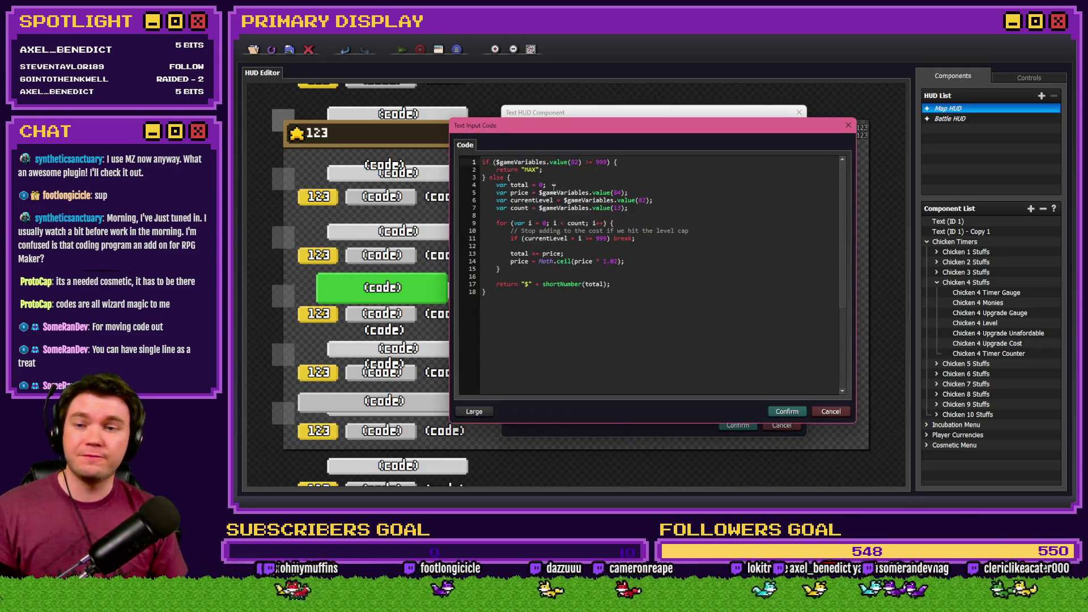
pyautogui.hotkey('ctrl', 'a')
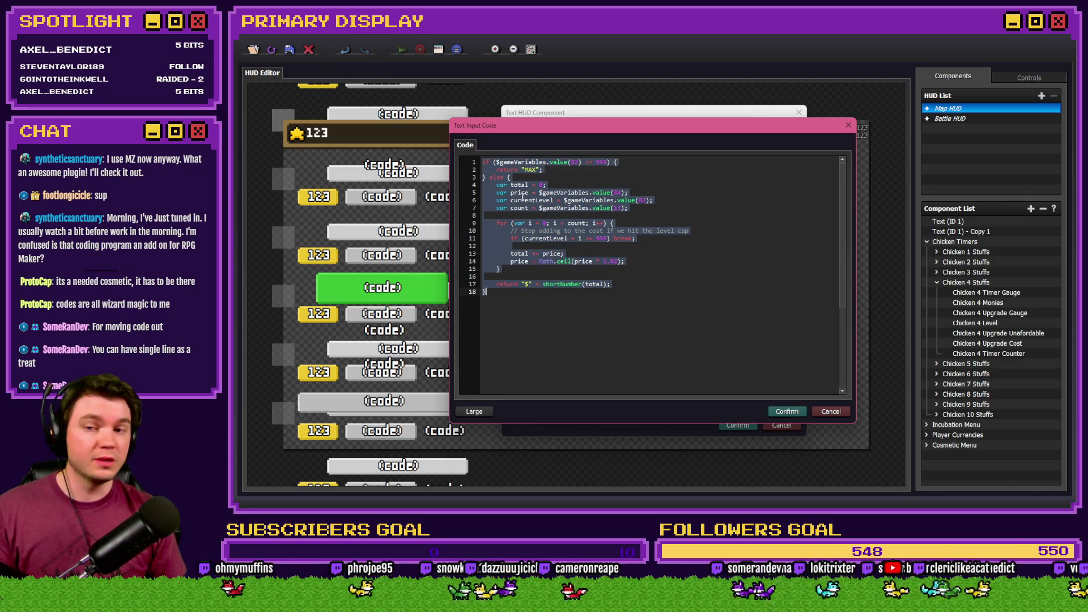
pyautogui.hotkey('ctrl', 'v')
pyautogui.doubleClick(604, 170)
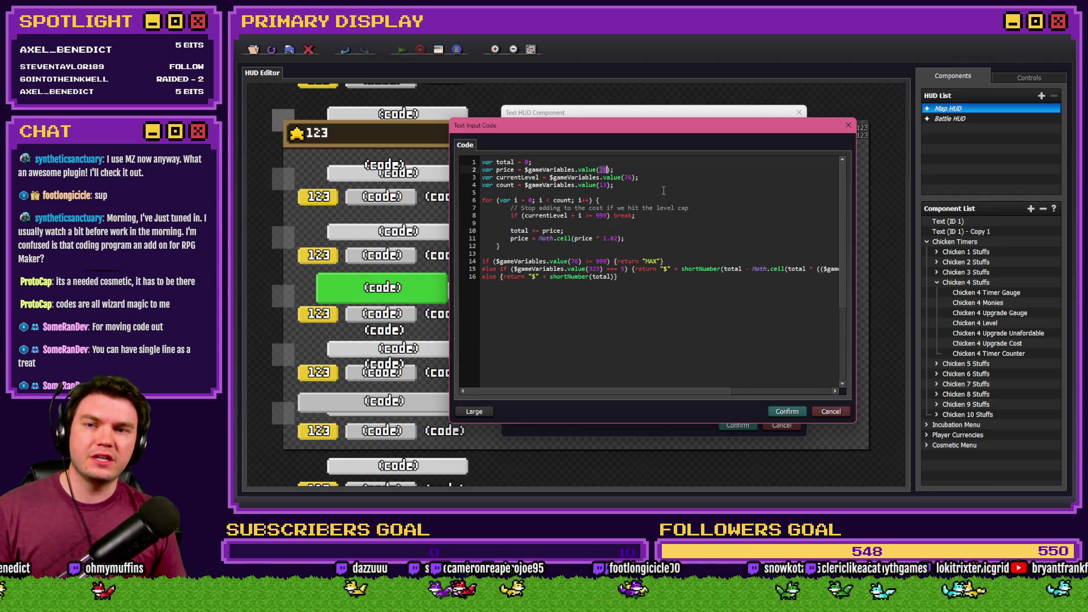
pyautogui.write('84')
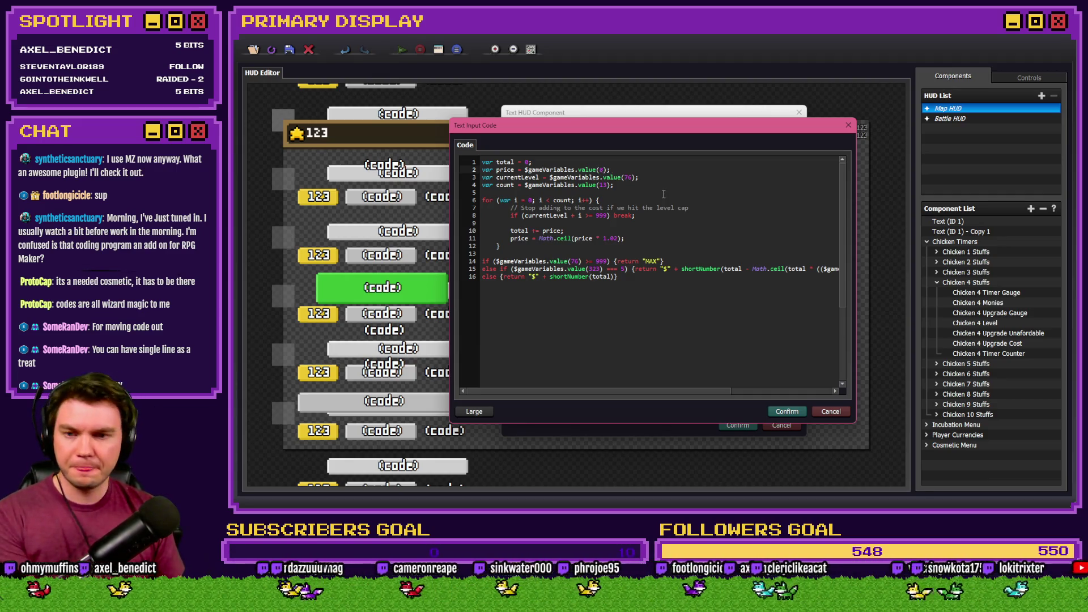
pyautogui.doubleClick(628, 177)
pyautogui.write('82')
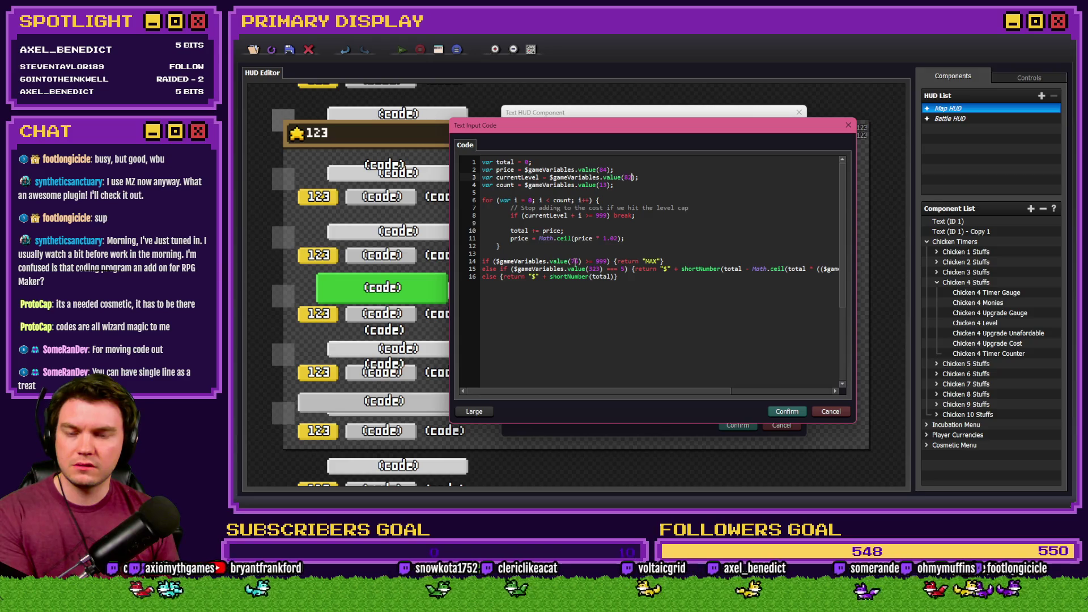
# Edit the line 14–15 variable IDs and value, then discard this attempt.
pyautogui.doubleClick(574, 261)
pyautogui.write('82')
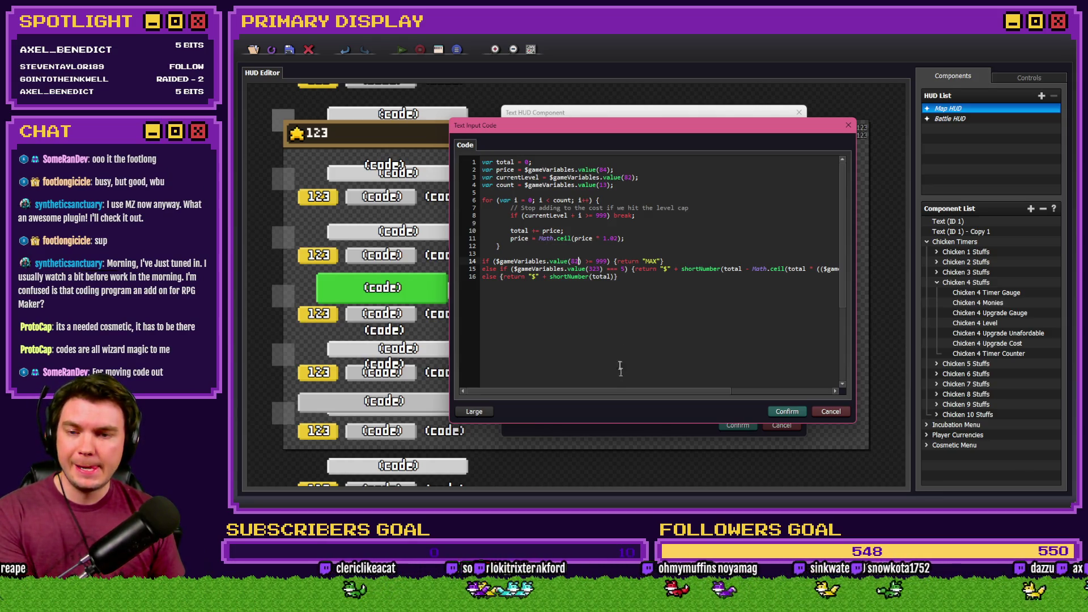
pyautogui.click(596, 269)
pyautogui.write('4')
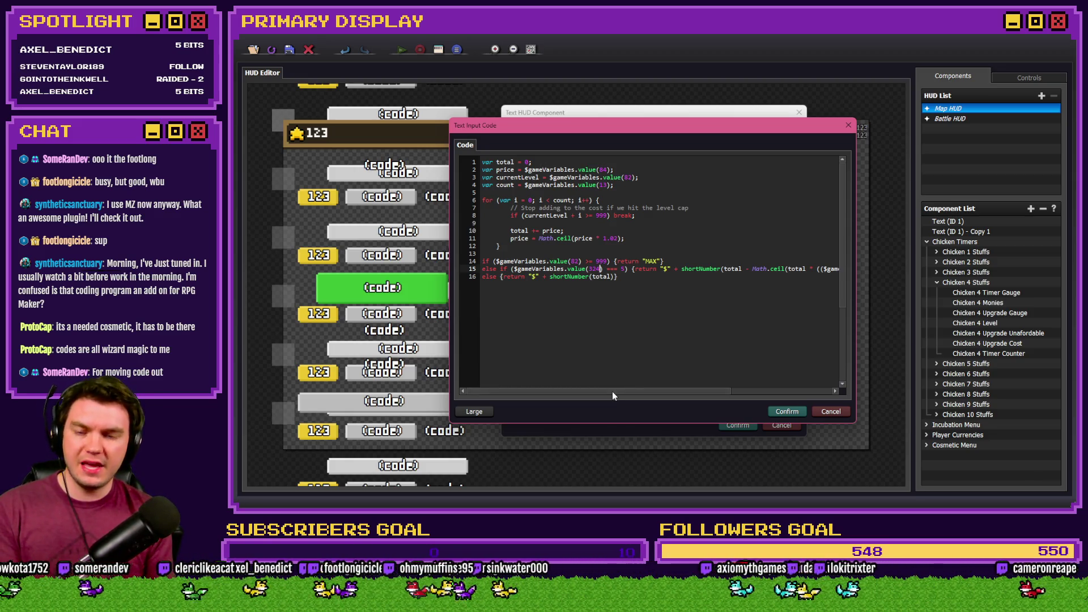
pyautogui.moveTo(612, 391); pyautogui.dragTo(774, 390)
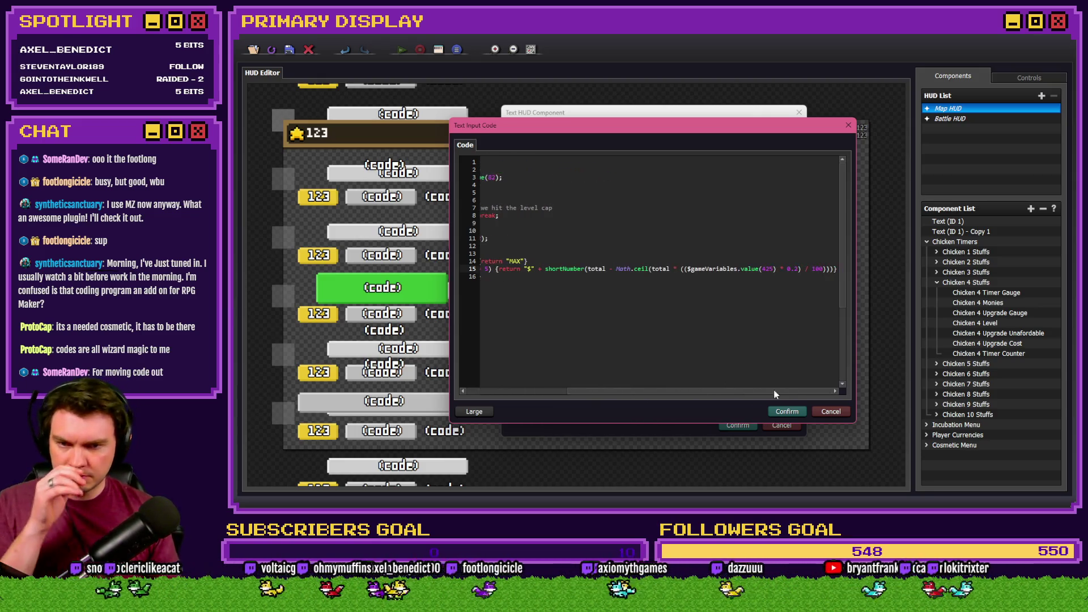
pyautogui.click(770, 268)
pyautogui.press('BackSpace')
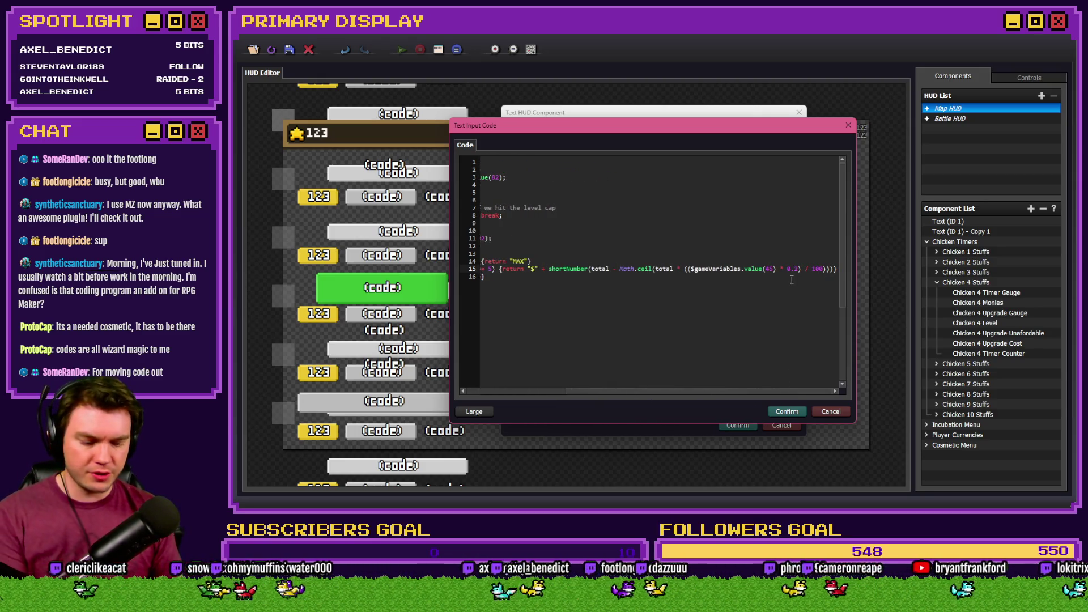
pyautogui.write('3')
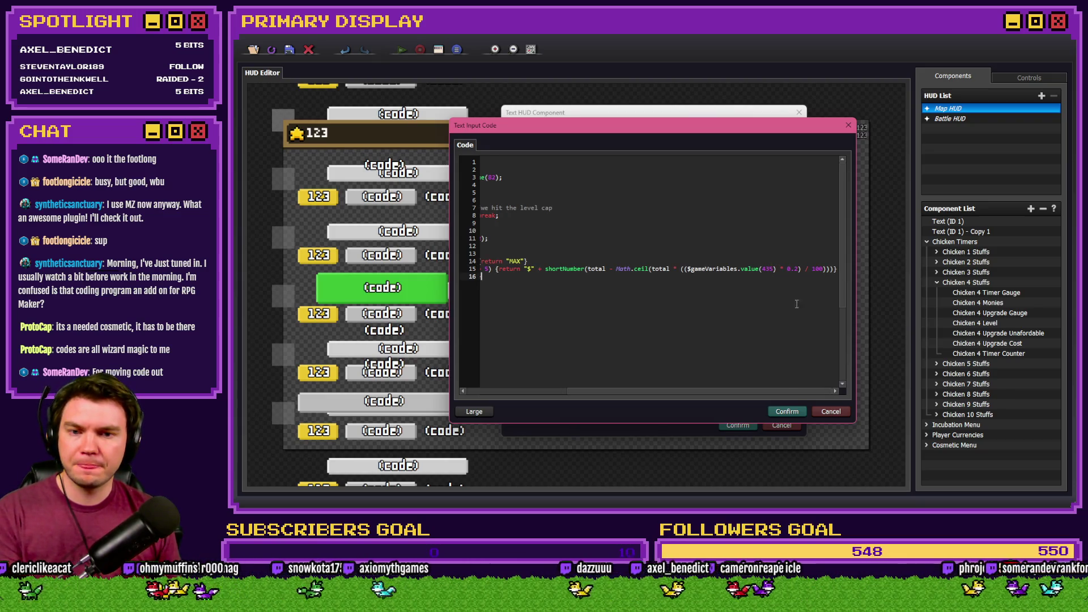
pyautogui.click(795, 307)
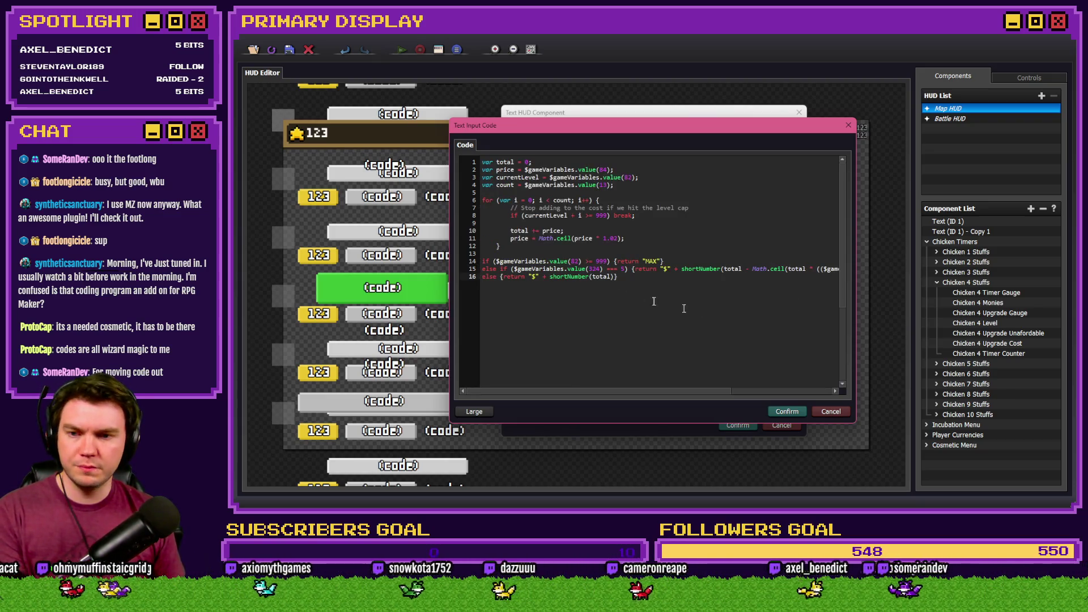
pyautogui.moveTo(548, 276); pyautogui.dragTo(482, 277)
pyautogui.click(564, 276)
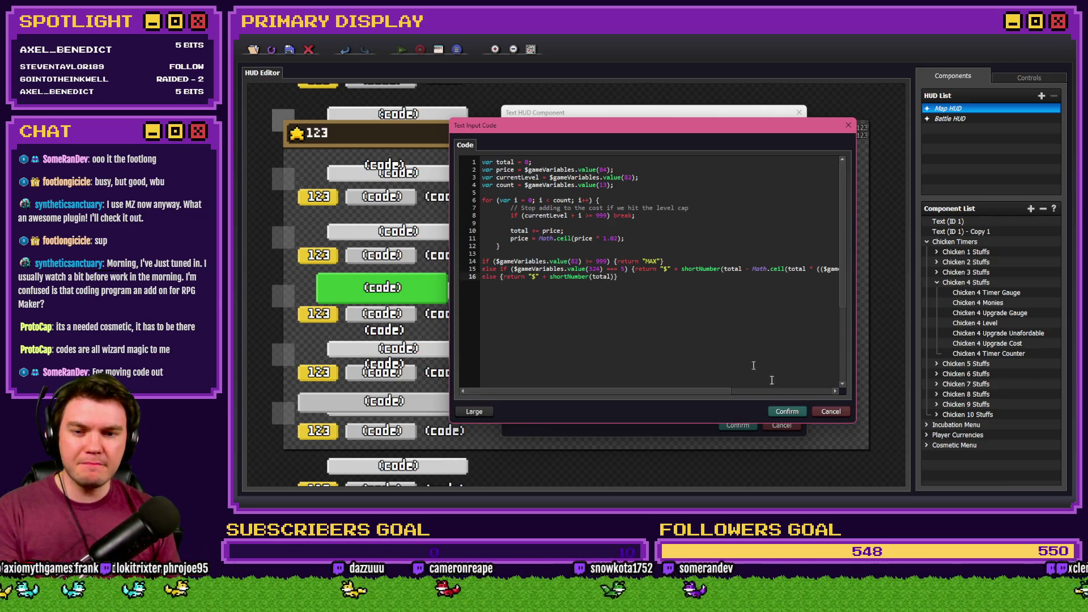
pyautogui.click(825, 412)
# Reopen the code, paste the refactored loop again, and set variables 84 and 82.
pyautogui.doubleClick(618, 275)
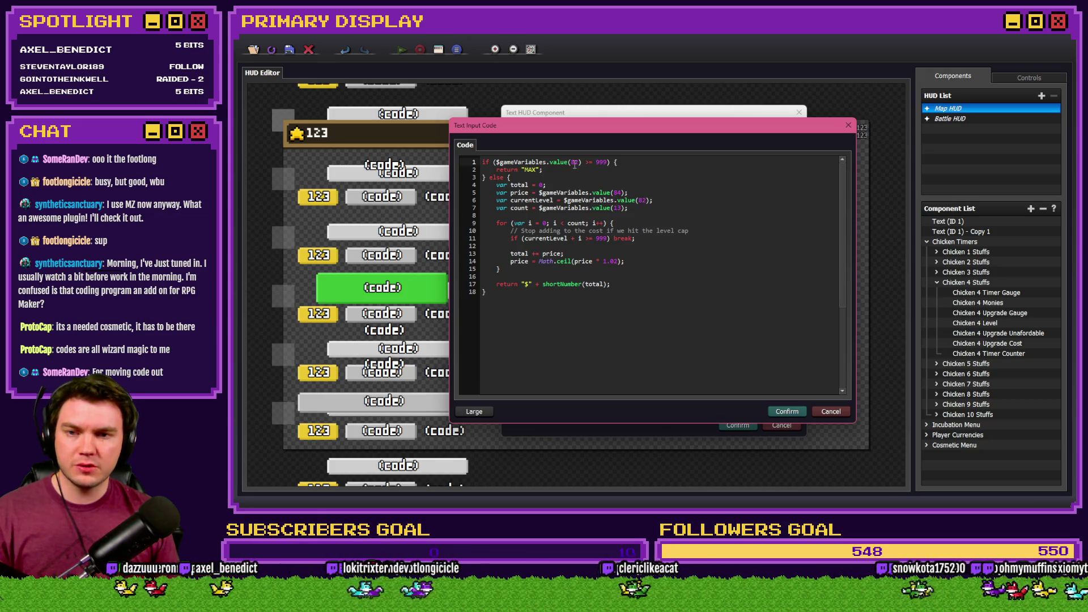
pyautogui.click(597, 193)
pyautogui.hotkey('ctrl', 'a')
pyautogui.hotkey('ctrl', 'v')
pyautogui.doubleClick(604, 169)
pyautogui.write('84')
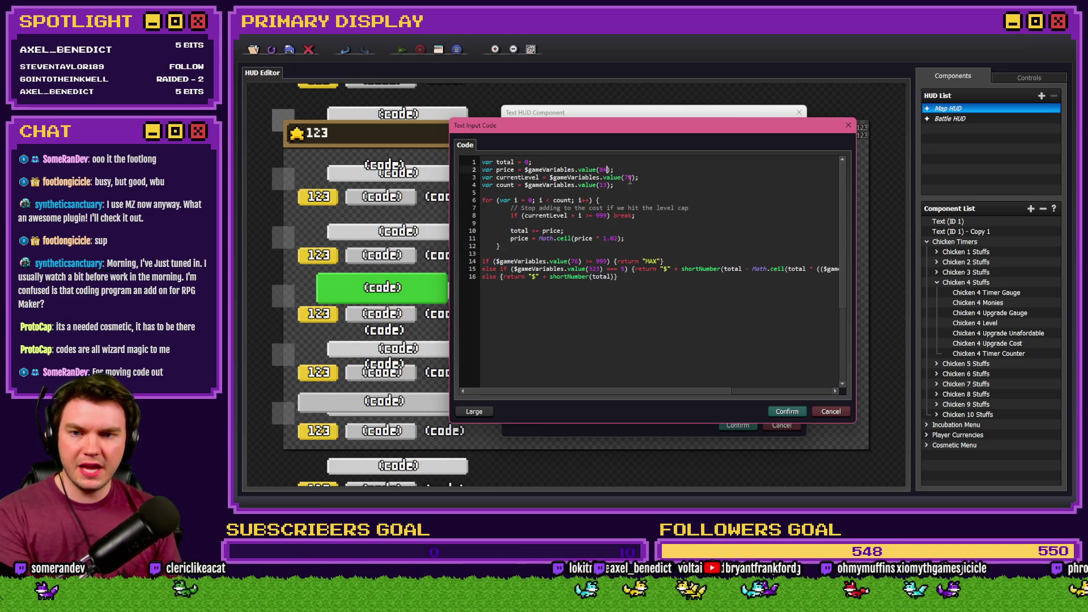
pyautogui.doubleClick(628, 177)
pyautogui.write('82')
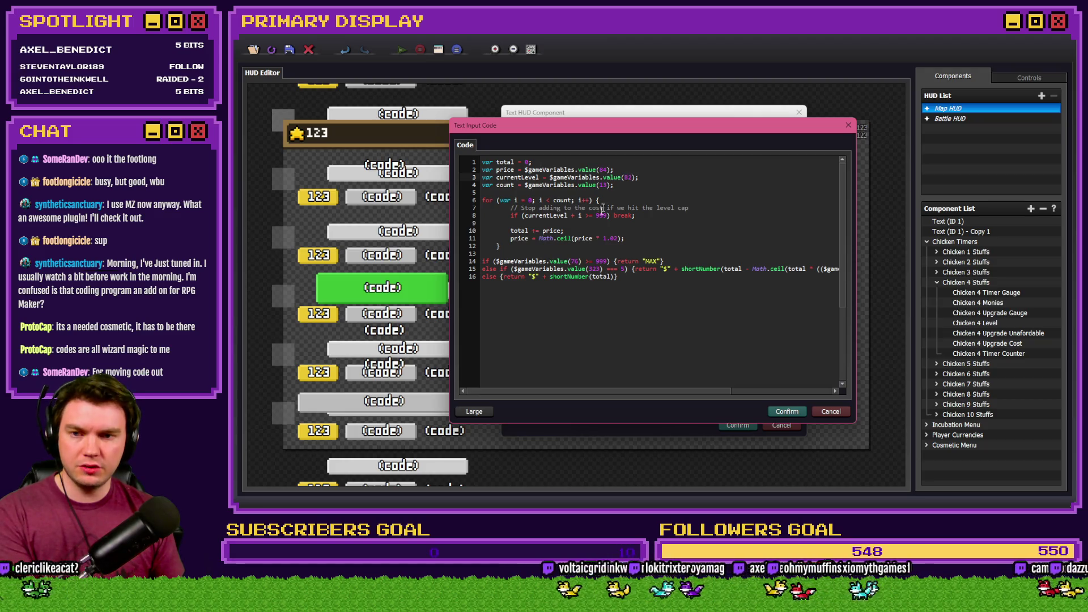
# Set line 14's variable to 82, line 15's to 32 and its value to 435.
pyautogui.doubleClick(575, 261)
pyautogui.write('82')
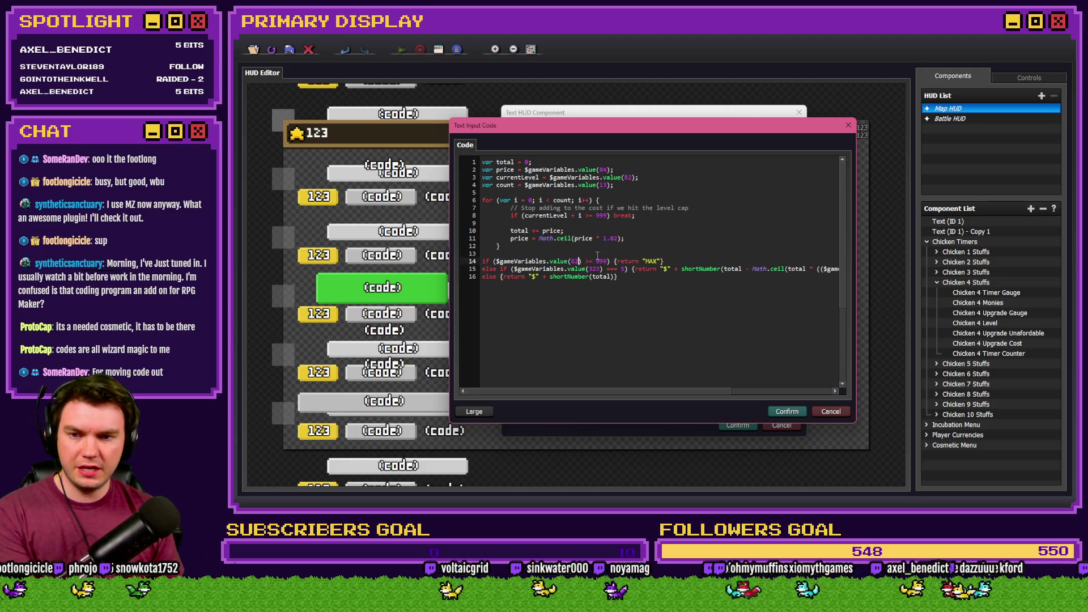
pyautogui.doubleClick(577, 269)
pyautogui.write('32')
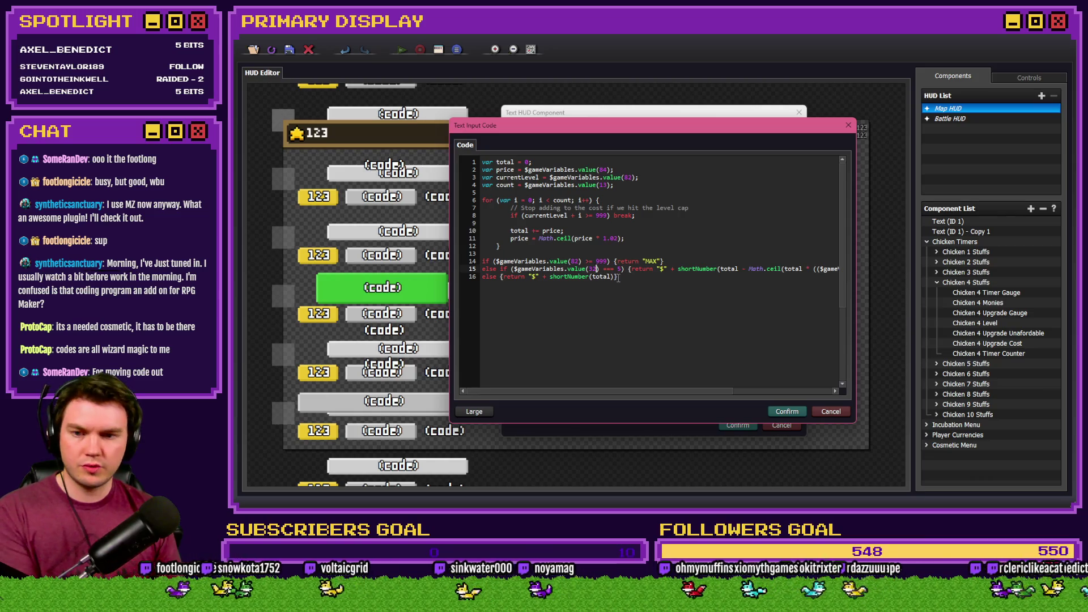
pyautogui.moveTo(760, 268); pyautogui.dragTo(840, 268)
pyautogui.doubleClick(769, 268)
pyautogui.write('435) * 0.1) / 100)))')
pyautogui.press('Down')
pyautogui.press('Home')
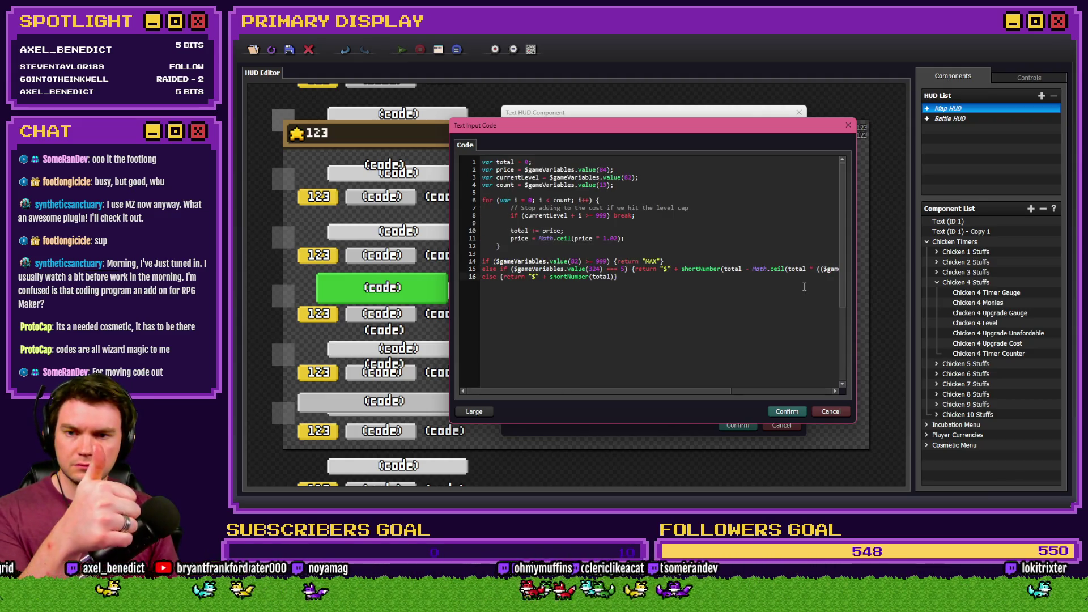
# Confirm and save Chicken 4 Upgrade Cost, then expand the Chicken 5 Stuffs group.
pyautogui.click(787, 411)
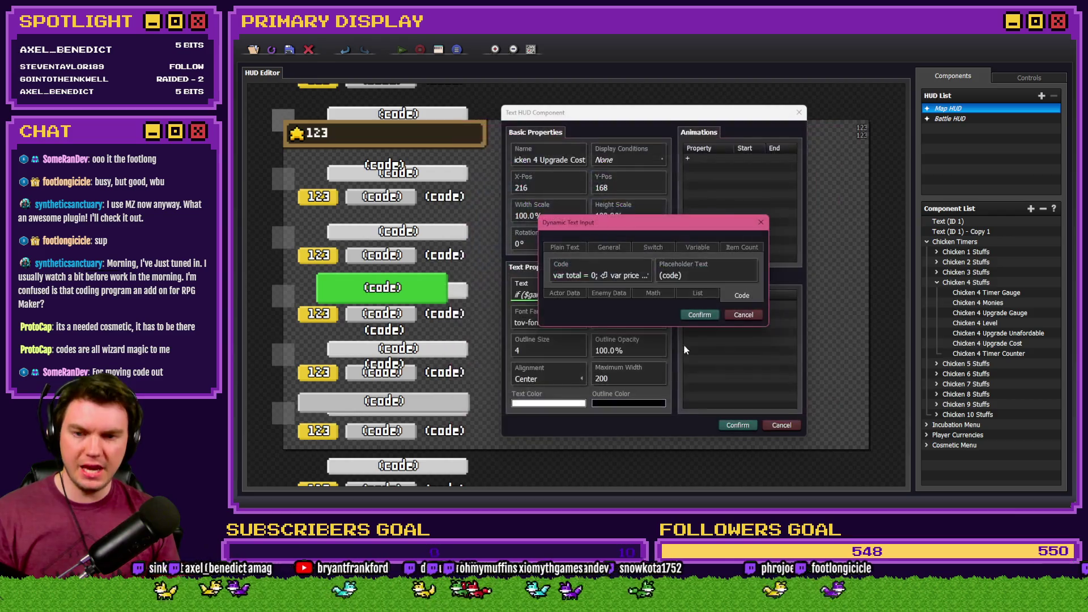
pyautogui.click(700, 315)
pyautogui.click(737, 425)
pyautogui.click(937, 282)
pyautogui.click(937, 293)
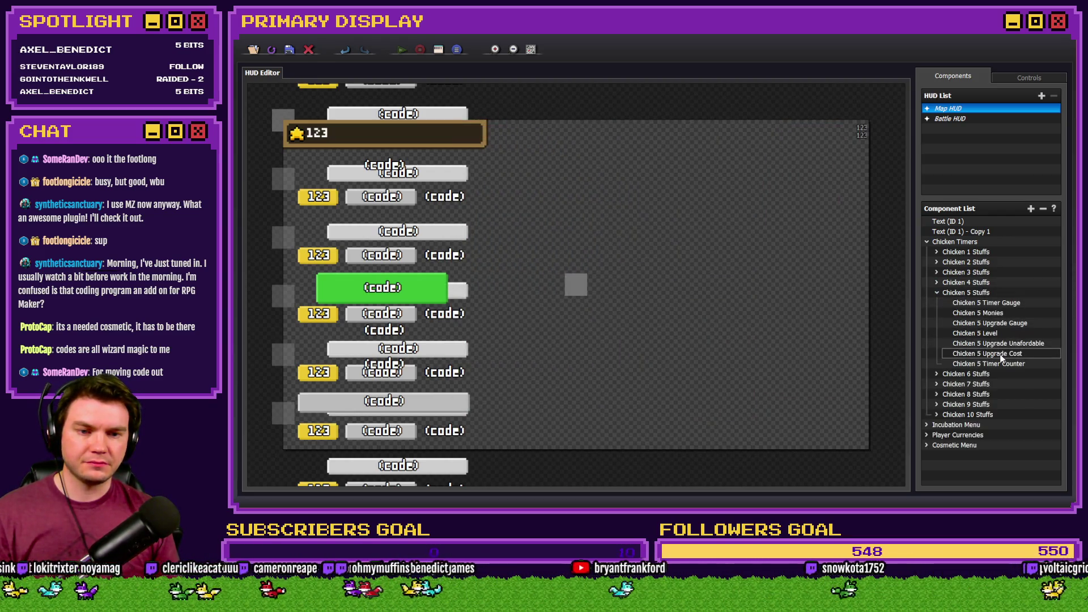
pyautogui.doubleClick(1001, 354)
pyautogui.doubleClick(573, 294)
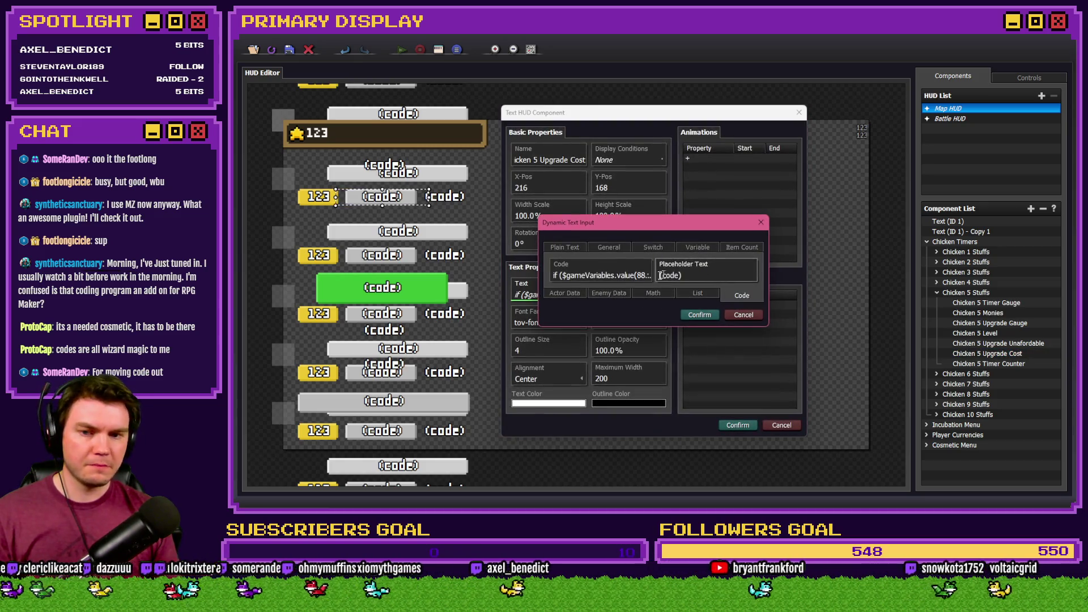
pyautogui.doubleClick(627, 276)
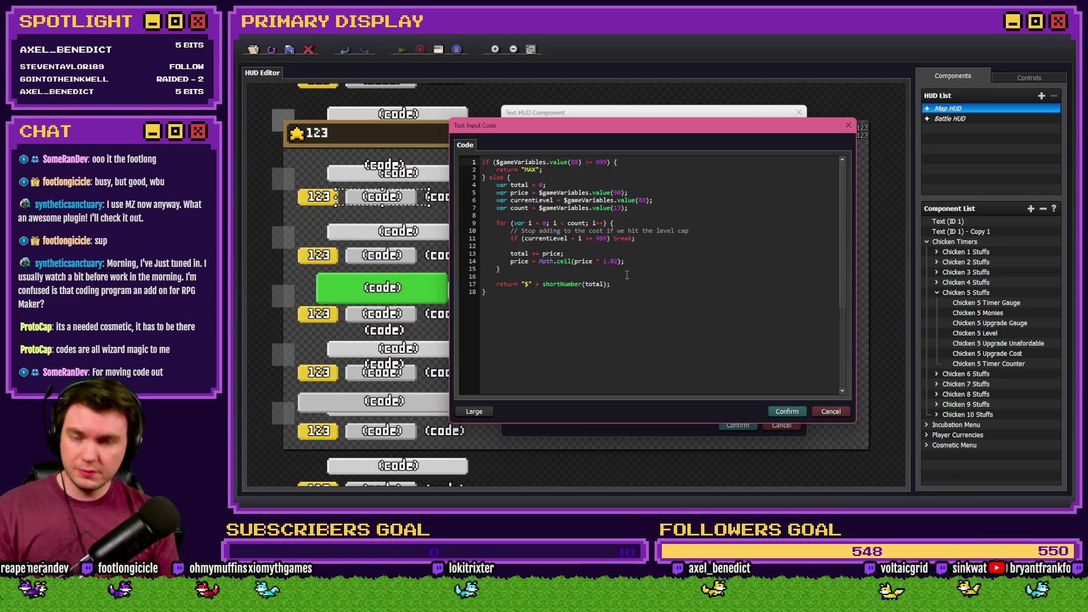
pyautogui.click(621, 299)
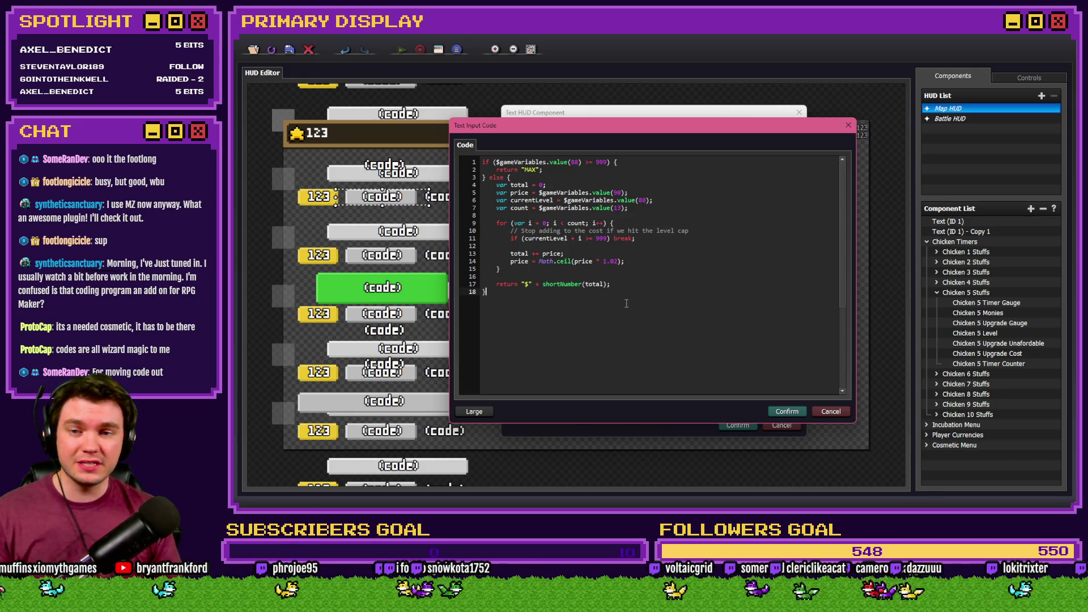
pyautogui.hotkey('ctrl', 'a')
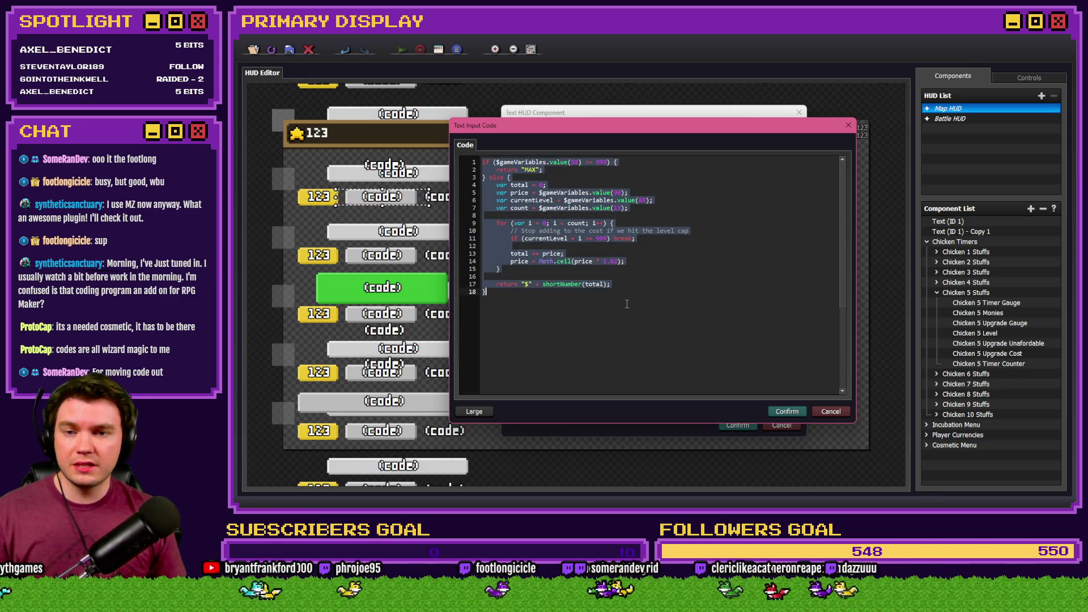
pyautogui.hotkey('ctrl', 'v')
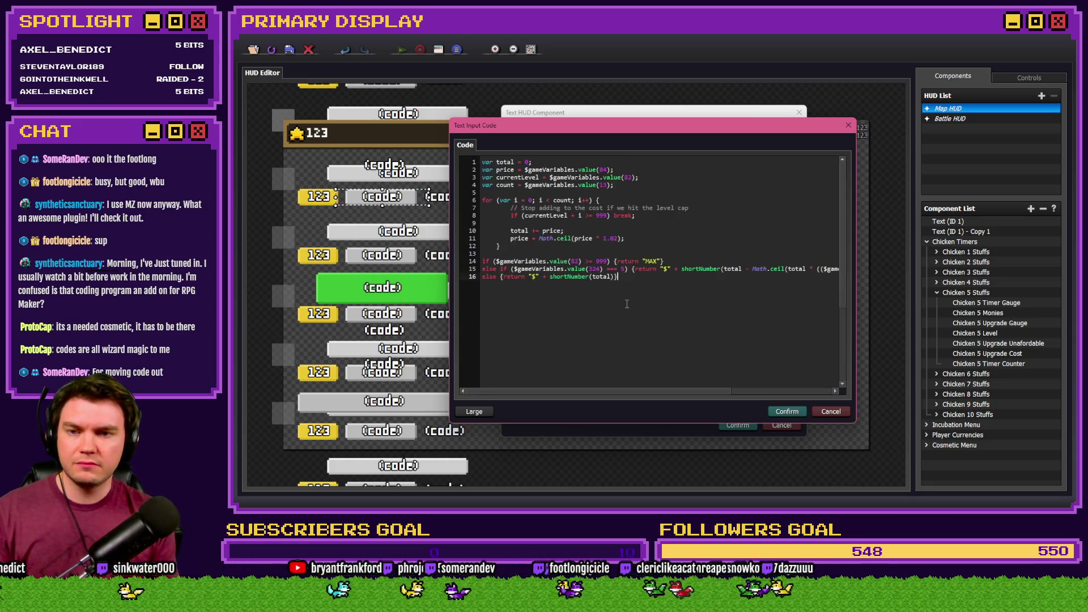
pyautogui.click(602, 169)
pyautogui.write('90')
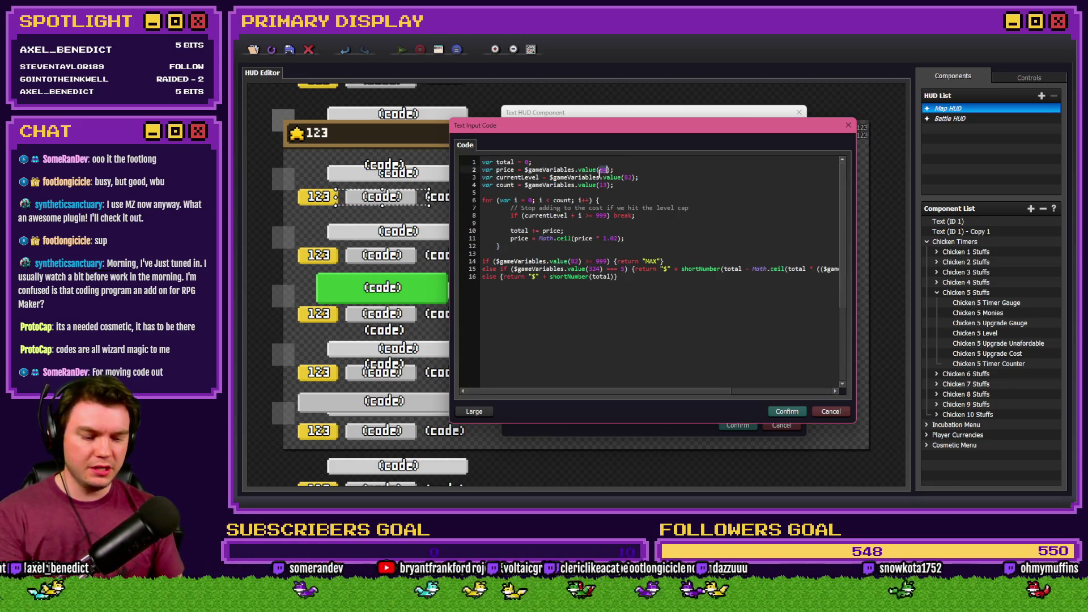
pyautogui.doubleClick(627, 178)
pyautogui.write('88')
pyautogui.doubleClick(574, 261)
pyautogui.write('88')
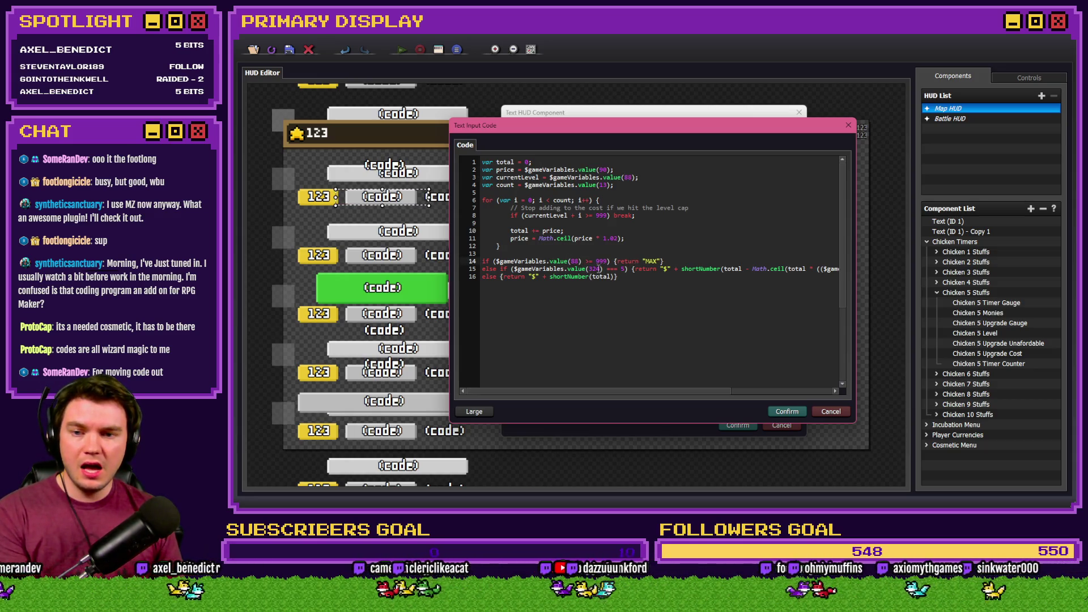
pyautogui.doubleClick(595, 268)
pyautogui.write('35')
pyautogui.press('End')
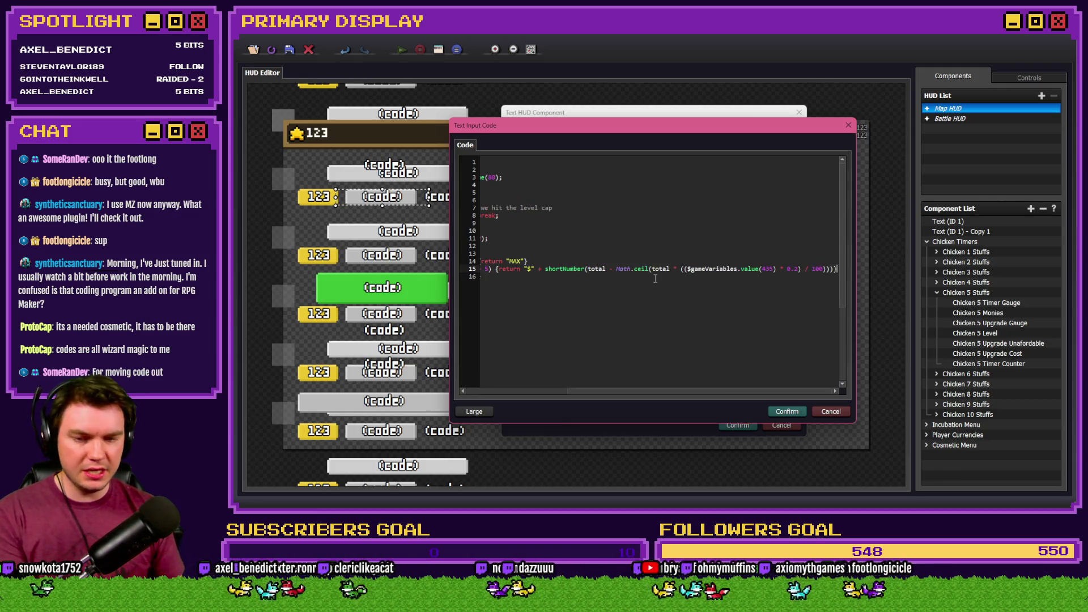
pyautogui.press('Delete')
pyautogui.press('Delete')
pyautogui.write('445')
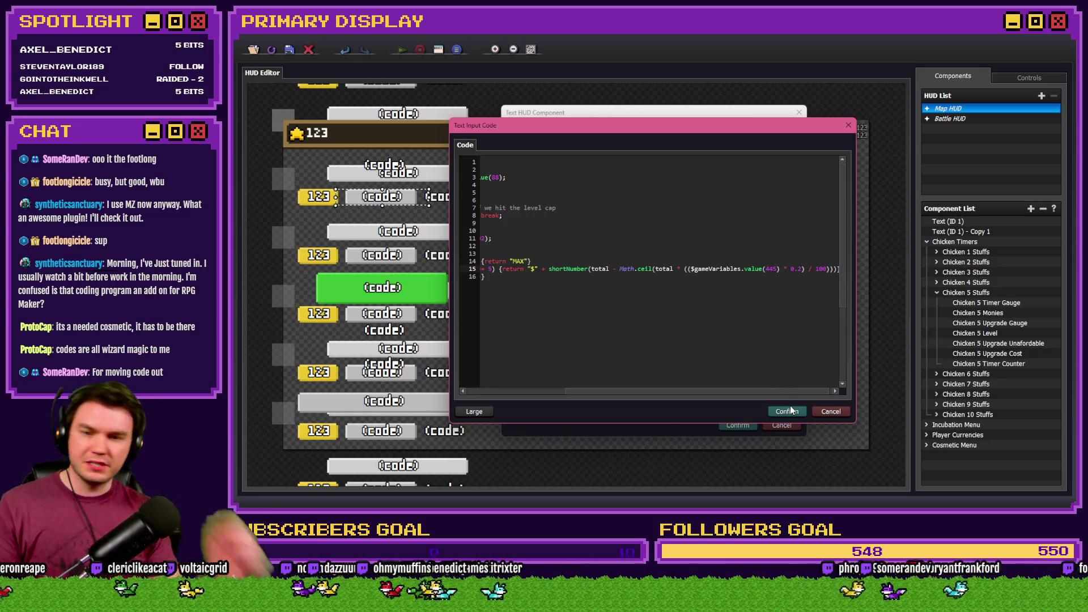
pyautogui.click(791, 410)
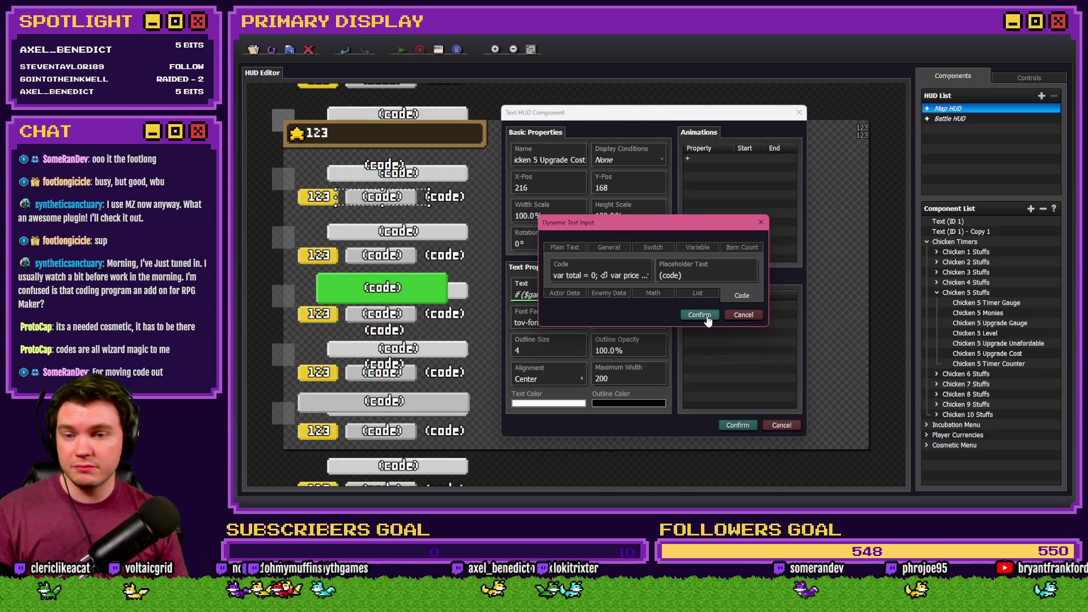
pyautogui.click(610, 277)
pyautogui.hotkey('ctrl', 'a')
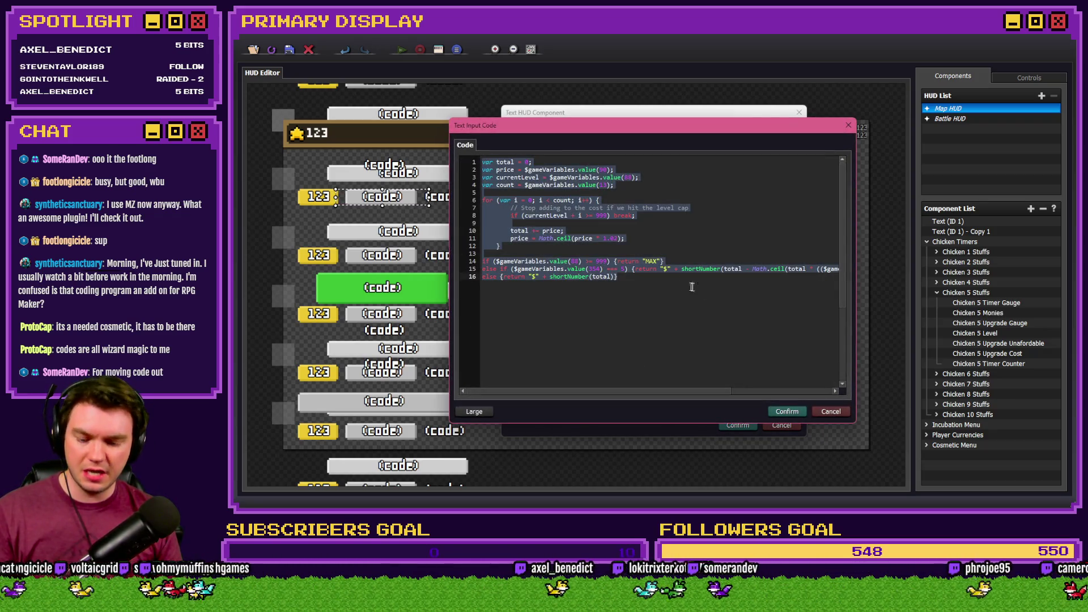
pyautogui.click(787, 412)
pyautogui.click(701, 313)
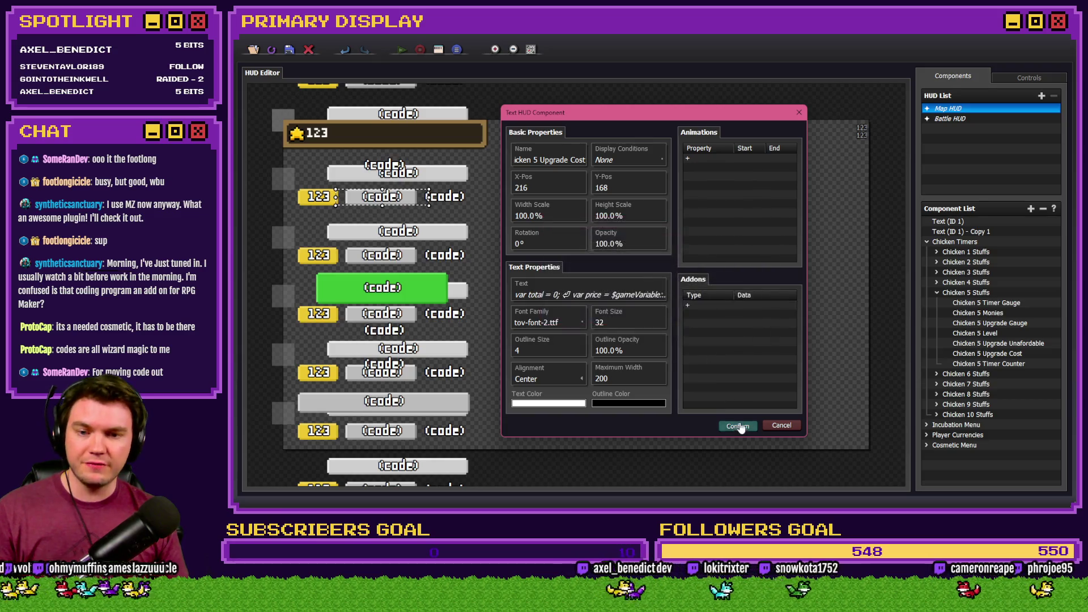
pyautogui.click(737, 425)
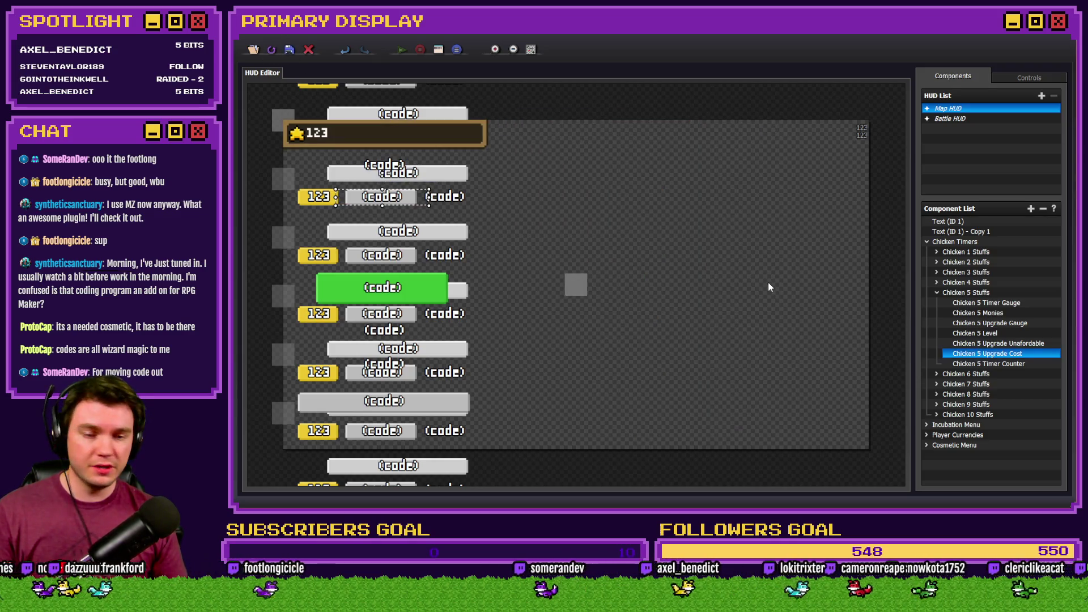
pyautogui.click(937, 293)
# Review the cost loop on lines 14–18 of Chicken 6 Upgrade Cost, then switch to the plugin website.
pyautogui.click(937, 303)
pyautogui.click(997, 364)
pyautogui.doubleClick(996, 365)
pyautogui.doubleClick(623, 294)
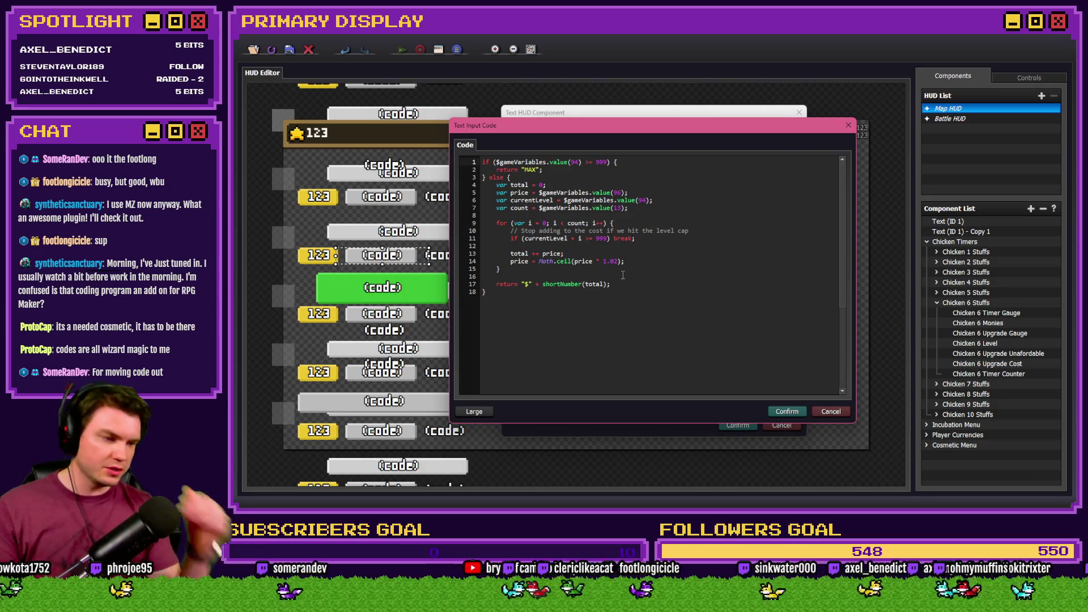
pyautogui.click(621, 270)
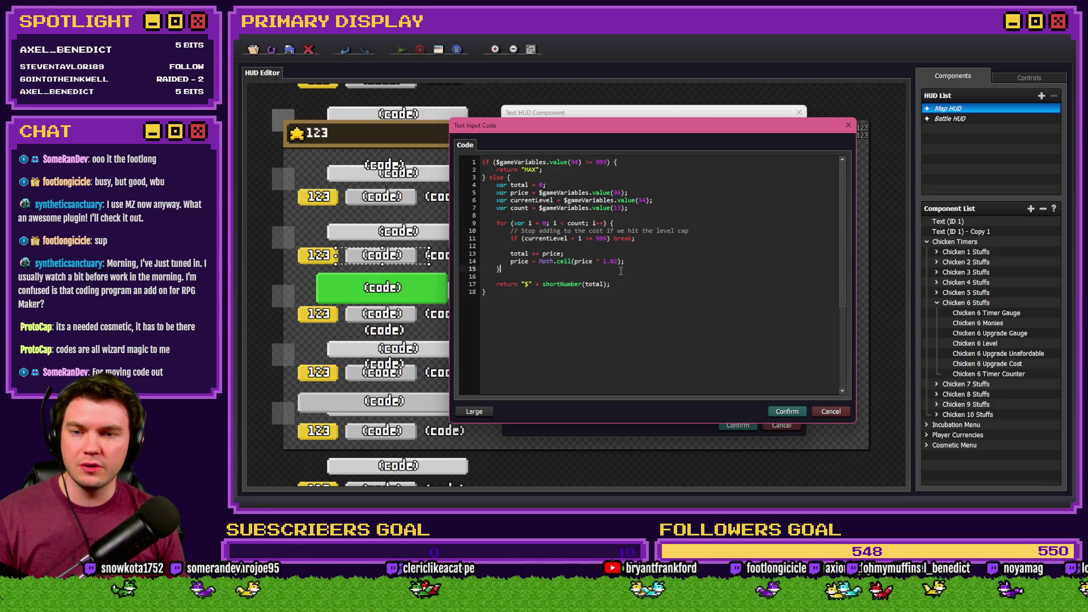
pyautogui.click(633, 263)
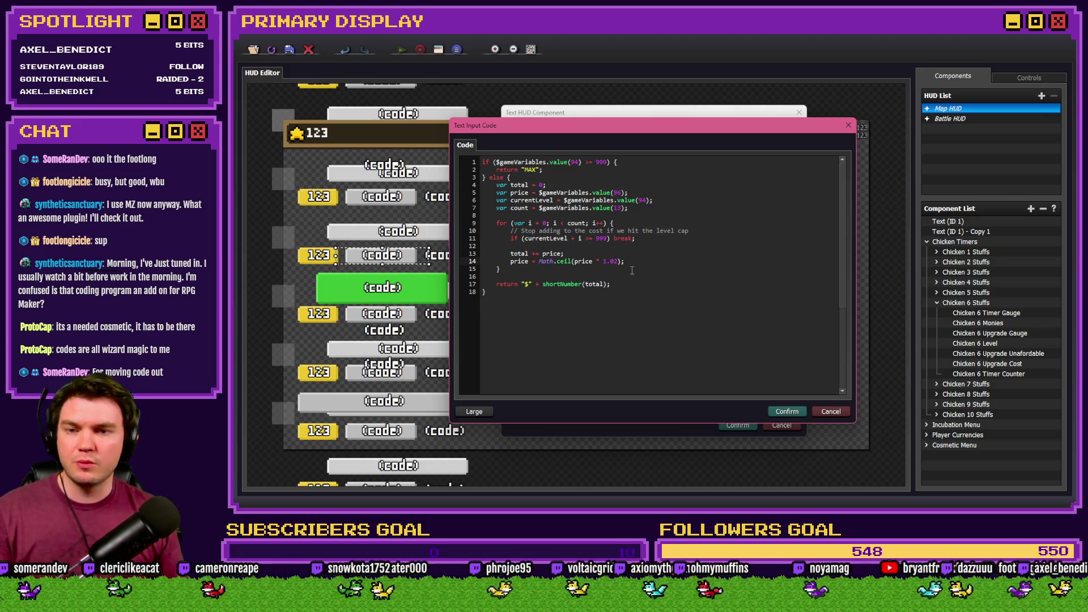
pyautogui.click(598, 316)
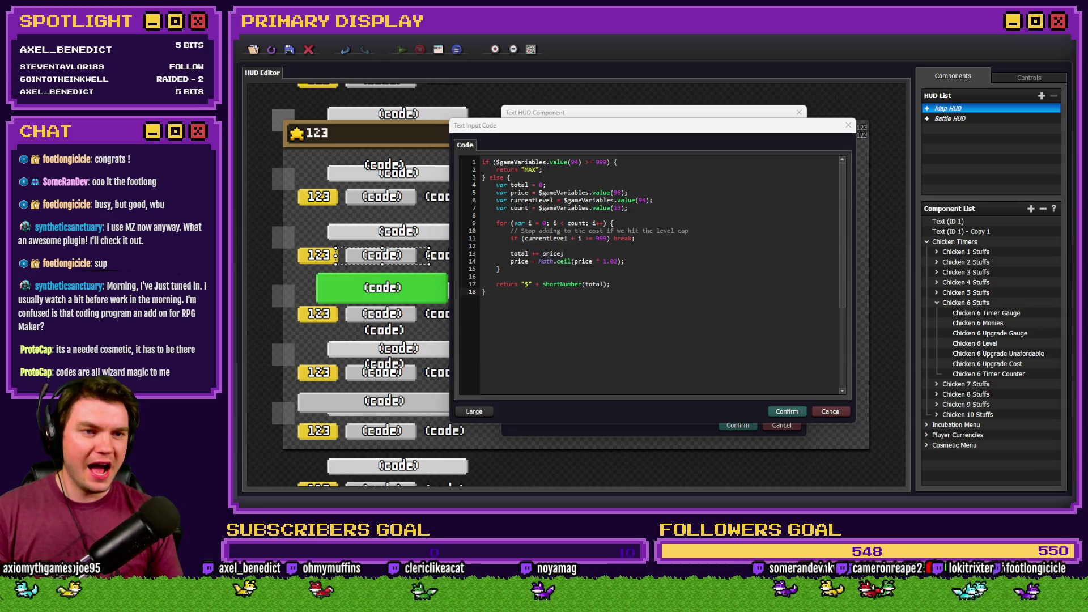
pyautogui.hotkey('alt', 'Tab')
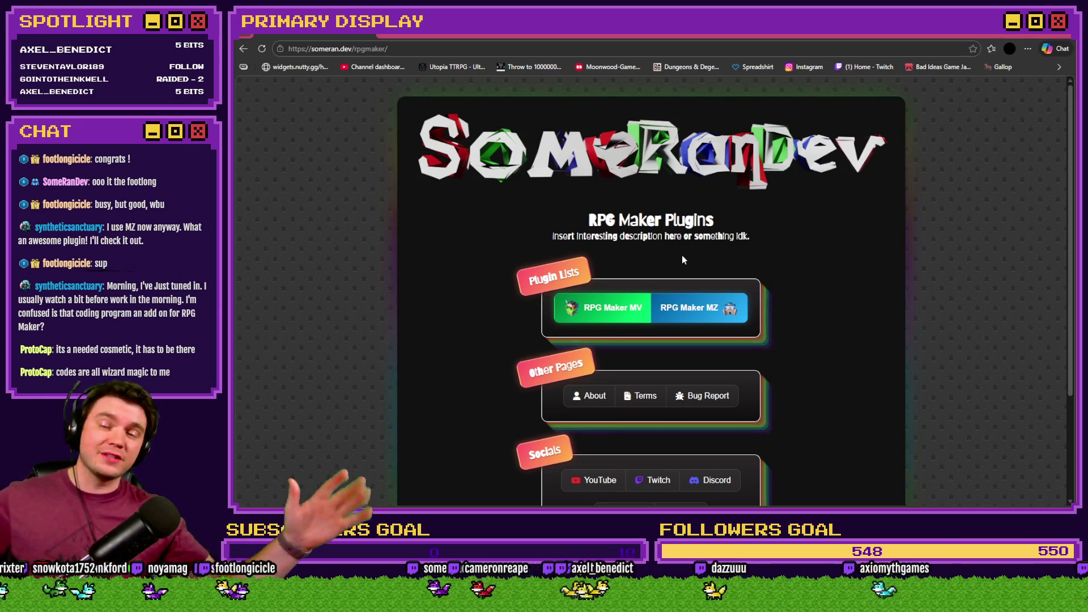
# Browse the RPG Maker MZ and MV plugin lists on someran.dev.
pyautogui.click(697, 307)
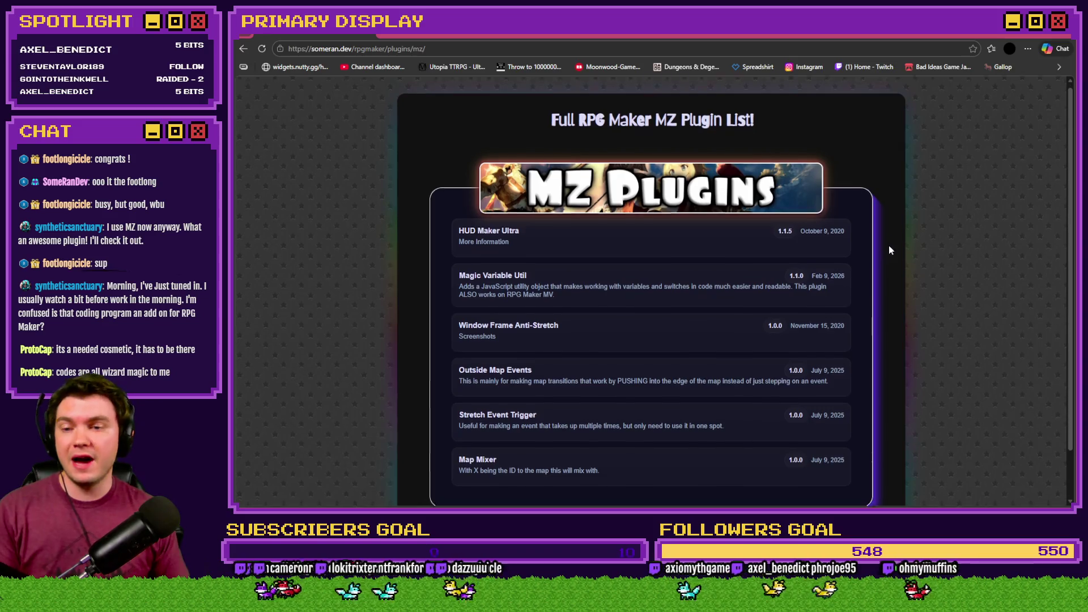
pyautogui.scroll(-1, 888, 246)
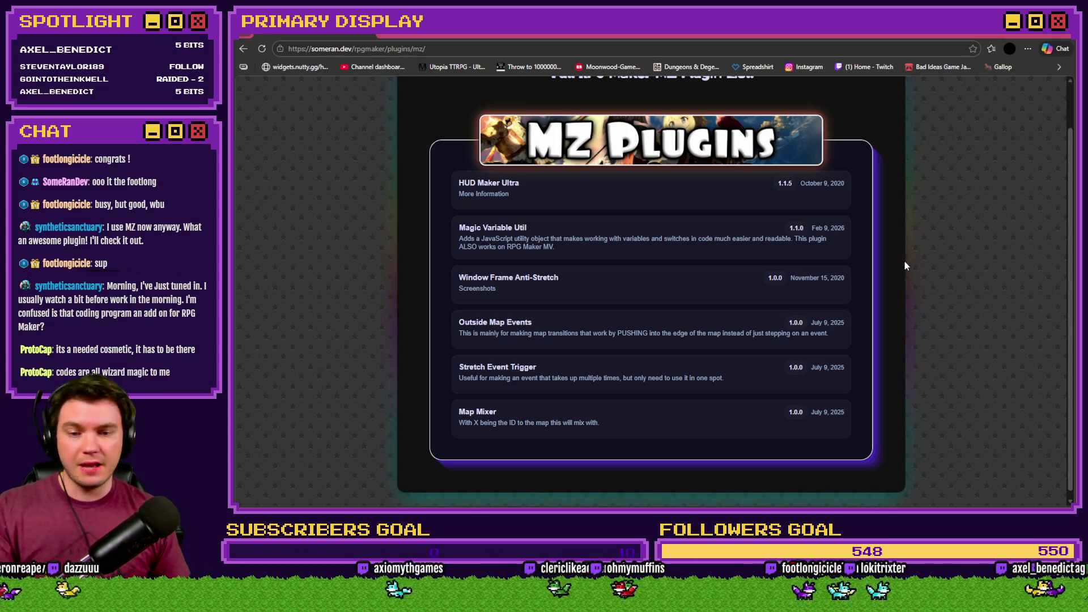
pyautogui.scroll(1, 912, 267)
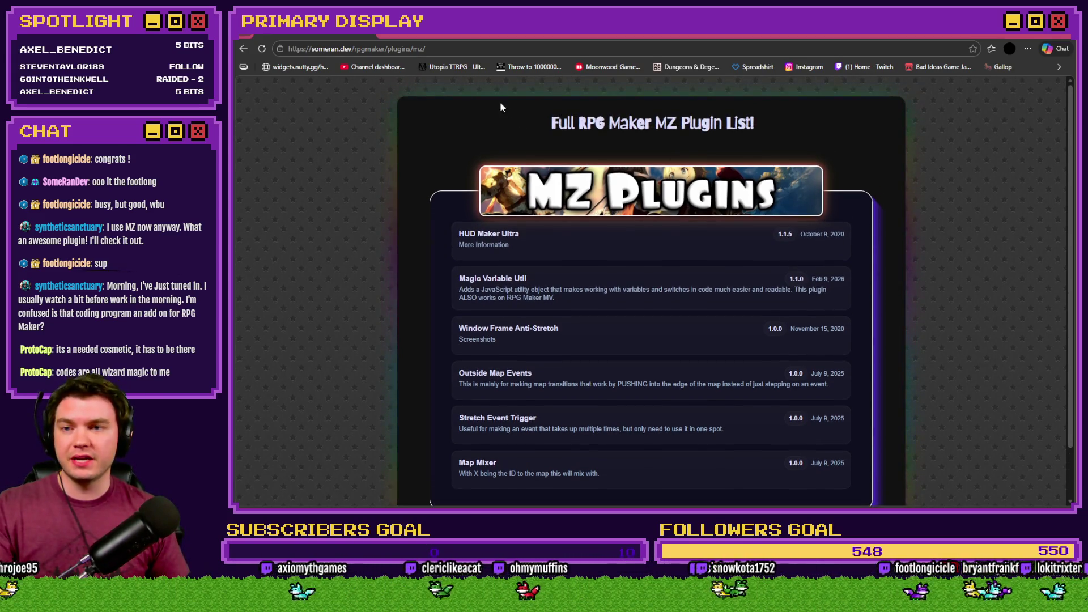
pyautogui.hotkey('alt', 'Left')
pyautogui.click(600, 307)
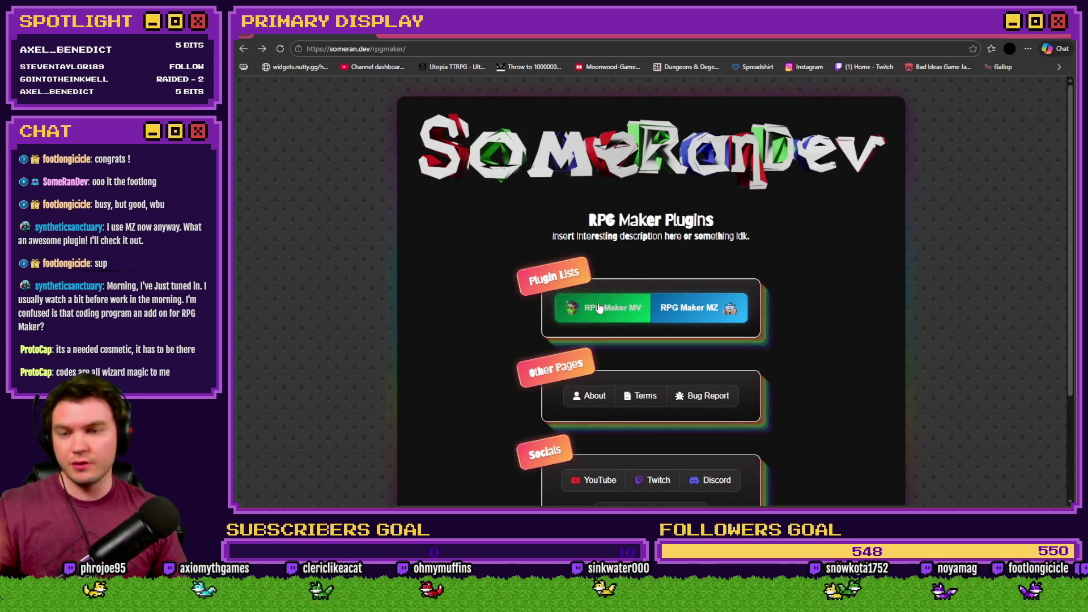
pyautogui.scroll(-5, 870, 303)
pyautogui.scroll(-5, 897, 314)
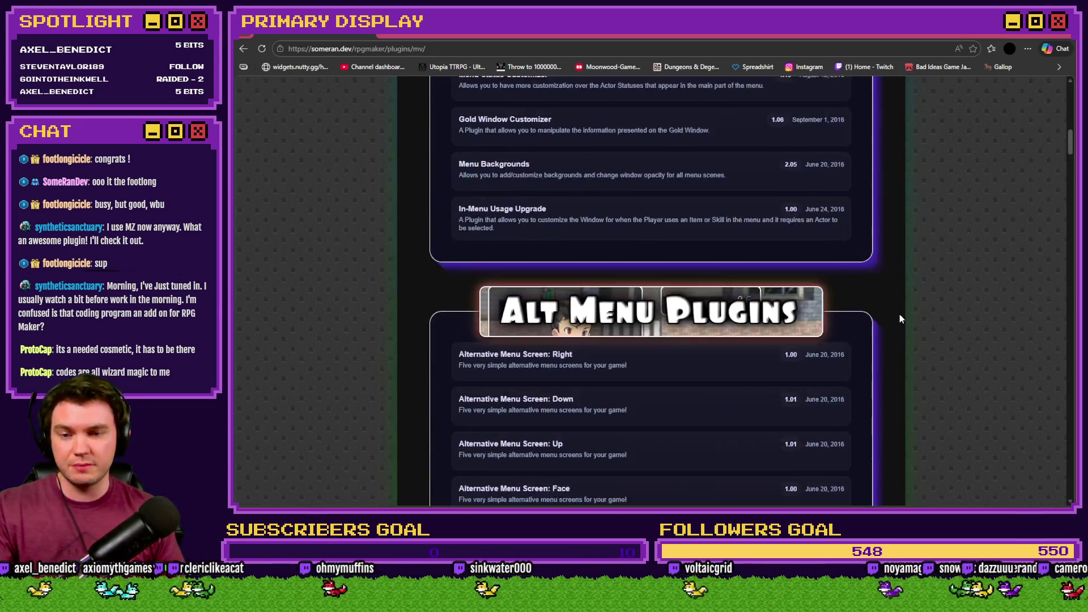
pyautogui.scroll(10, 899, 314)
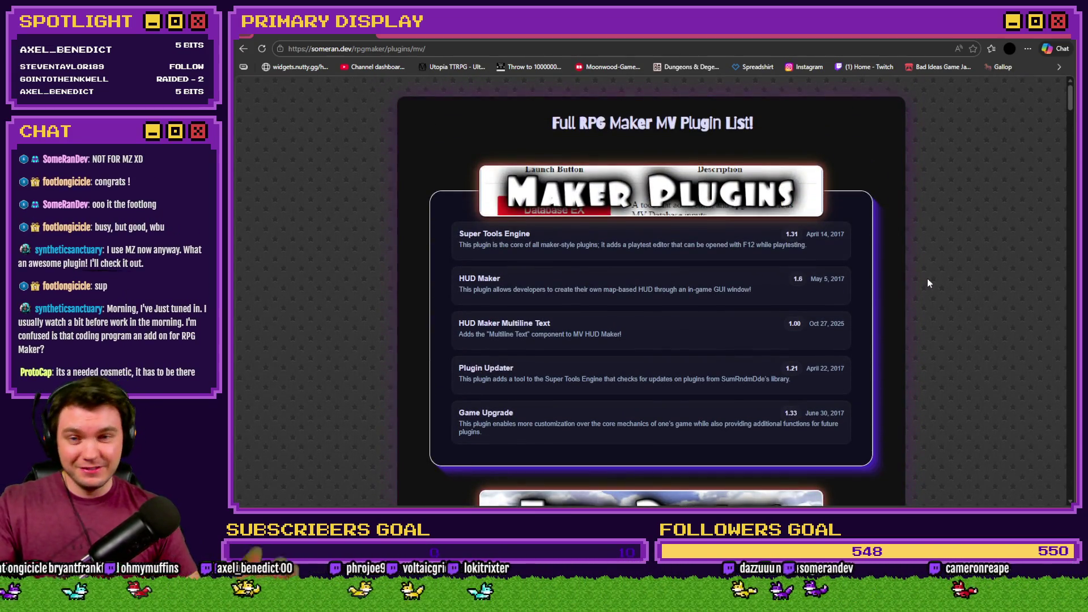
pyautogui.hotkey('alt', 'Left')
# Revisit the MZ and MV lists, then open the SomeRanDev YouTube channel from Socials.
pyautogui.click(699, 317)
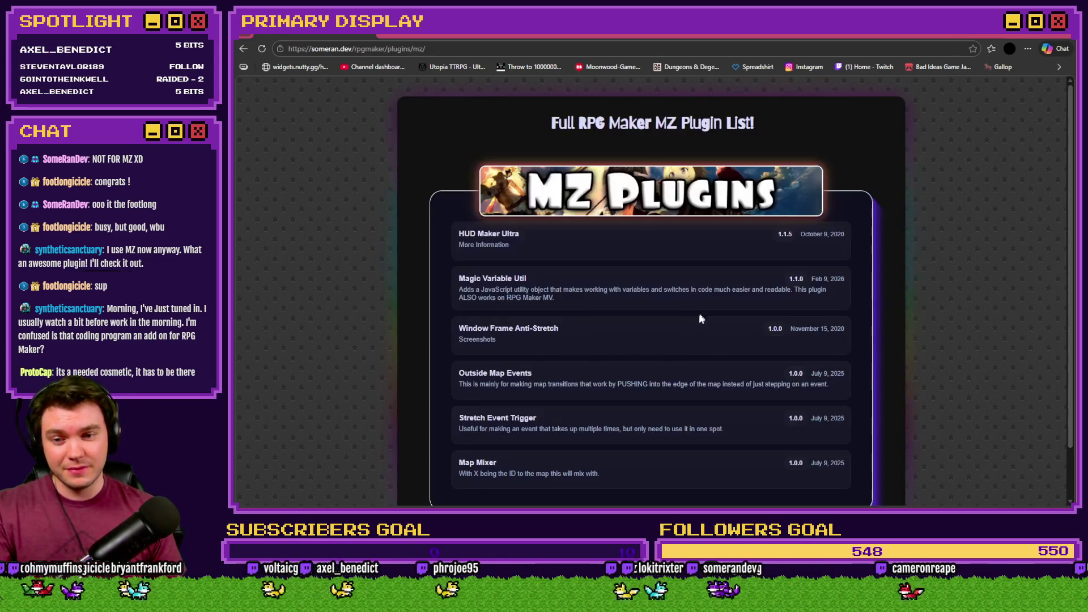
pyautogui.scroll(-2, 661, 260)
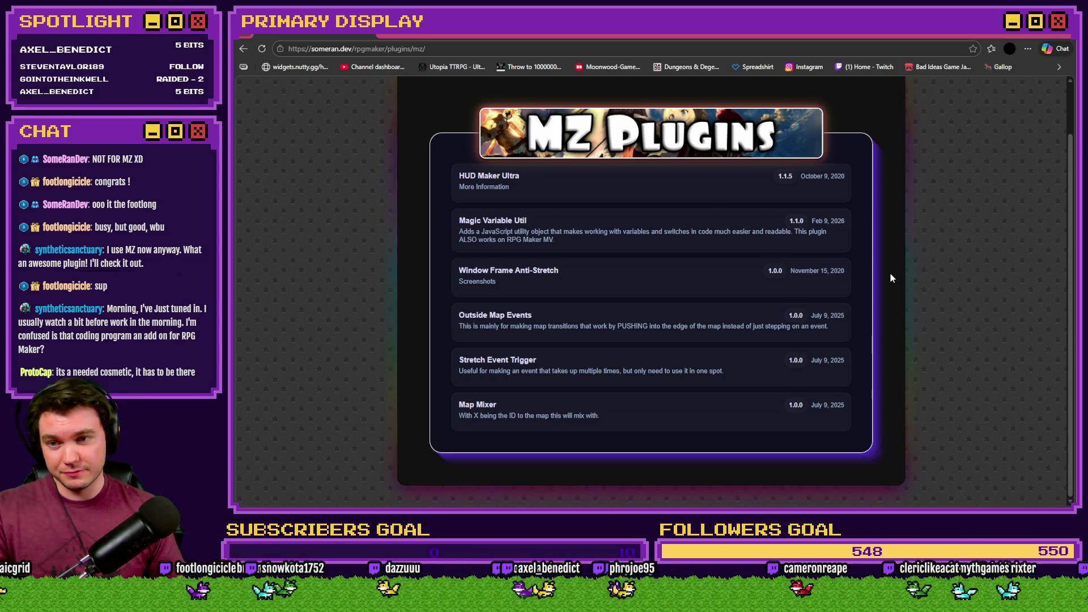
pyautogui.hotkey('alt', 'Left')
pyautogui.click(619, 322)
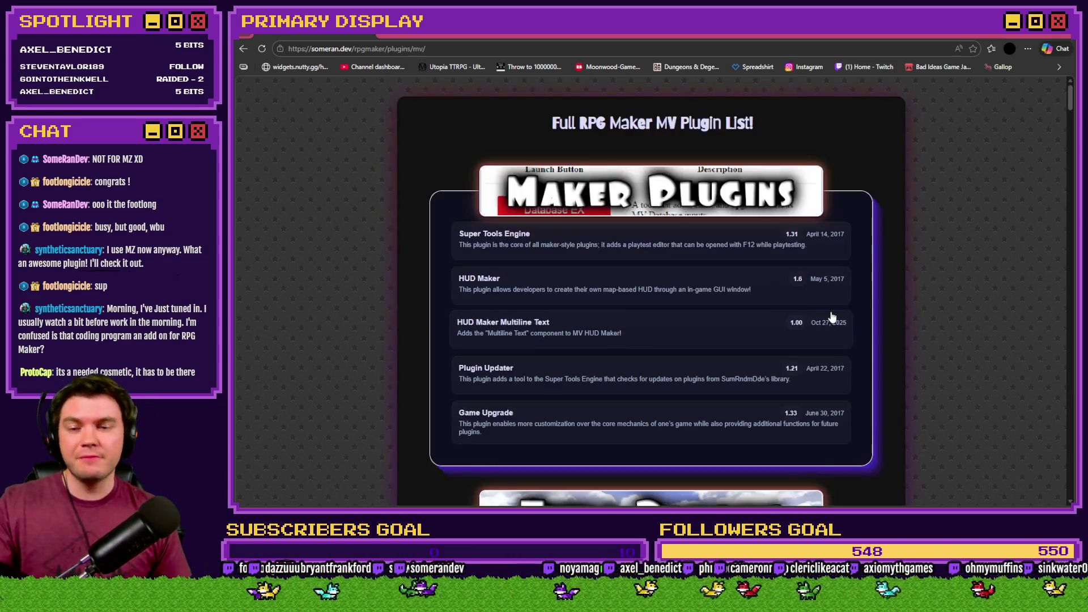
pyautogui.scroll(-15, 901, 332)
pyautogui.scroll(-20, 910, 335)
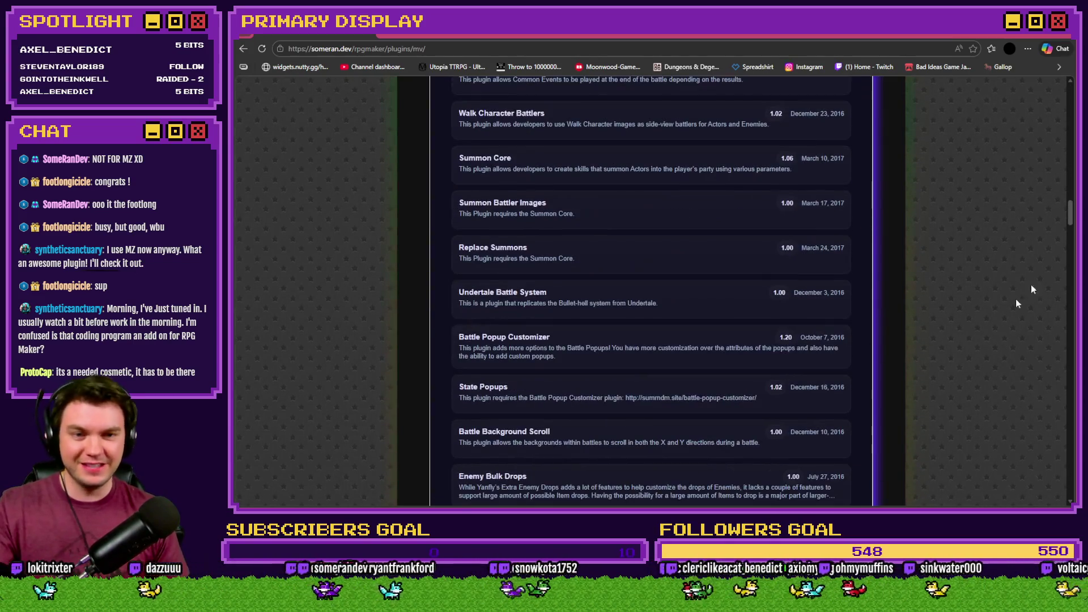
pyautogui.scroll(-15, 1005, 313)
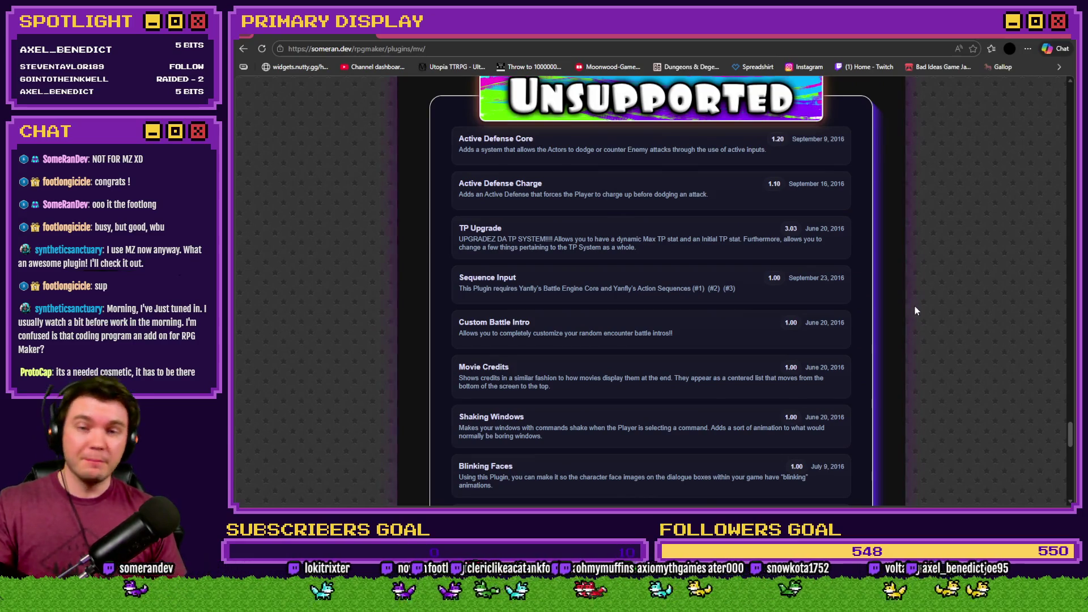
pyautogui.hotkey('alt', 'Left')
pyautogui.click(720, 315)
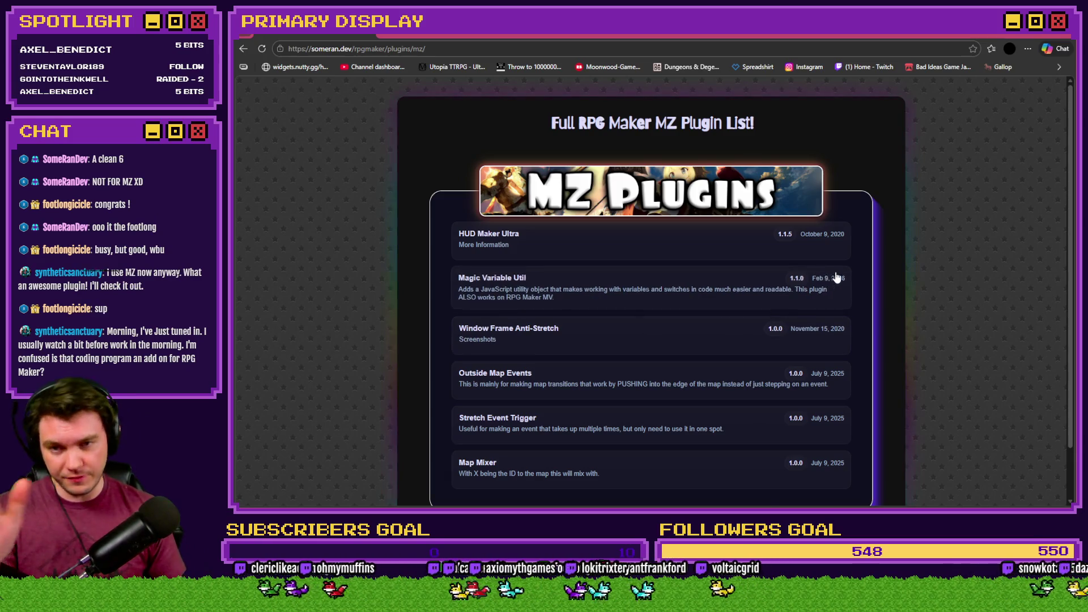
pyautogui.hotkey('alt', 'Left')
pyautogui.scroll(-3, 879, 335)
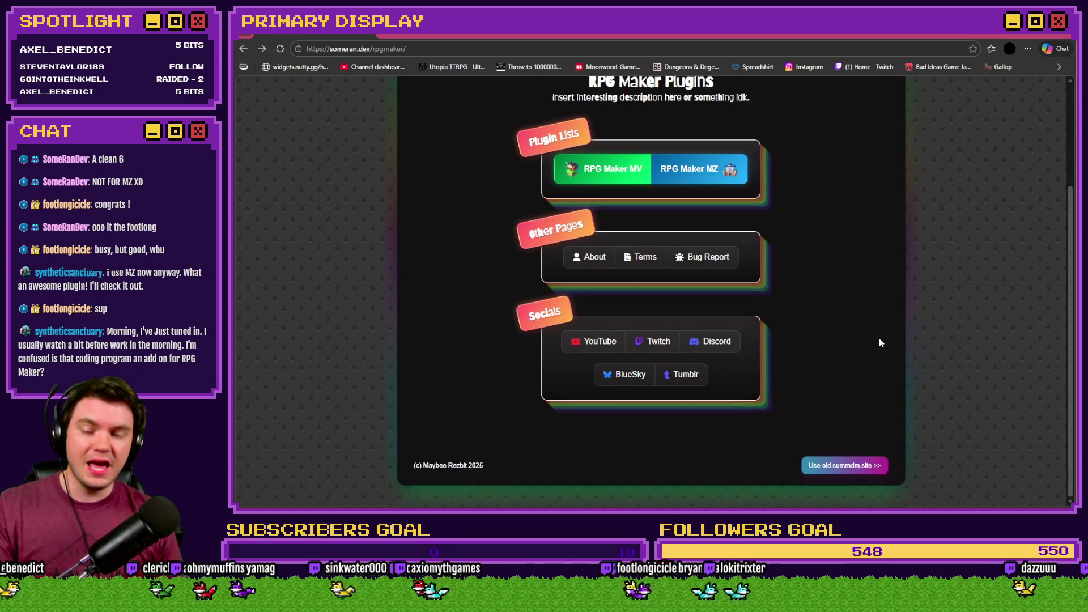
pyautogui.click(603, 348)
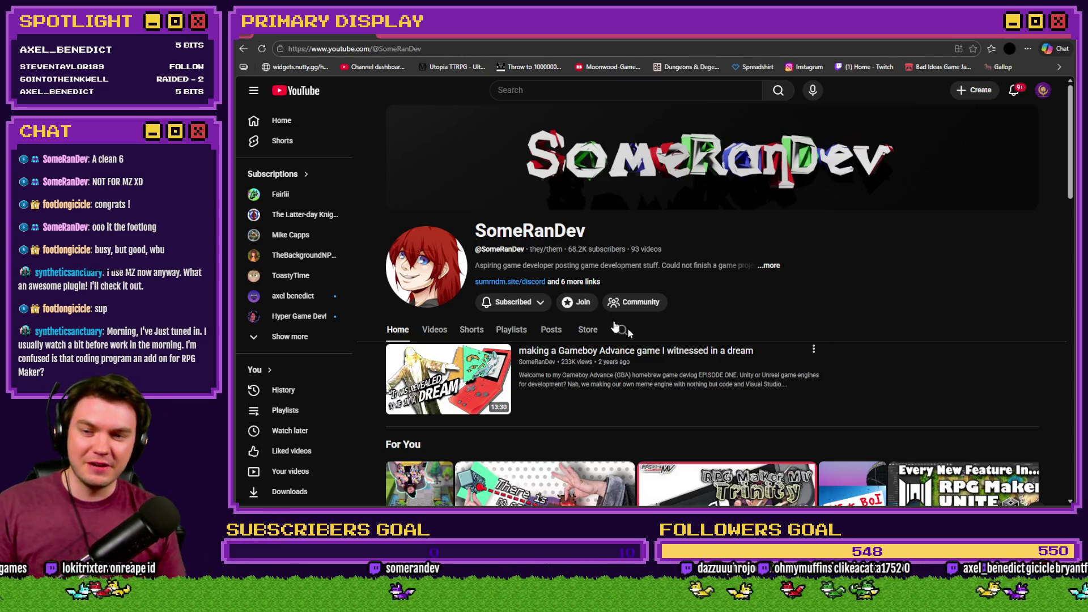
# Play the "new 3d rpg maker 'project' announced" Short from the Shorts tab and show its description.
pyautogui.click(513, 302)
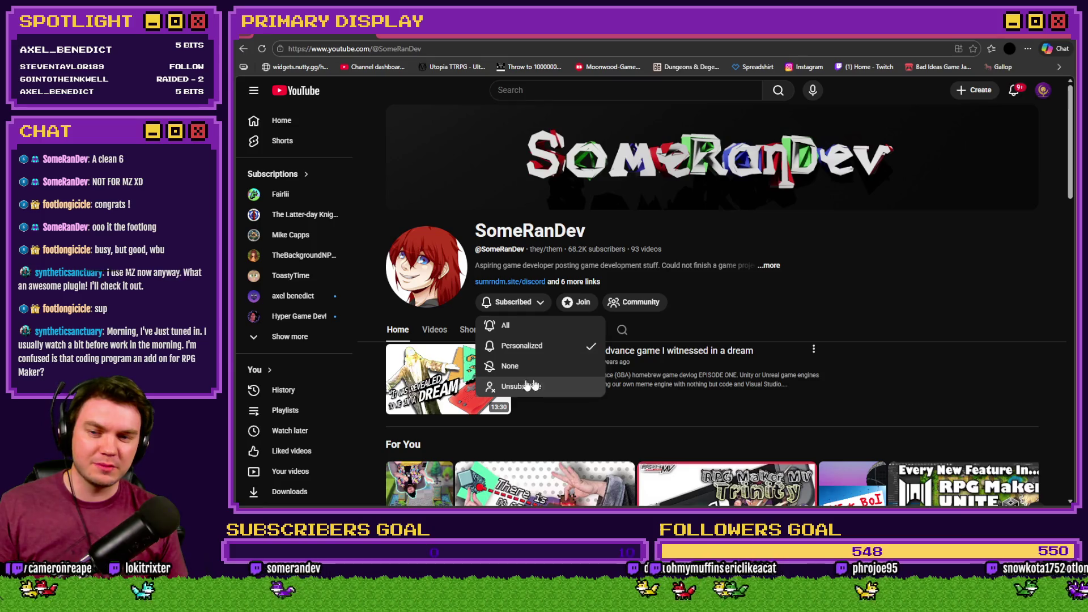
pyautogui.click(768, 318)
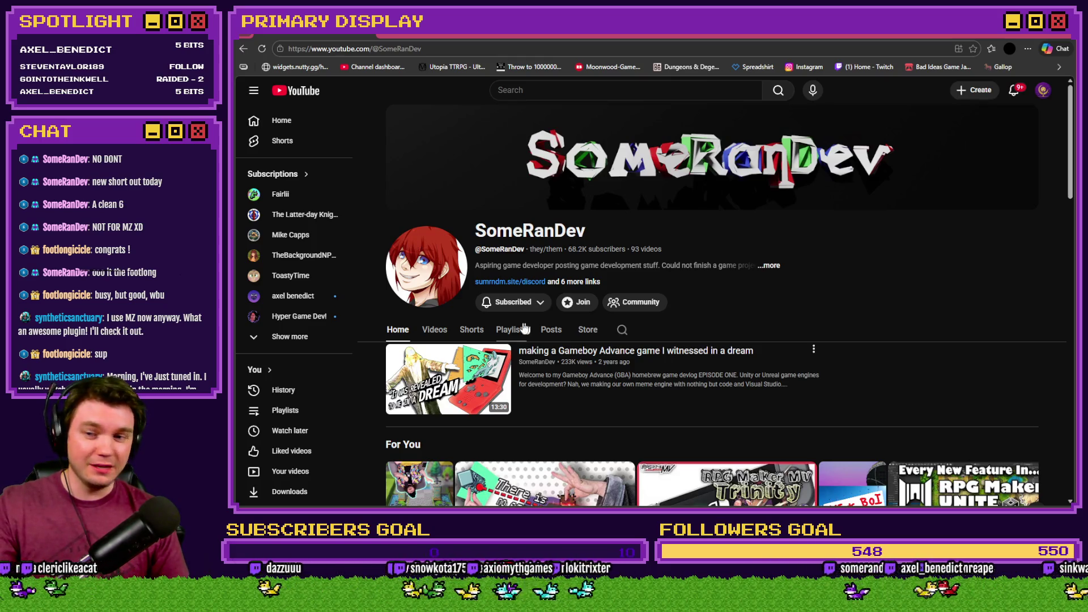
pyautogui.click(468, 330)
pyautogui.scroll(-2, 705, 309)
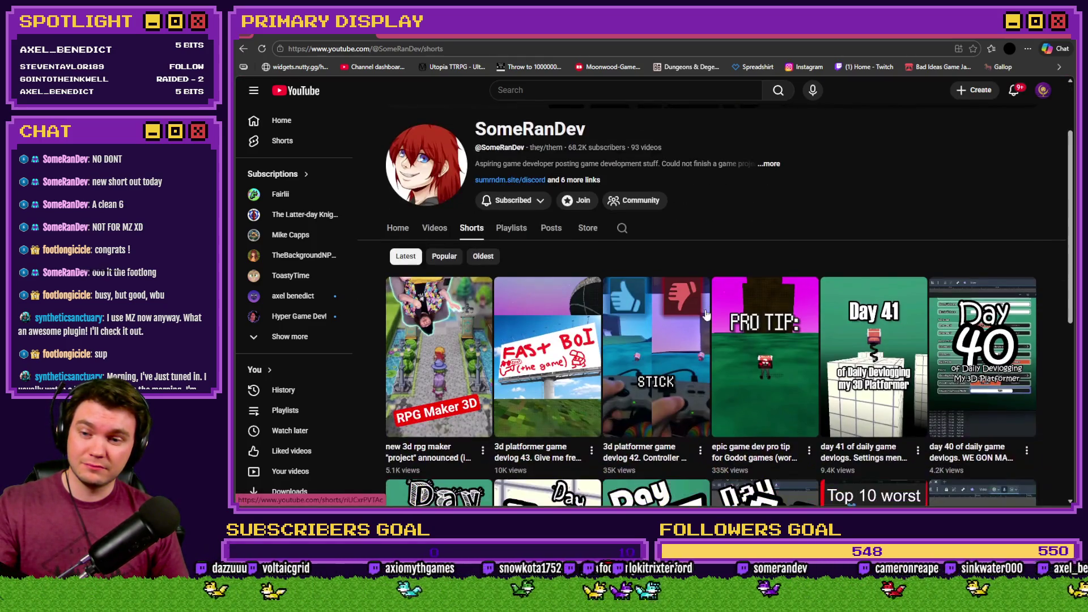
pyautogui.scroll(-2, 416, 371)
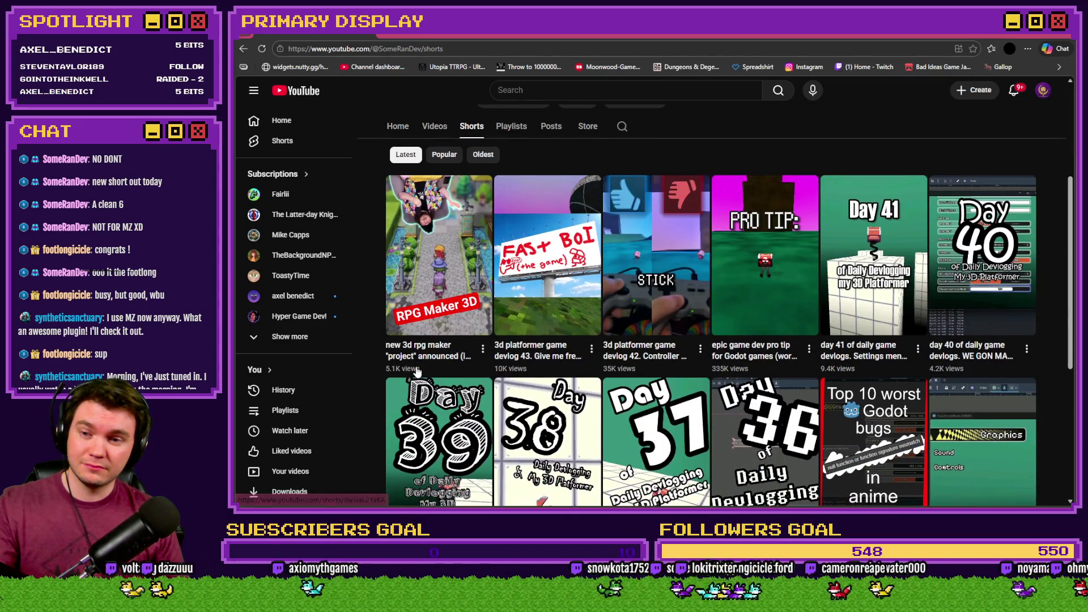
pyautogui.click(432, 291)
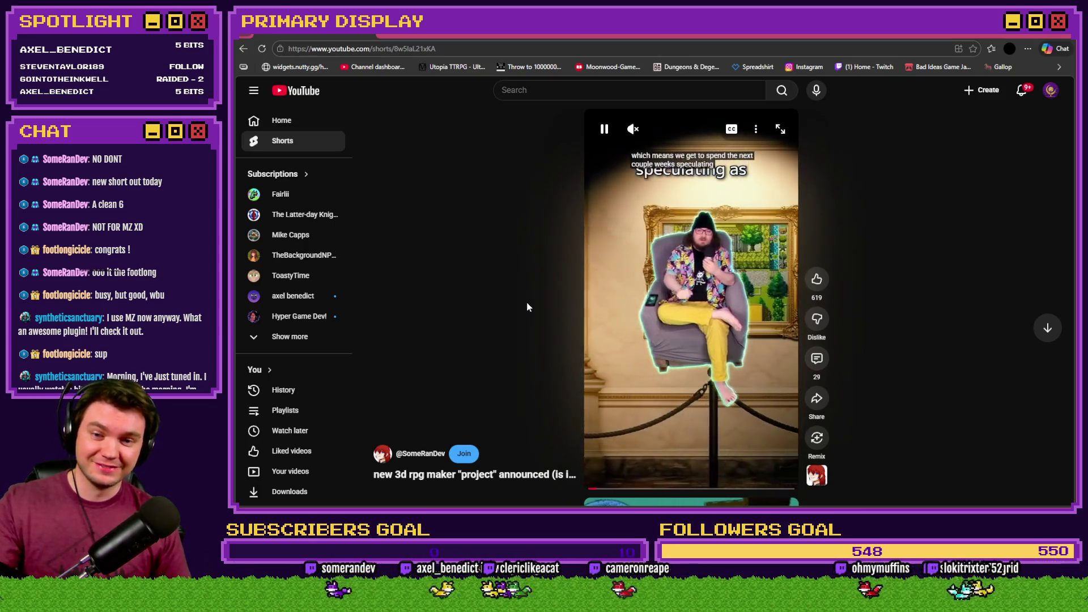
pyautogui.click(501, 476)
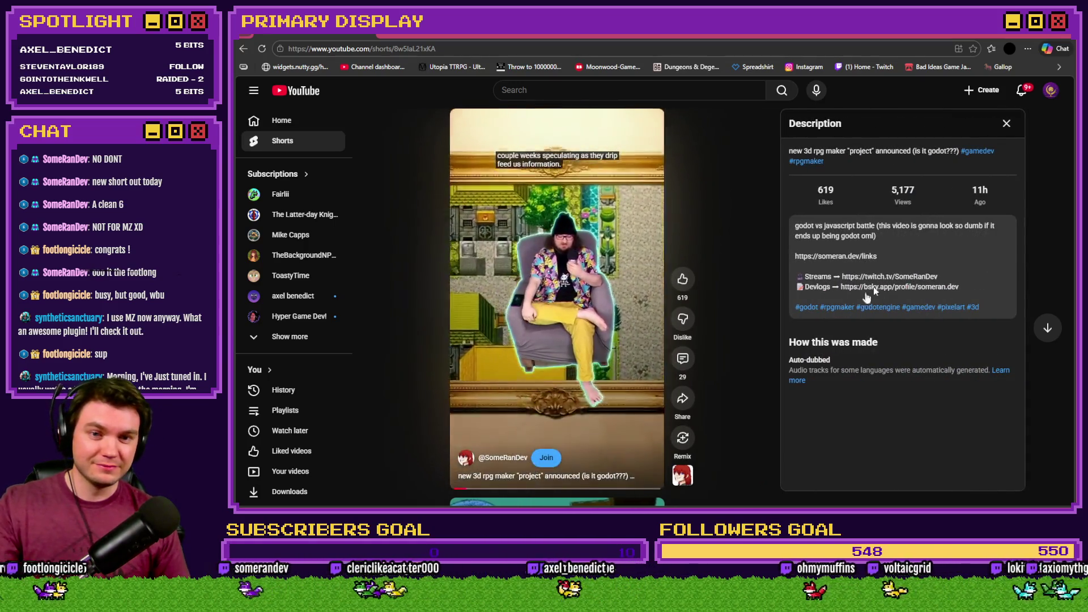